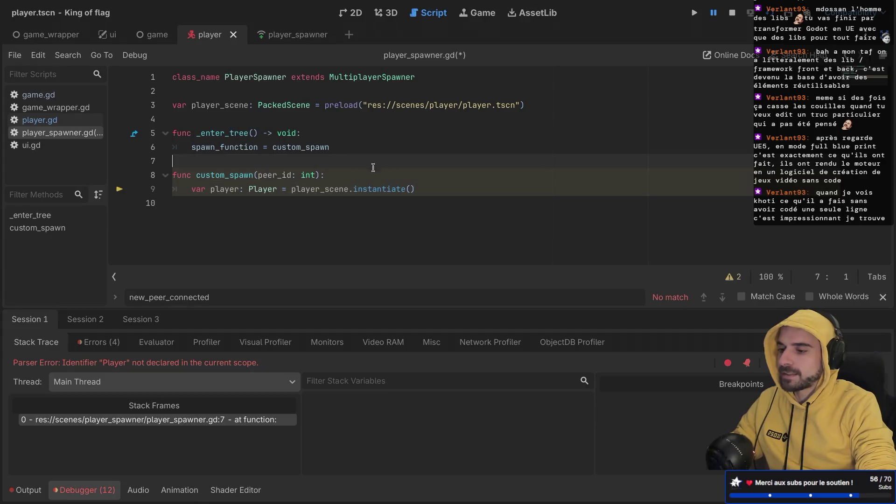
End custom_spawn with 'return player' and save player_spawner.gd.
key("Return")
type("return player")
key("ctrl+s")
key("Escape")
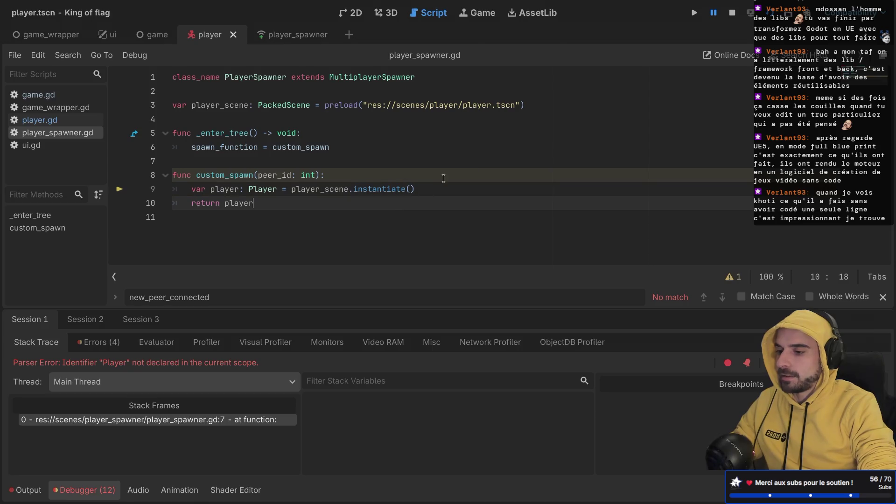
Insert player.set_multiplayer_authority(peer_id) before the return and bring the editor docks back.
left_click(427, 190)
key("Return")
type("r")
key("Return")
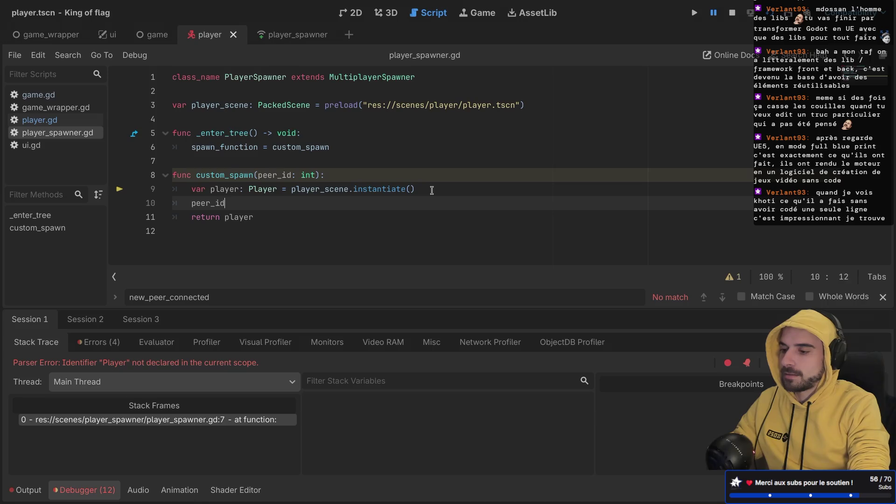
type("yer.set_m")
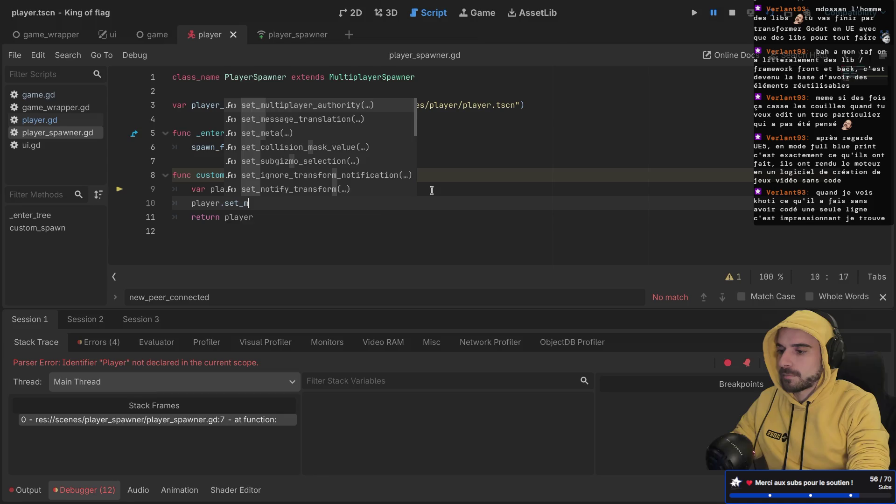
key("Return")
type("pee")
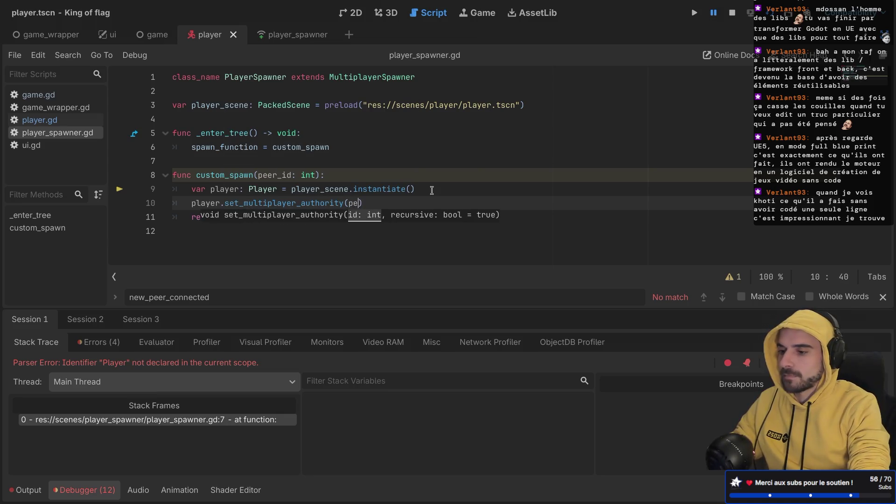
key("Return")
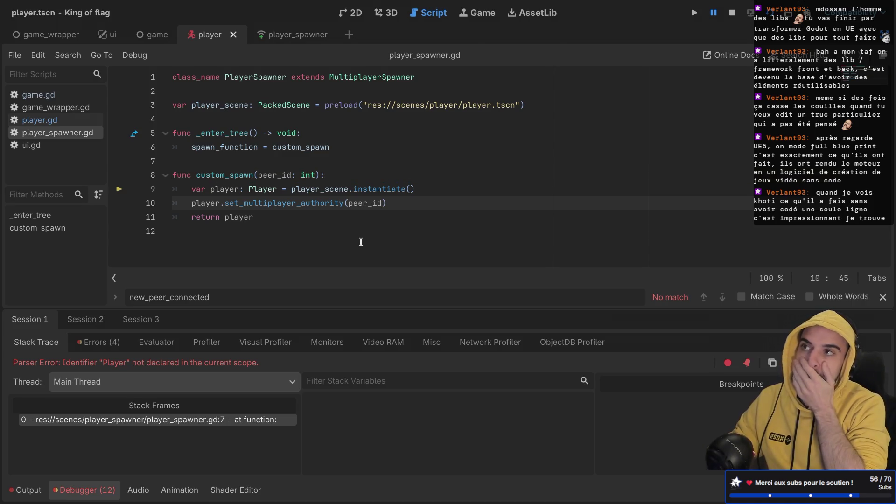
key("ctrl+shift+F11")
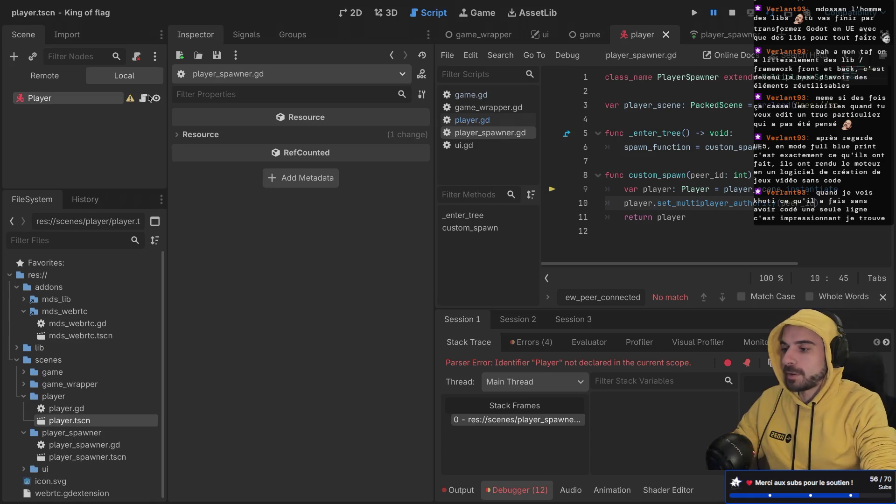
Switch to the 3D workspace and select the Player node.
key("ctrl+shift+F11")
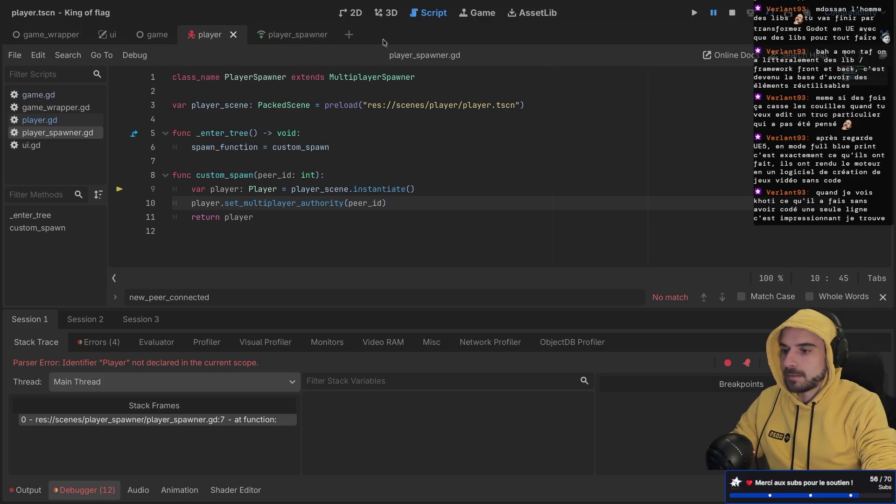
left_click(384, 14)
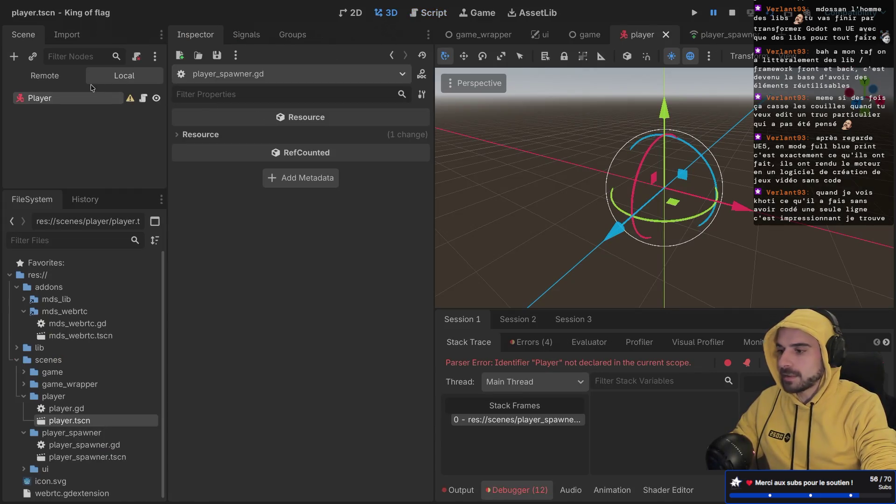
right_click(99, 100)
left_click(73, 143)
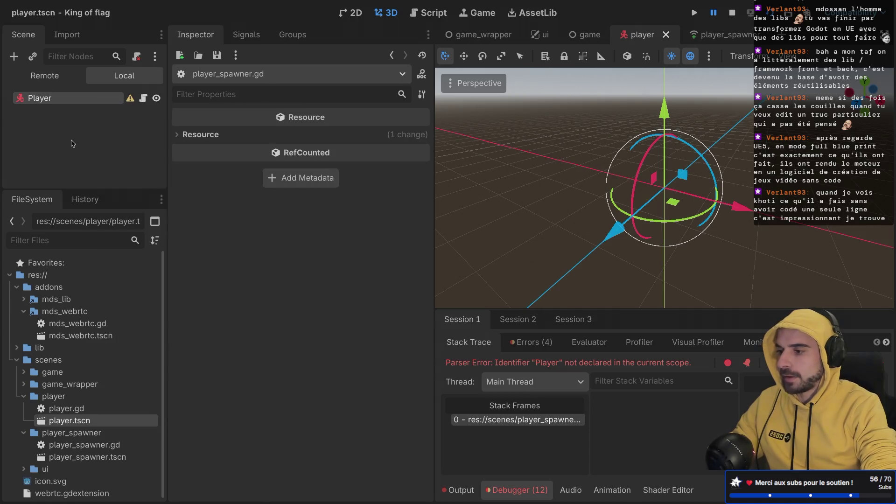
left_click(91, 103)
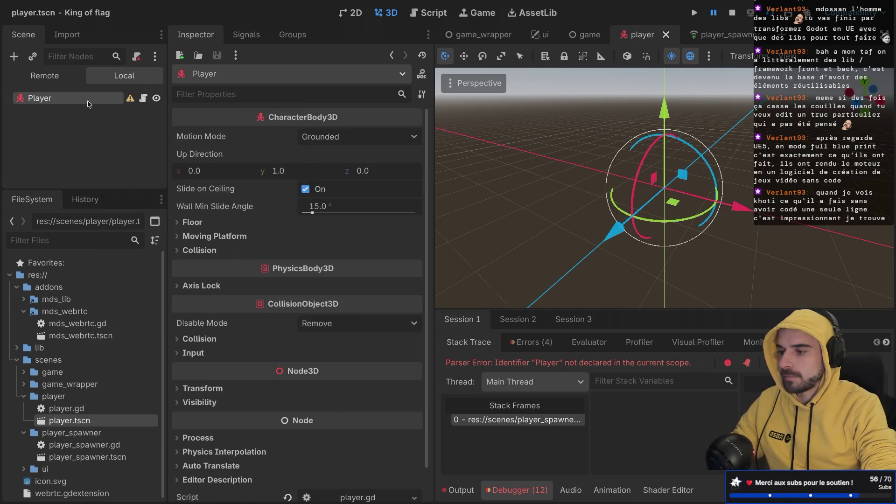
Add a CollisionShape3D child to Player by searching 'shap' in the node dialog.
key("ctrl+a")
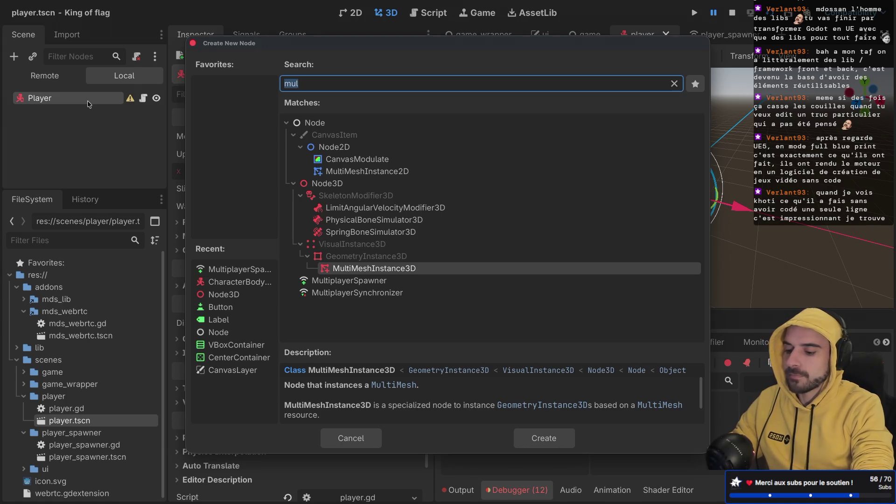
type("c")
key("BackSpace")
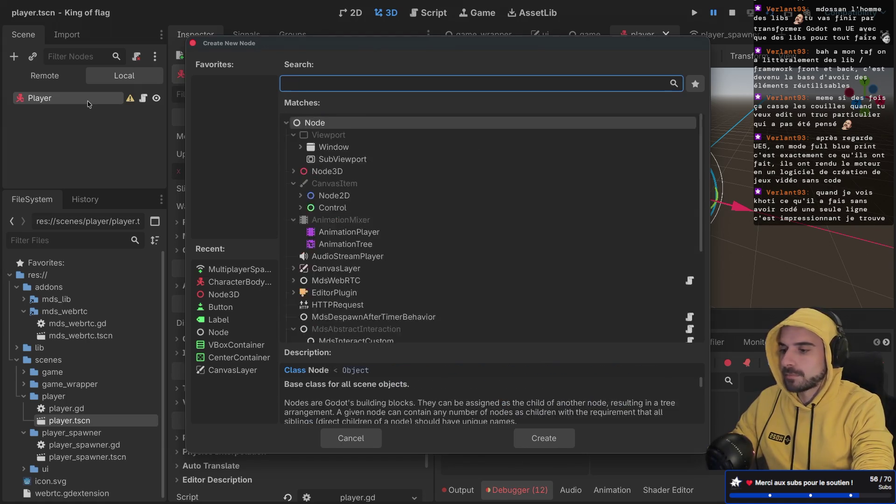
type("sha")
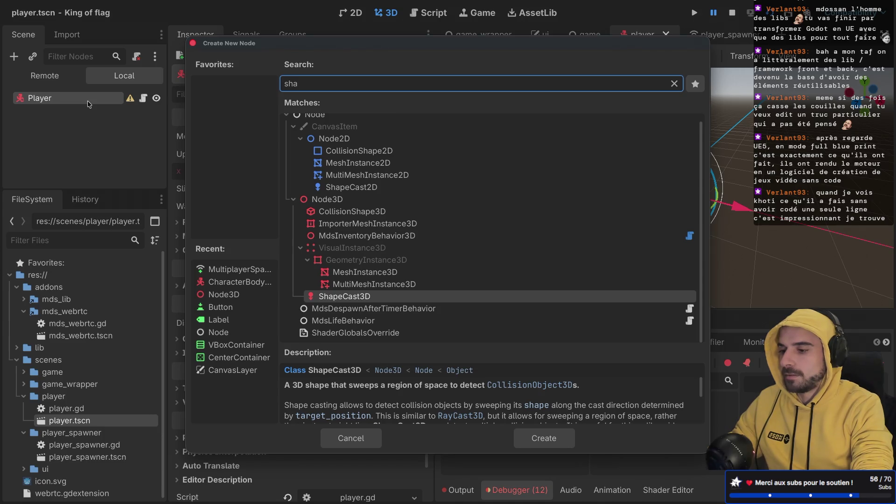
type("p")
key("Up")
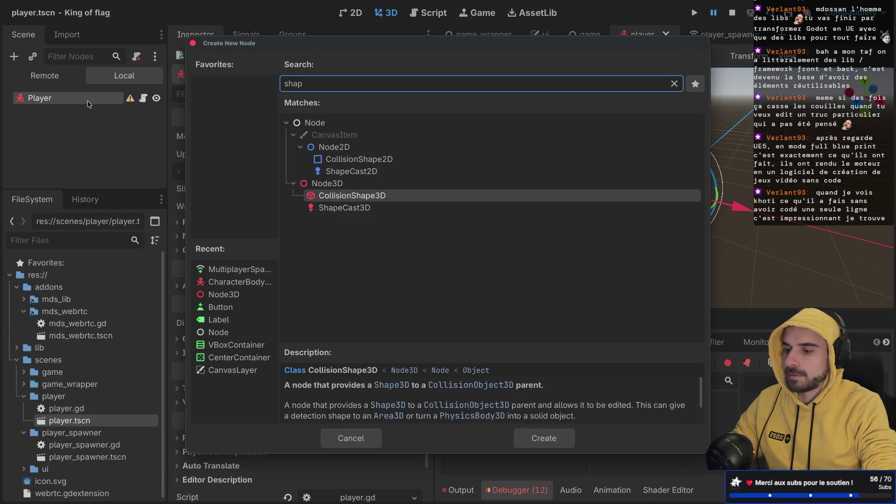
key("Return")
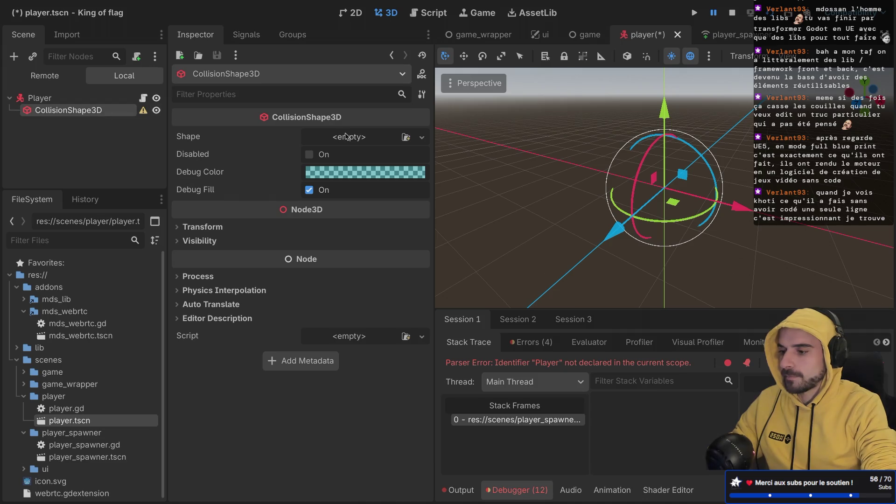
left_click(359, 138)
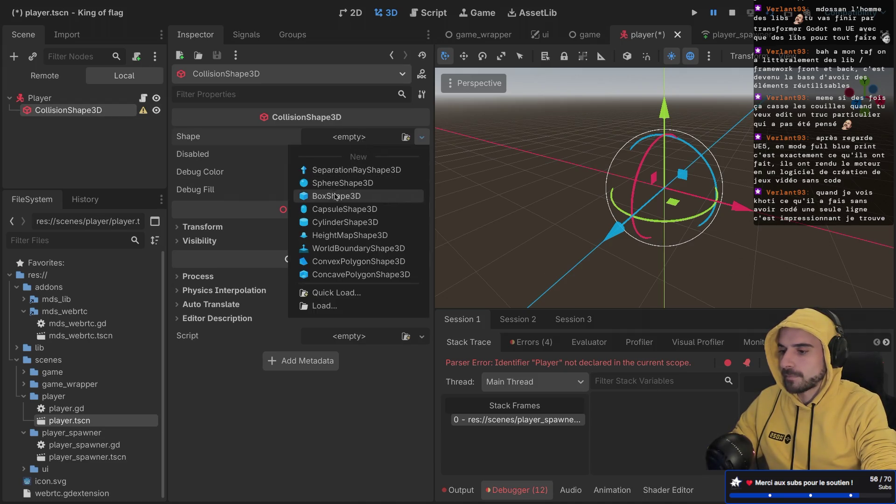
Give the CollisionShape3D a New CapsuleShape3D and check its radius 0.5 and height 2.0.
left_click(328, 208)
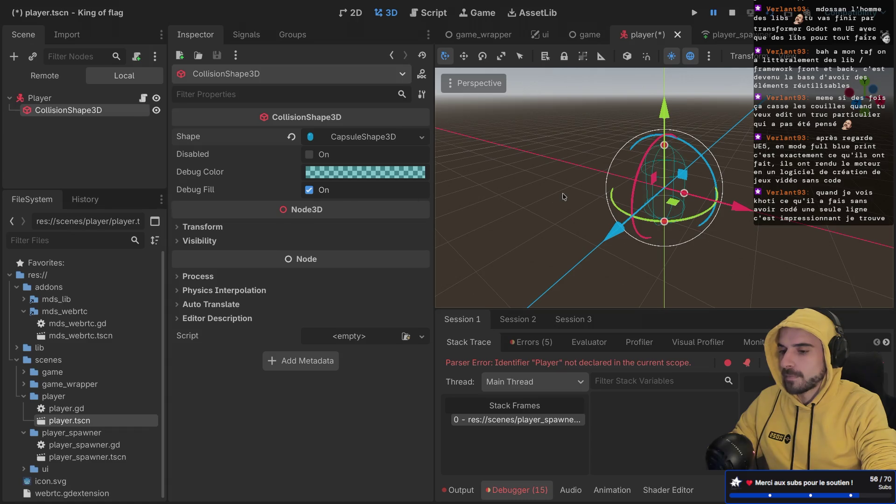
scroll(666, 185, "up", 4)
scroll(666, 185, "down", 6)
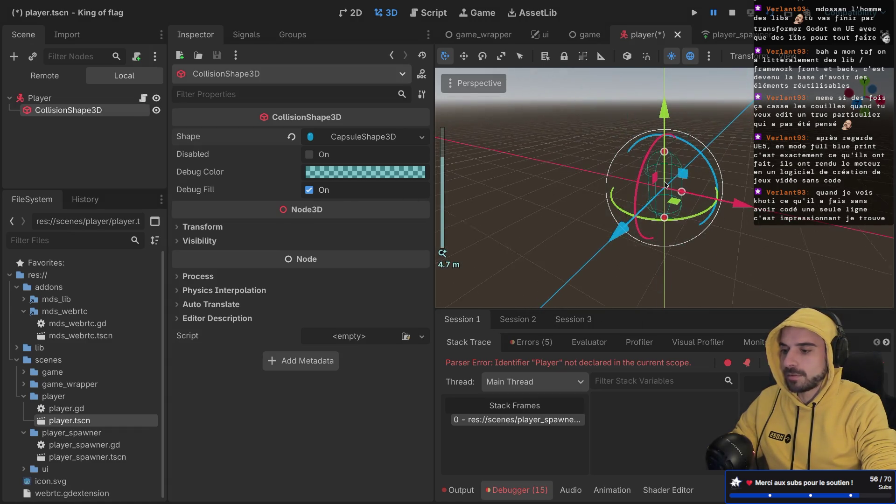
left_click(357, 155)
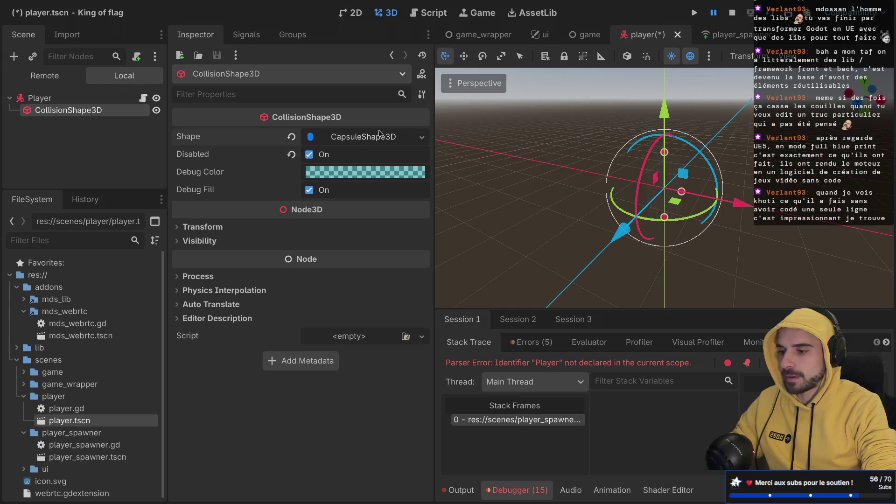
left_click(380, 136)
left_click(350, 136)
left_click(309, 154)
left_click(365, 139)
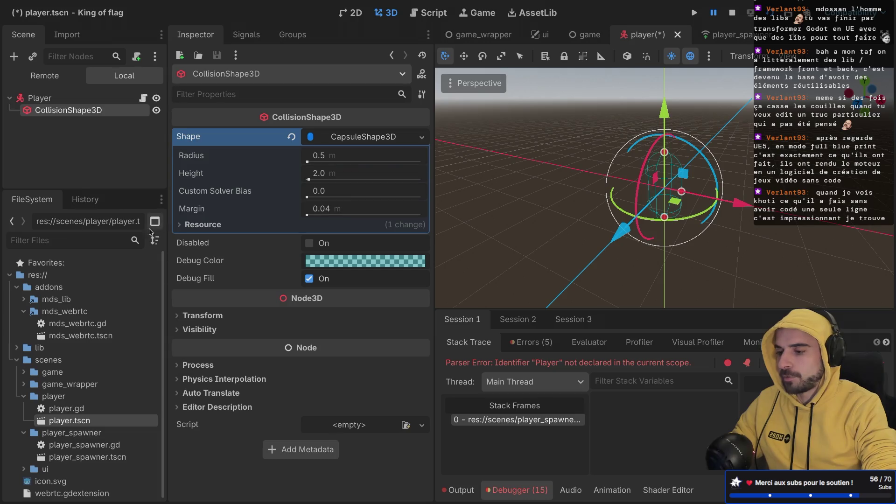
left_click(177, 226)
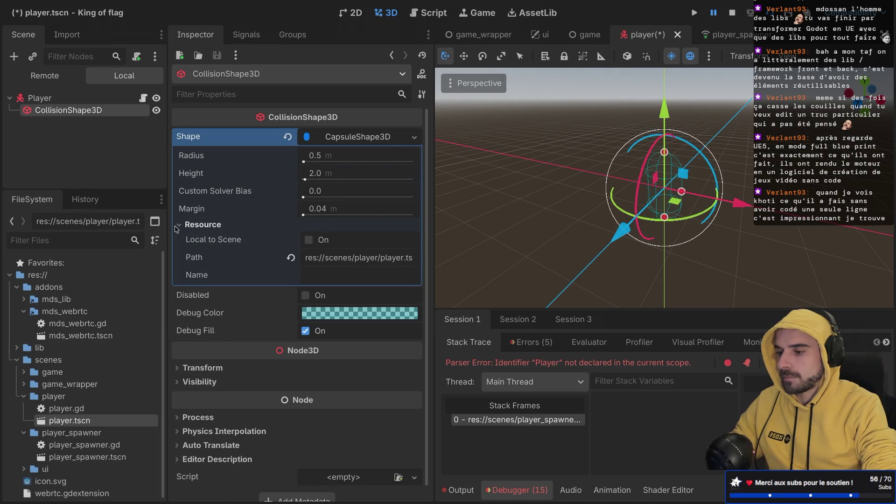
left_click(177, 226)
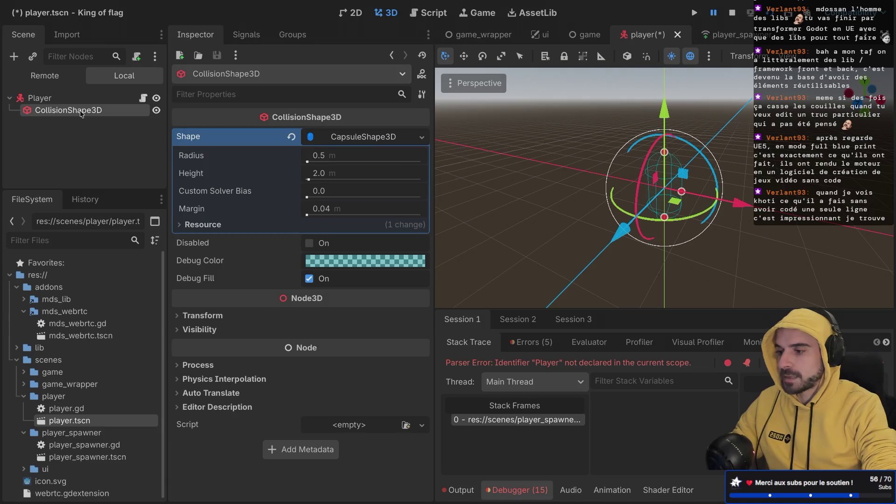
Reselect the Player and CollisionShape3D nodes in the Scene dock.
right_click(81, 114)
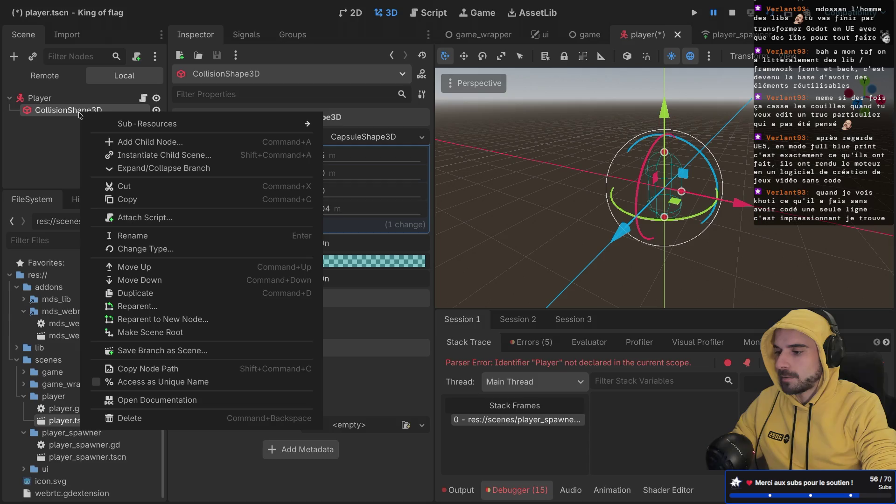
left_click(42, 148)
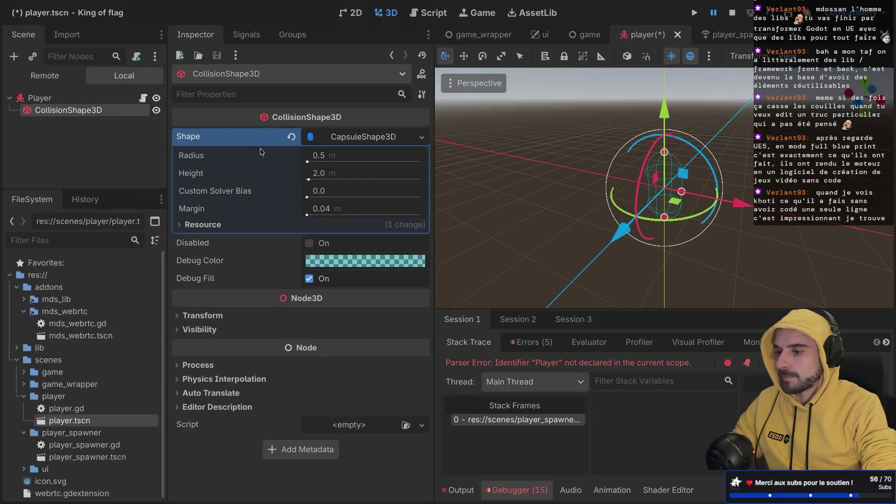
left_click(97, 127)
left_click(79, 112)
left_click(70, 98)
left_click(70, 110)
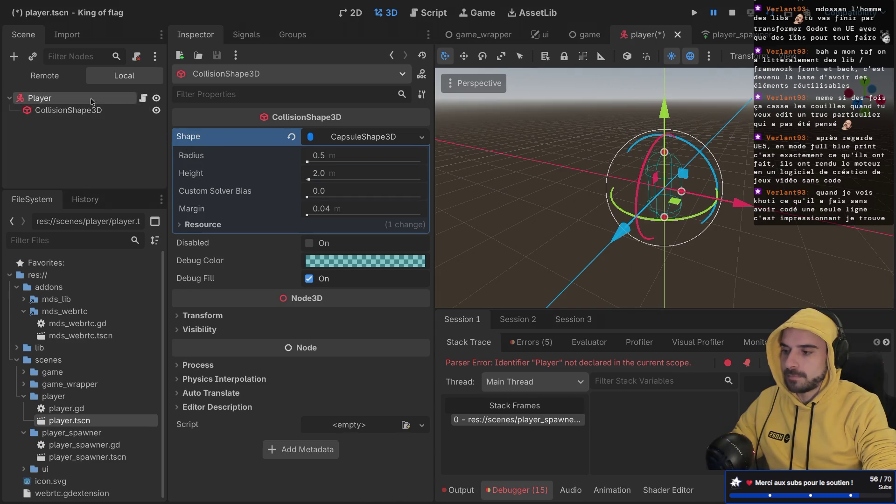
key("ctrl+a")
Add a MeshInstance3D child via a 'mesh' search and give it a New CapsuleMesh.
type("mesh")
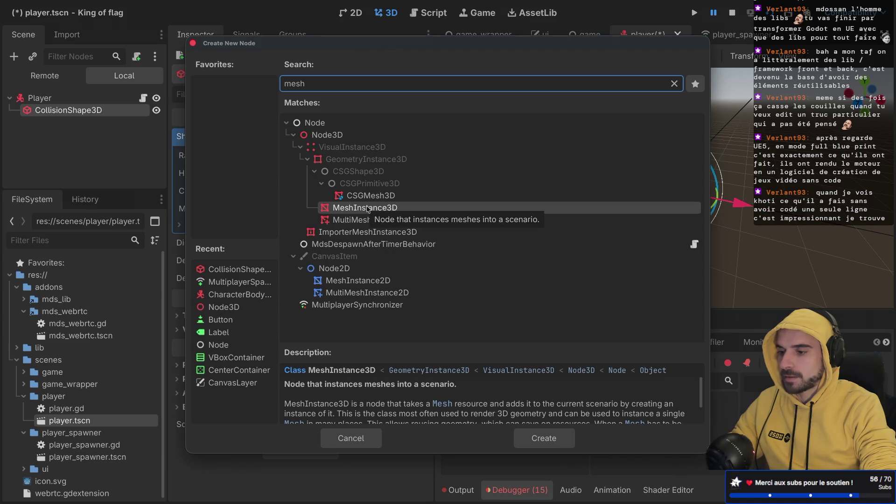
double_click(368, 208)
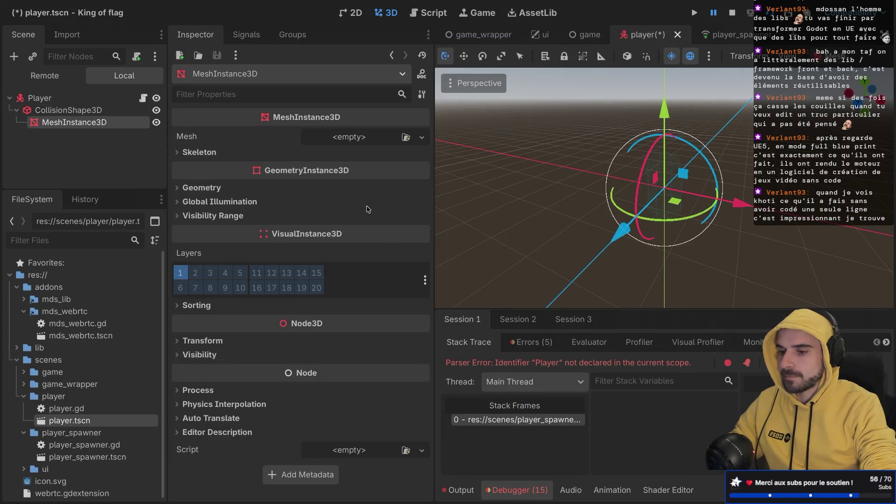
left_click(336, 136)
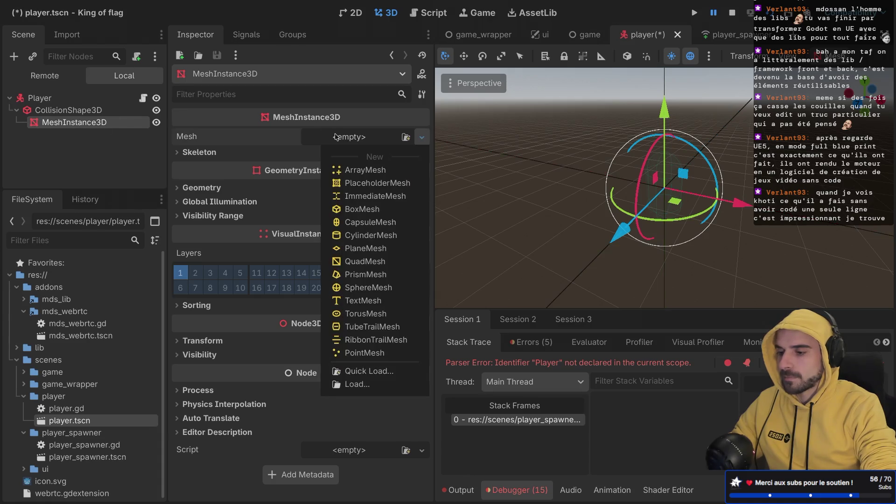
left_click(347, 222)
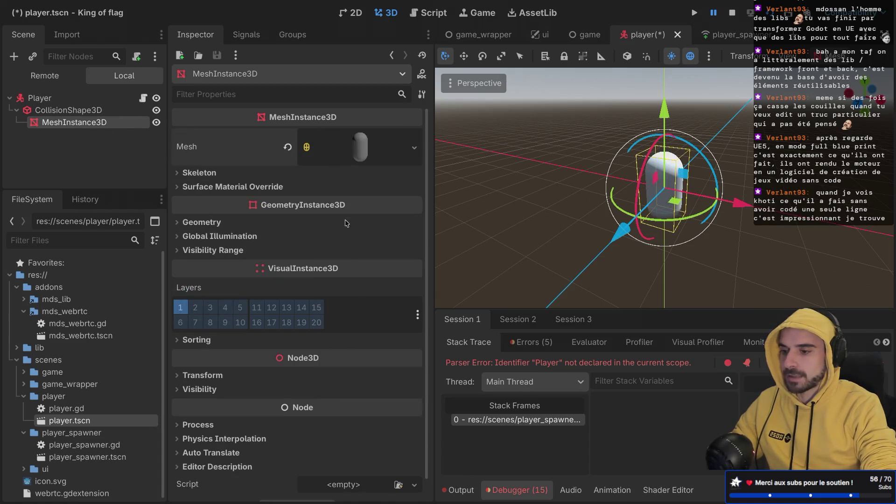
left_click(79, 110)
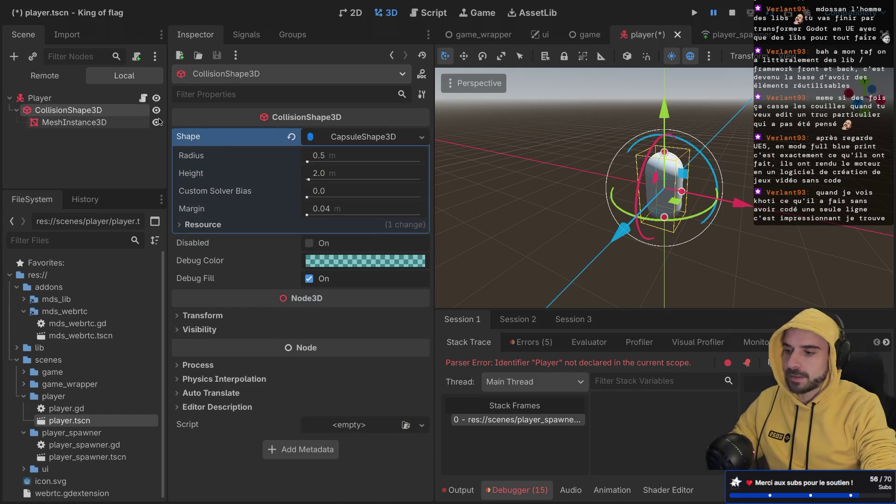
key("alt+Tab")
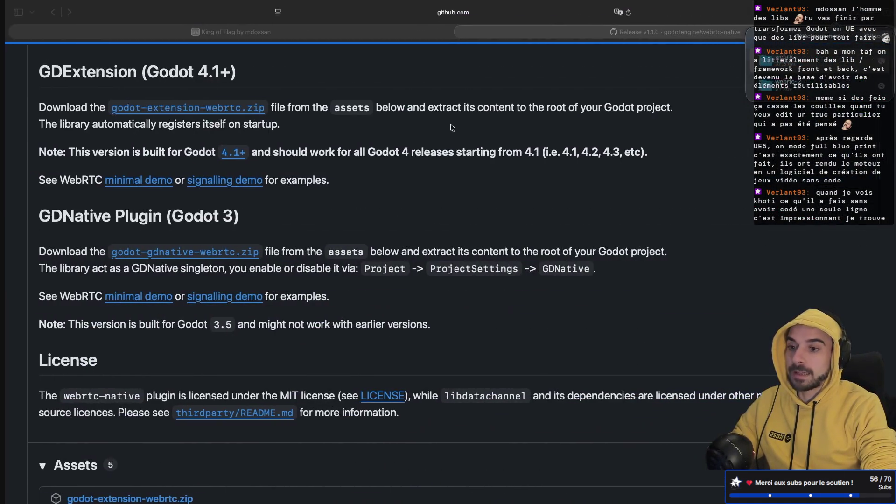
Google 'godot 4.6 auto mesh collision shape' and open the Godot 4.6 release notes.
left_click(840, 14)
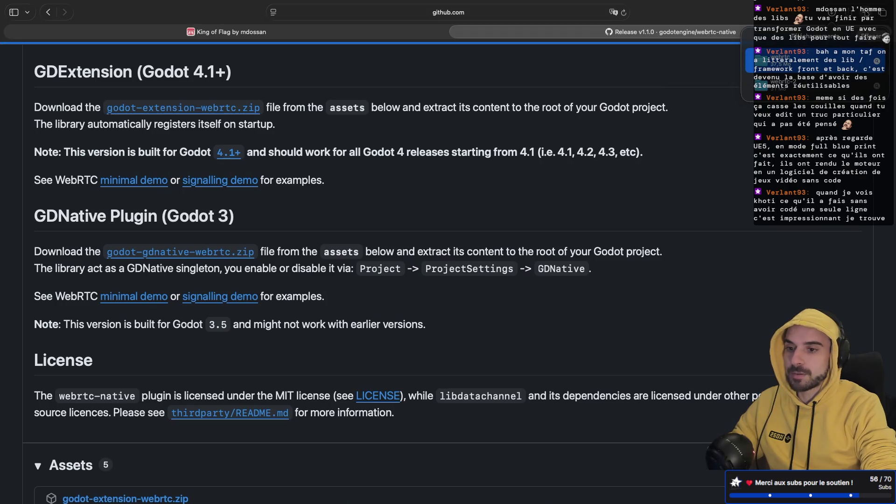
key("super+t")
type("godot+multiplayer+blog&ie=UTF-8&oe=UTF-8")
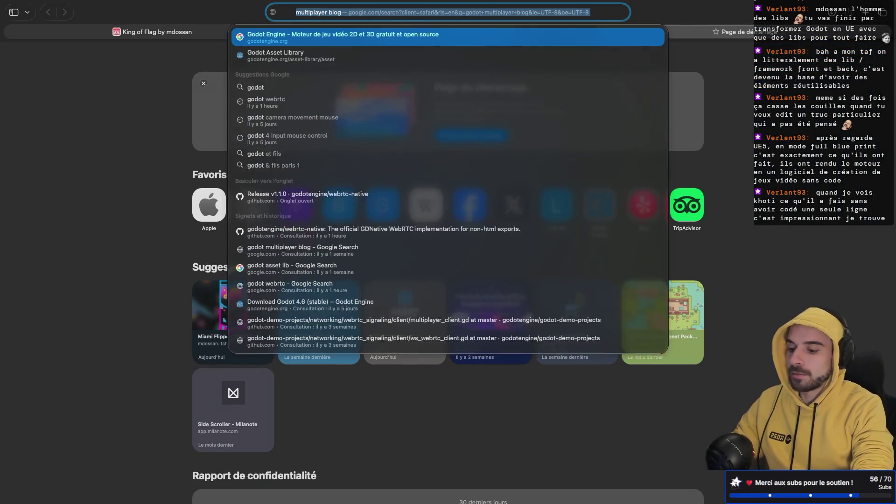
type(" 4.6 auto mesh collisi")
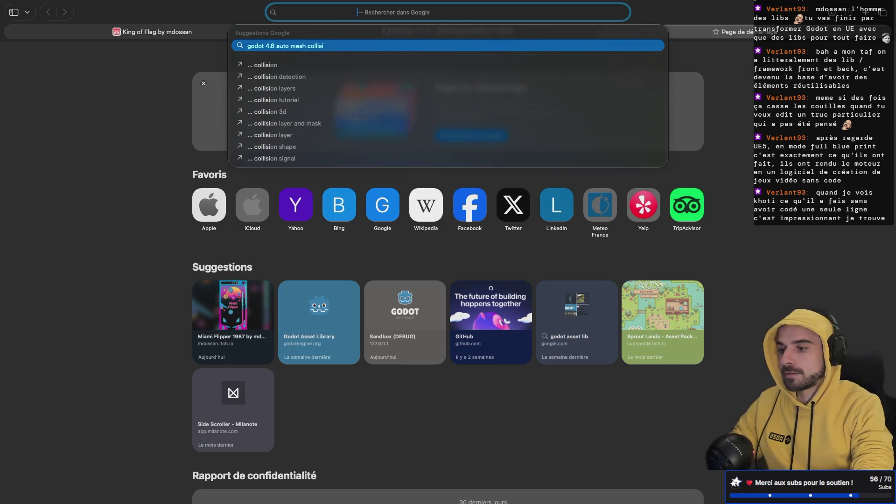
type("on shape")
key("Return")
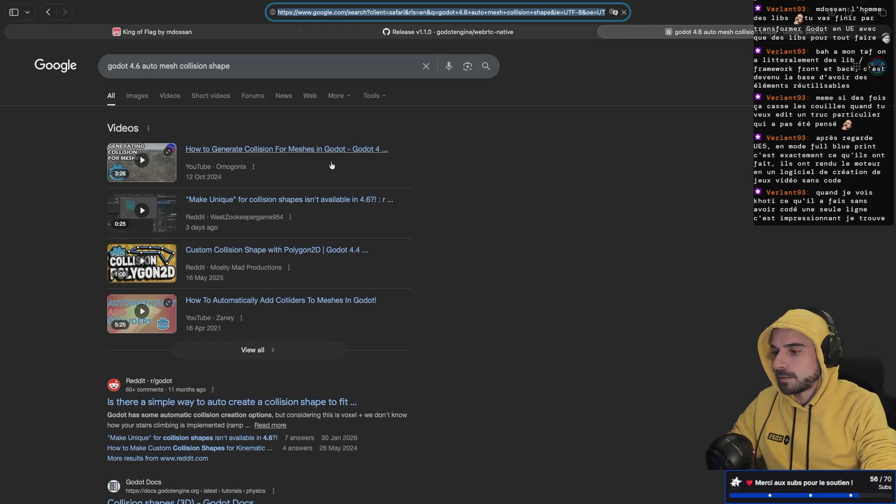
scroll(339, 161, "down", 5)
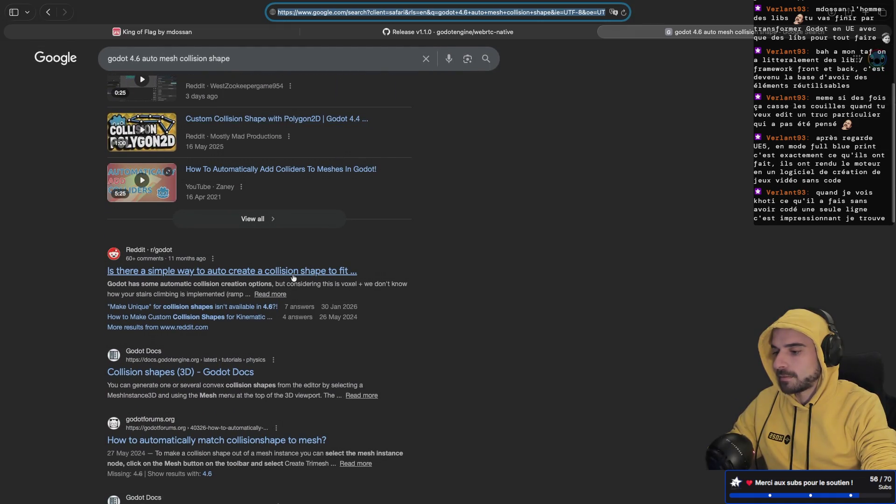
scroll(293, 278, "down", 5)
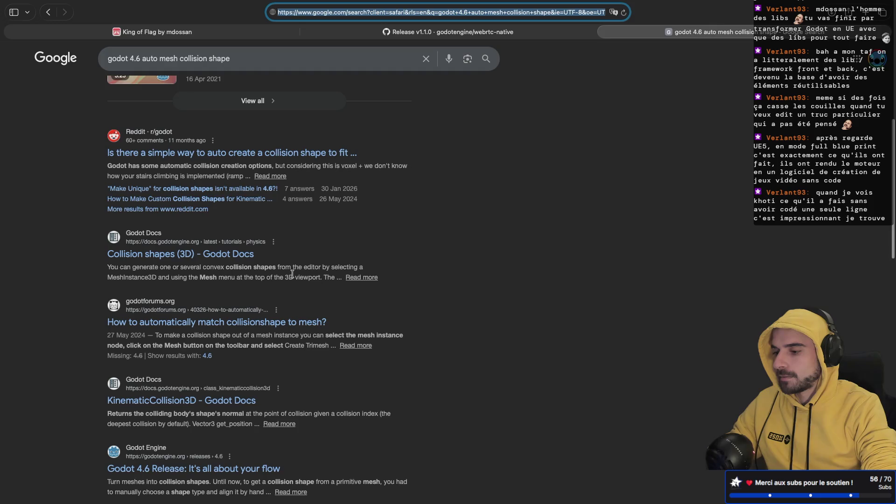
scroll(292, 274, "down", 6)
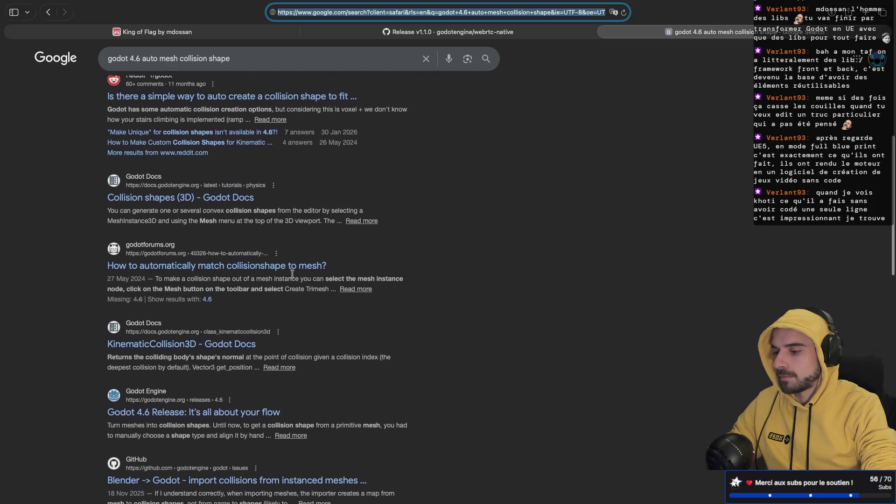
left_click(261, 295)
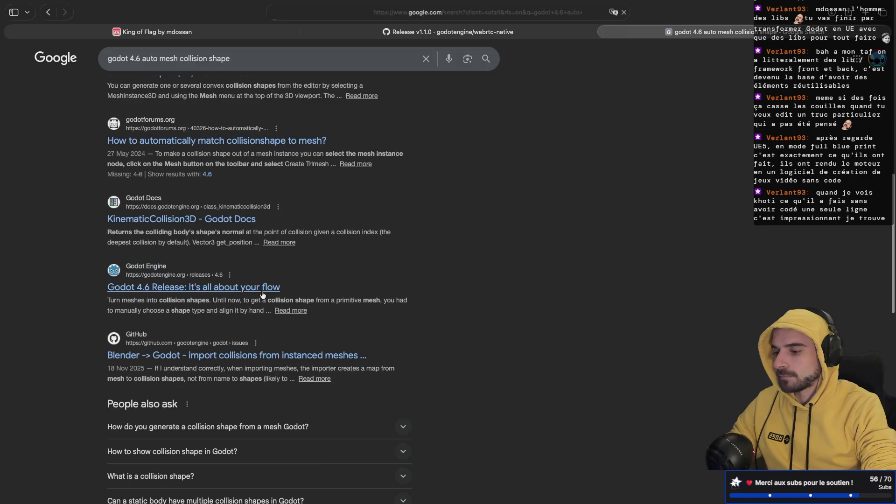
Find the 'mesh' passages in the release notes, then return to the Godot editor.
scroll(472, 265, "down", 10)
key("super+f")
type("mesh")
key("Return")
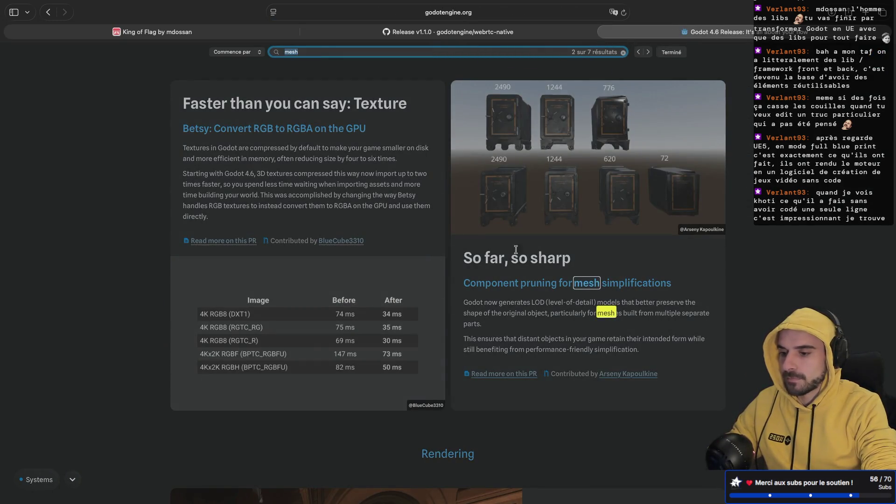
key("Return")
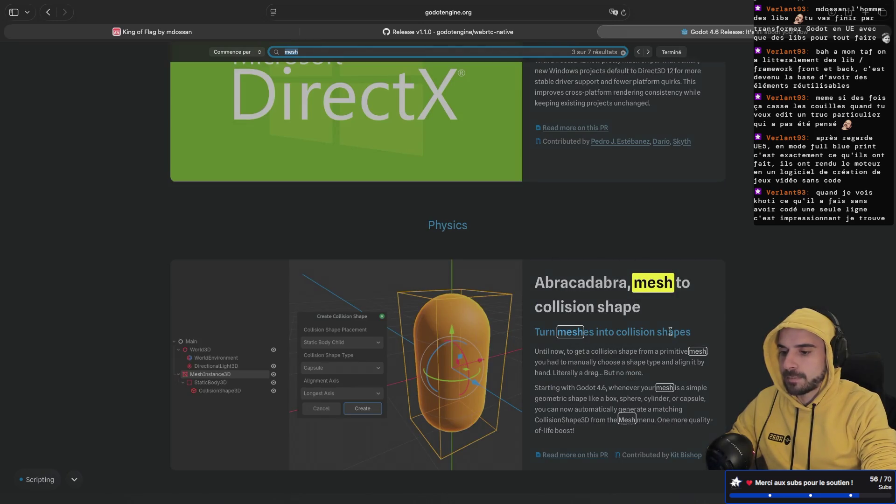
scroll(651, 321, "down", 2)
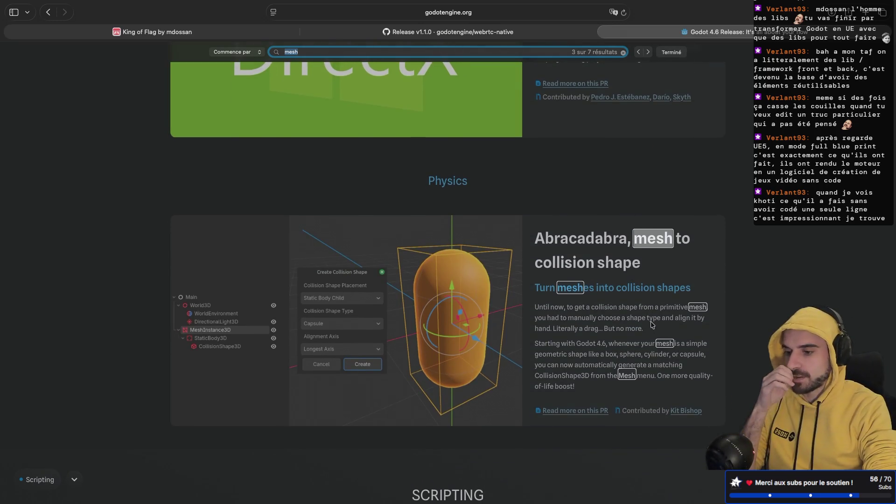
scroll(652, 325, "down", 1)
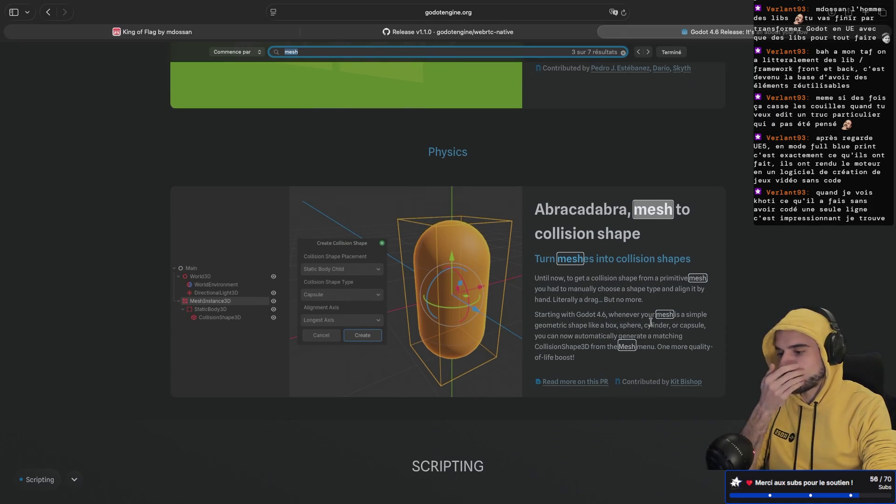
key("ctrl+Right")
key("ctrl+Right")
key("ctrl+Right")
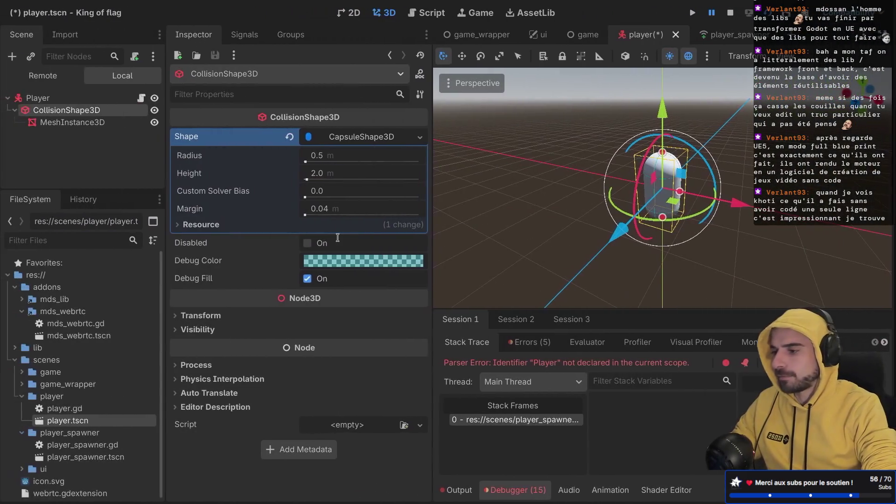
Delete the CollisionShape3D and MeshInstance3D children of Player.
left_click(83, 123, "shift")
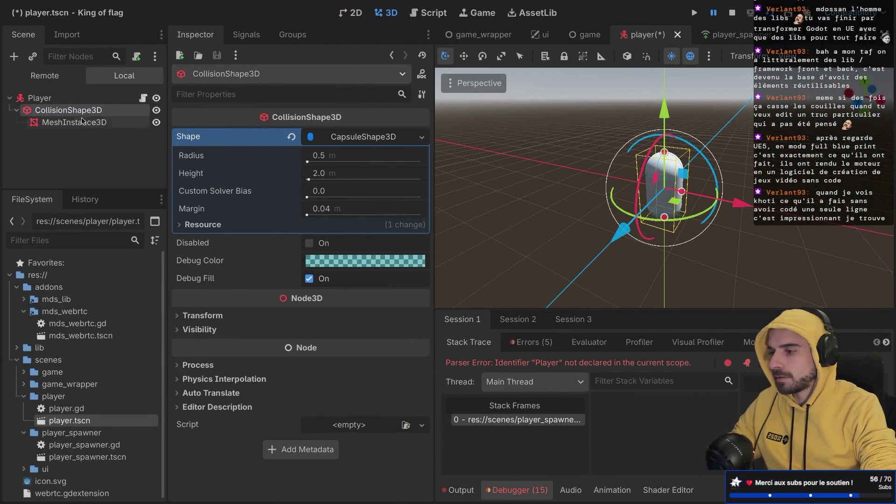
key("Delete")
key("Return")
Add a fresh MeshInstance3D child to Player via a 'mesh' search.
left_click(51, 99)
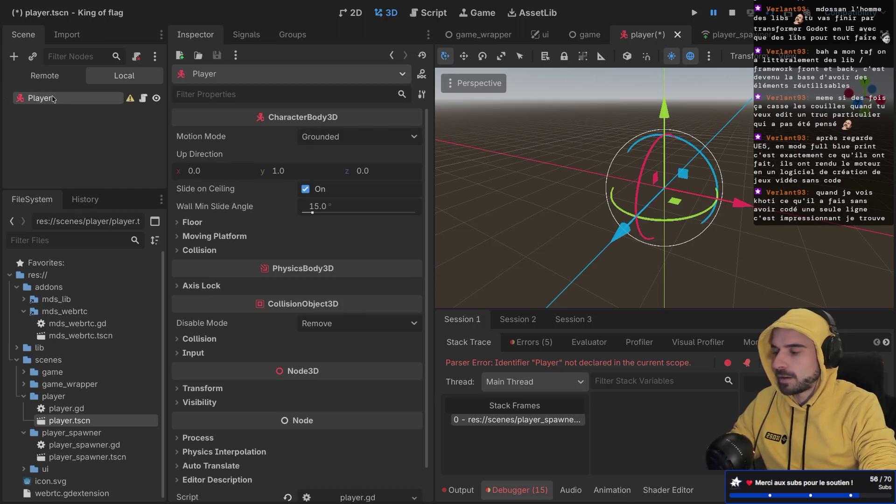
right_click(75, 102)
key("super+a")
type("mesh")
key("Return")
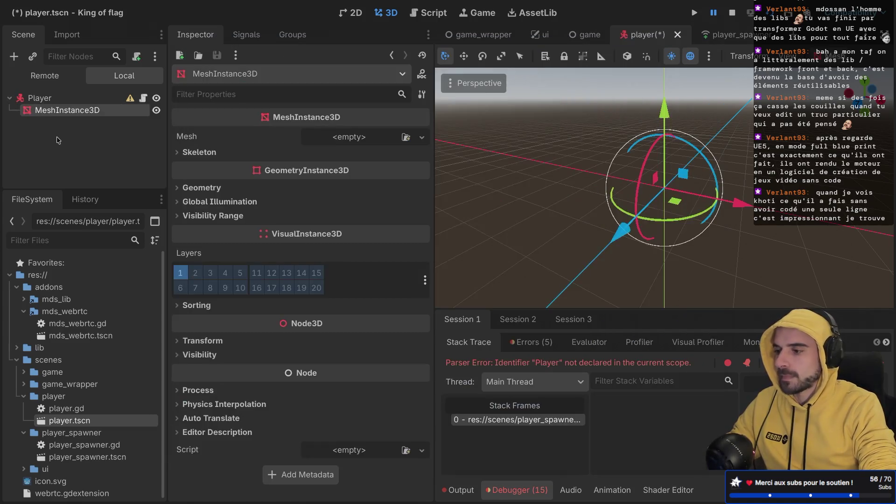
right_click(96, 112)
key("Escape")
Glance at the release notes in the browser and come back to Godot.
key("ctrl+Right")
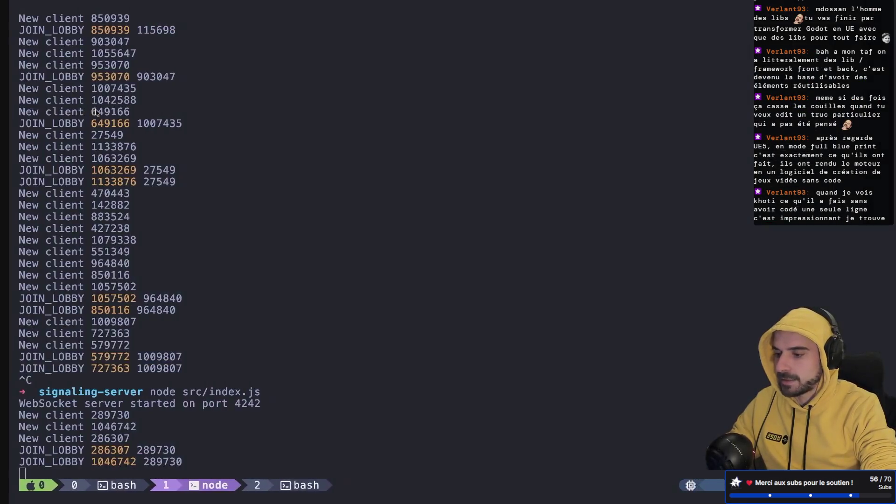
key("ctrl+Right")
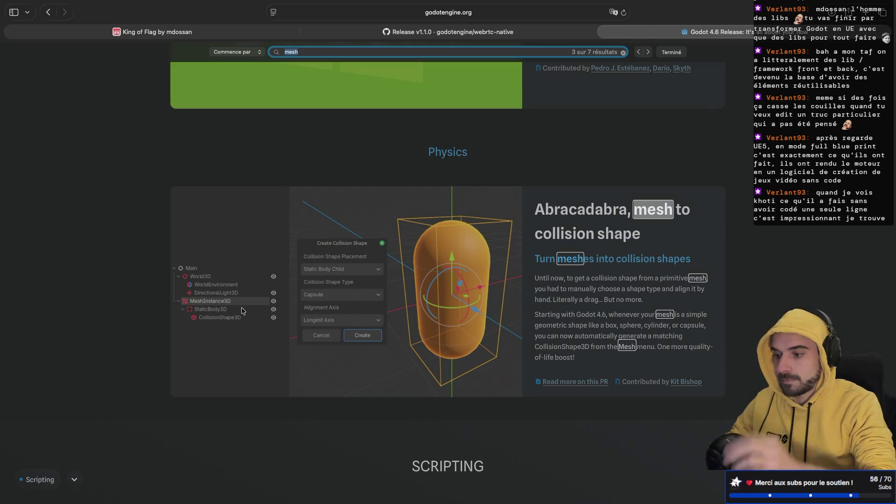
key("ctrl+Left")
key("ctrl+Left")
key("ctrl+Left")
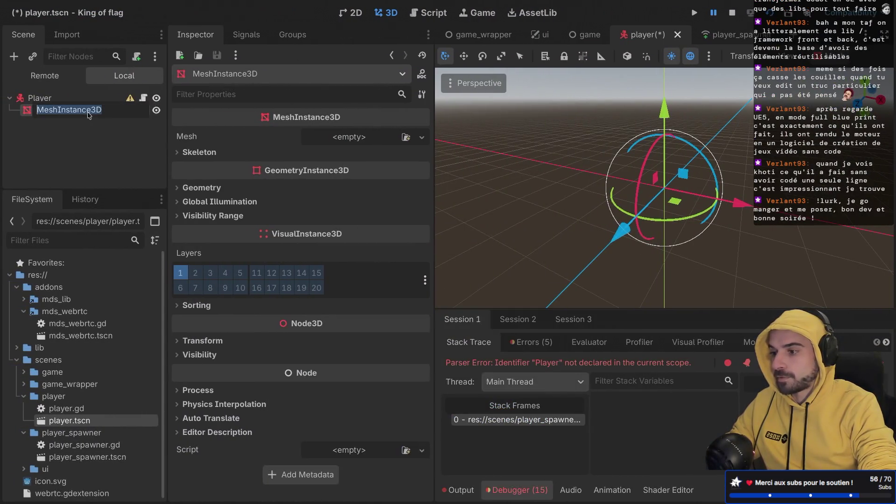
Add a CollisionShape3D under MeshInstance3D via a 'coll' search and save player.tscn.
key("ctrl+a")
type("coll")
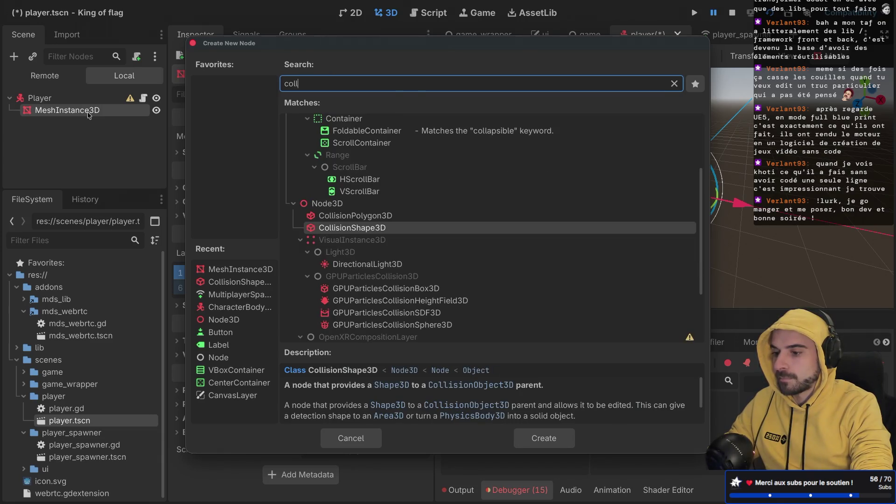
key("Return")
key("ctrl+s")
Reread the release notes, inspect the MeshInstance3D's properties, then return to the browser.
key("ctrl+Right")
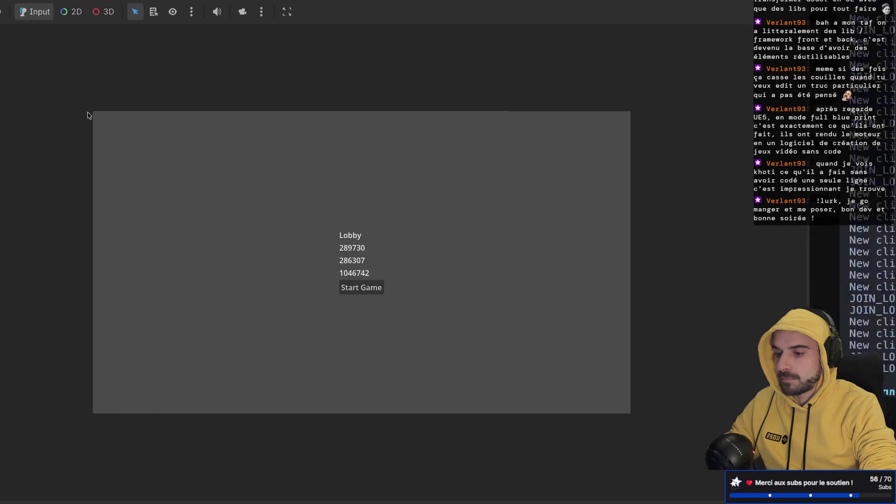
key("ctrl+Right")
key("ctrl+Right")
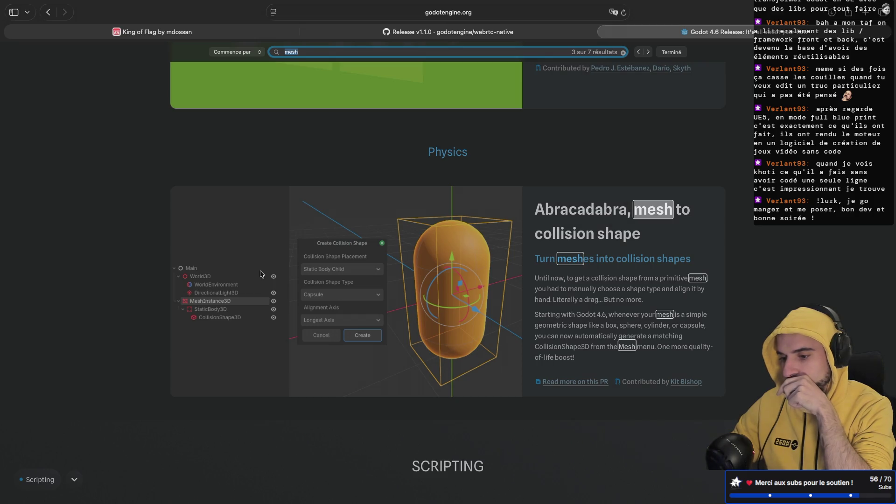
key("ctrl+Right")
key("ctrl+Right")
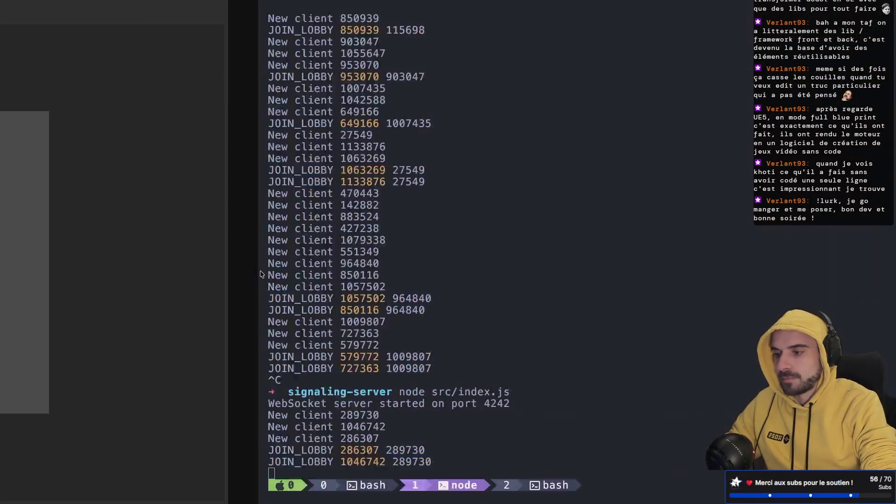
key("ctrl+Left")
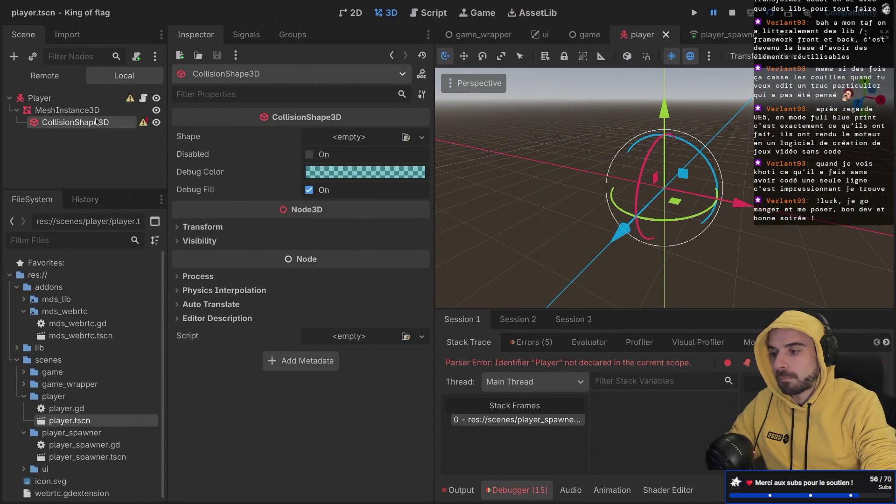
left_click(91, 110)
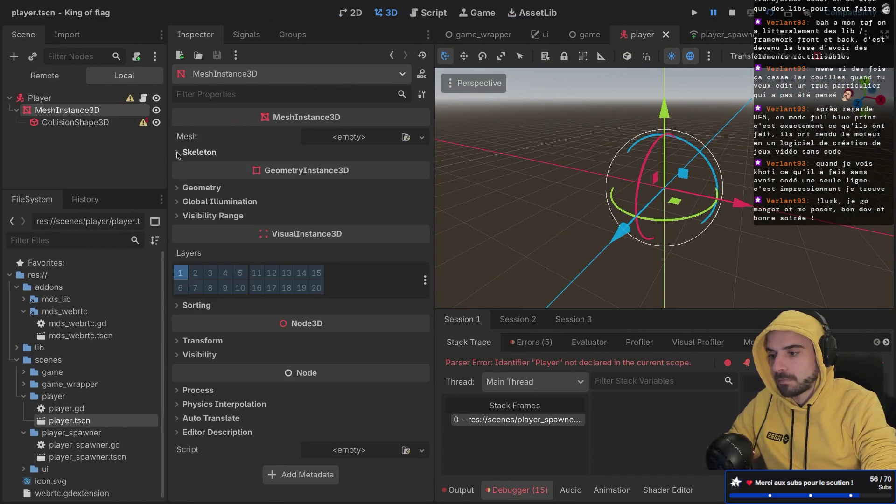
left_click(178, 153)
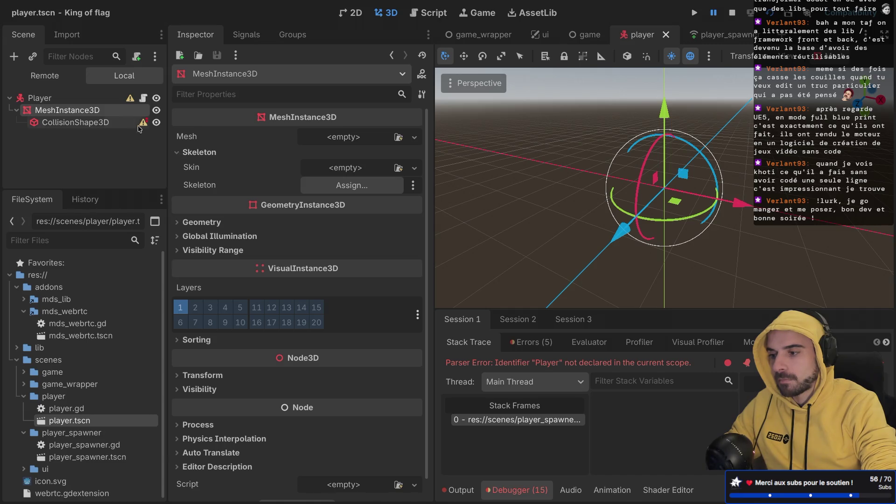
right_click(119, 115)
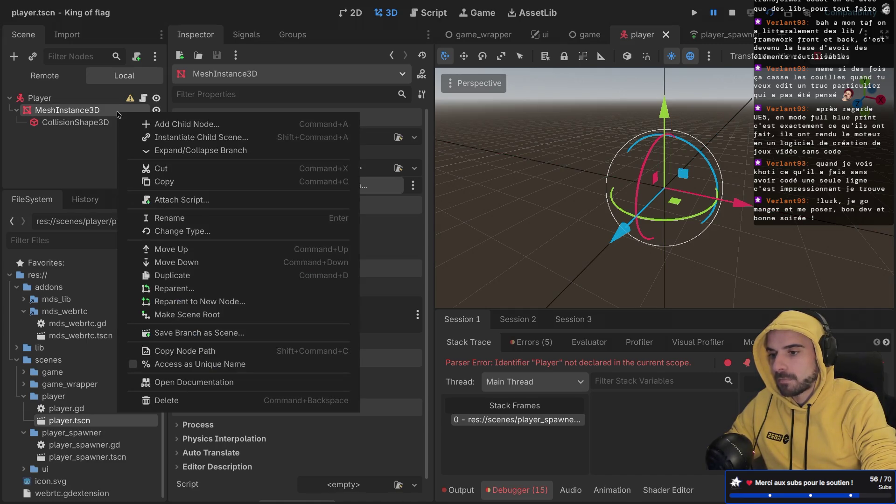
key("Escape")
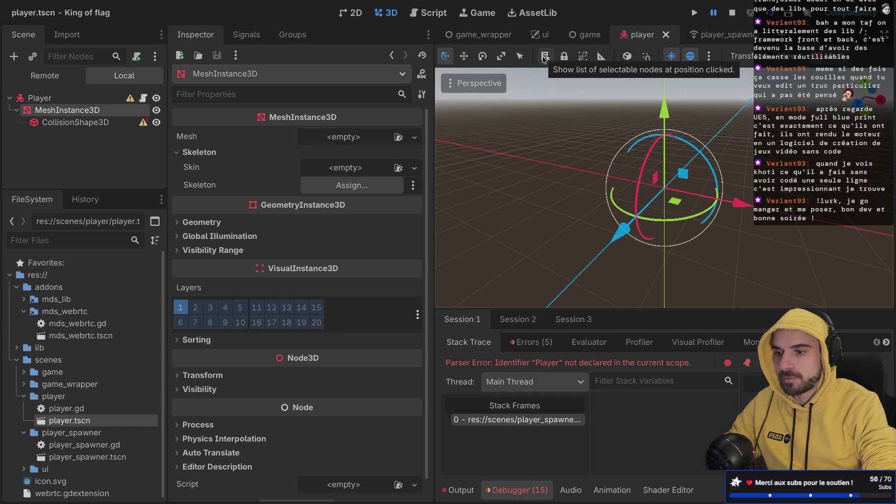
key("ctrl+Right")
key("ctrl+Right")
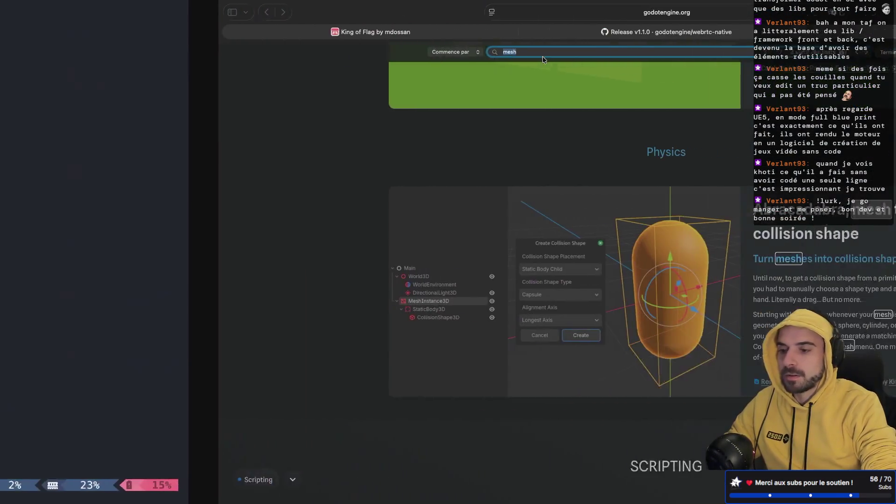
Search 'godot mesh menu', read the forum's 'No mesh button' answers, then return to Godot.
key("super+t")
type("godot")
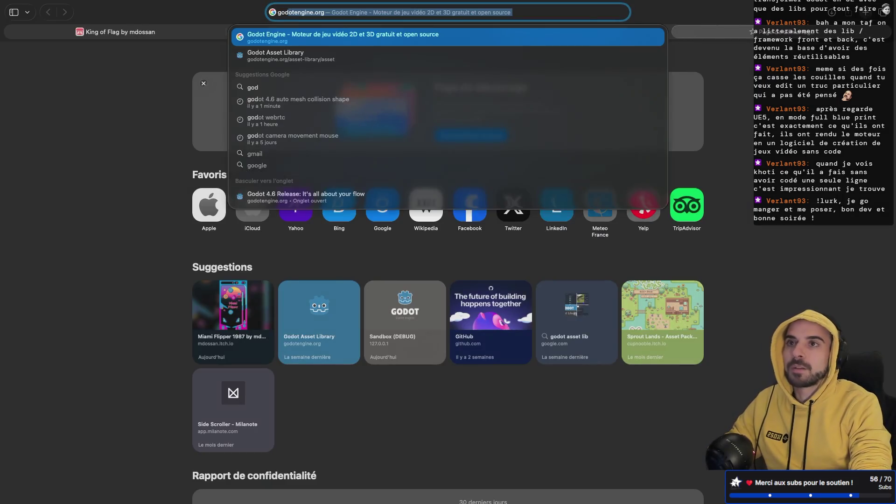
type(" mesh m")
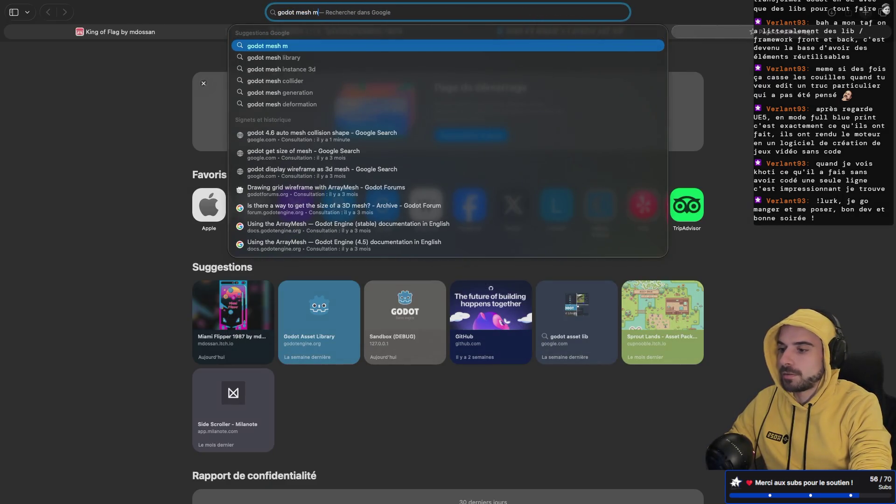
type("enu")
key("Return")
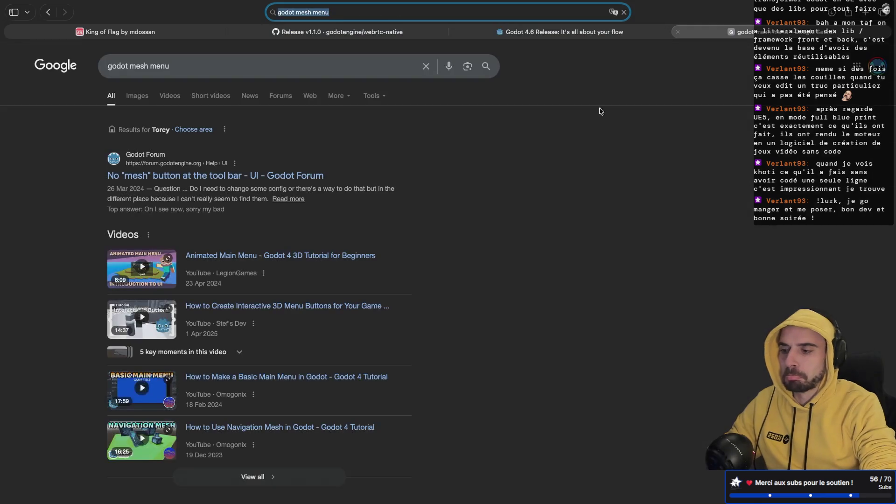
left_click(277, 179)
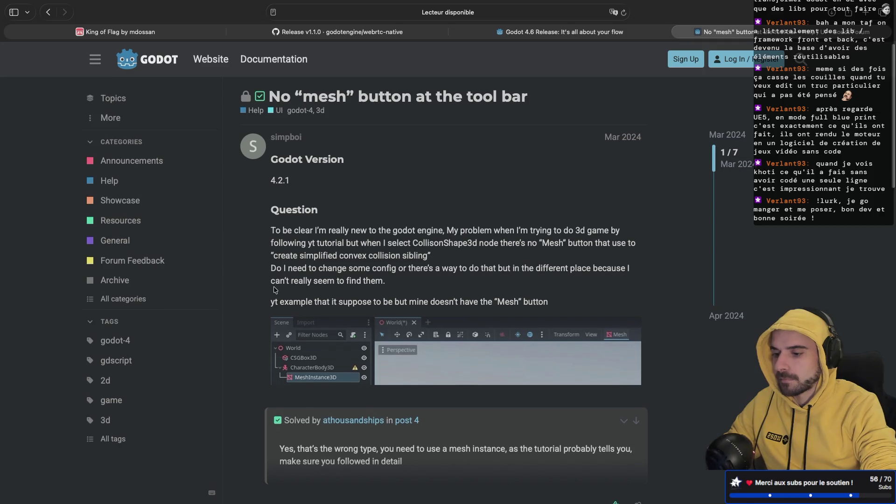
scroll(275, 290, "down", 5)
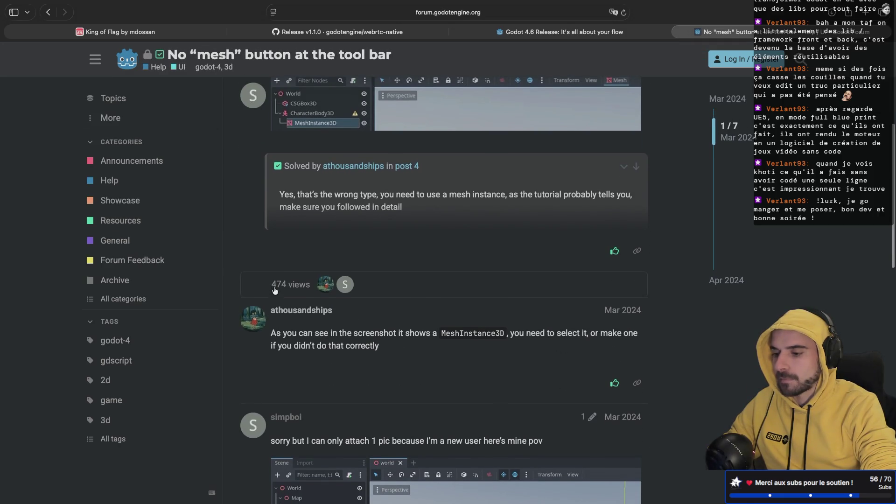
scroll(275, 291, "down", 3)
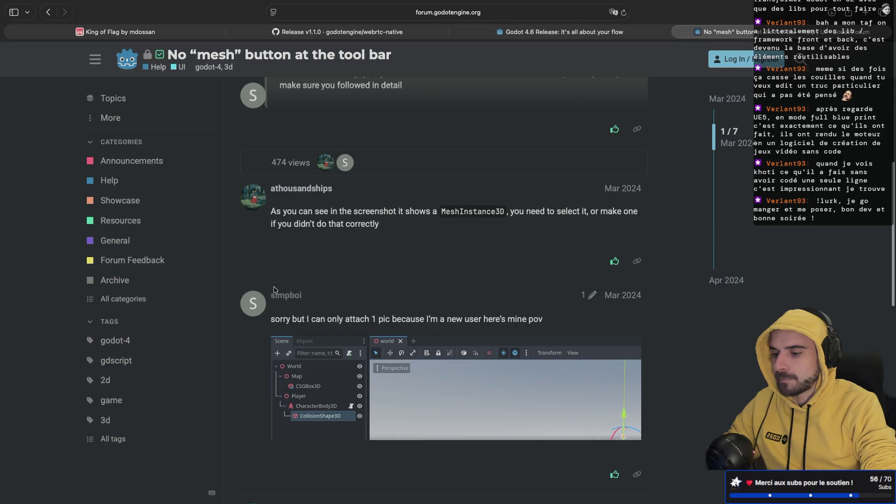
scroll(275, 290, "down", 1)
scroll(275, 290, "down", 3)
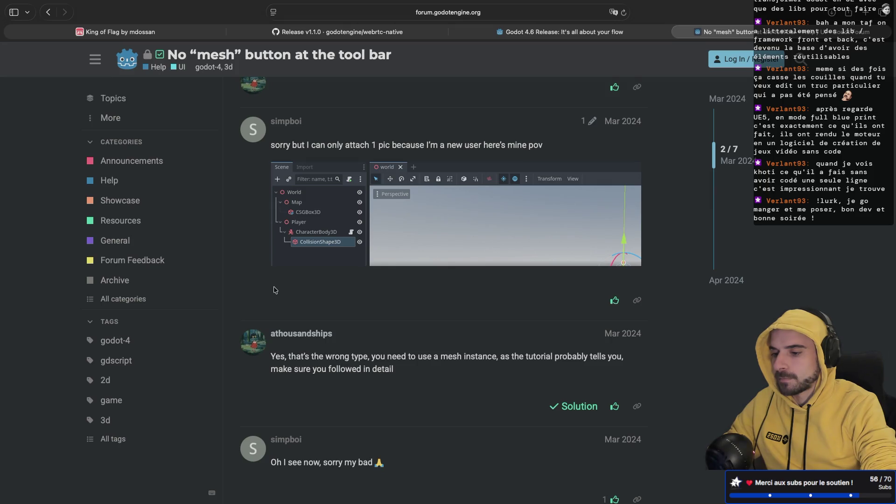
key("ctrl+Left")
key("ctrl+Left")
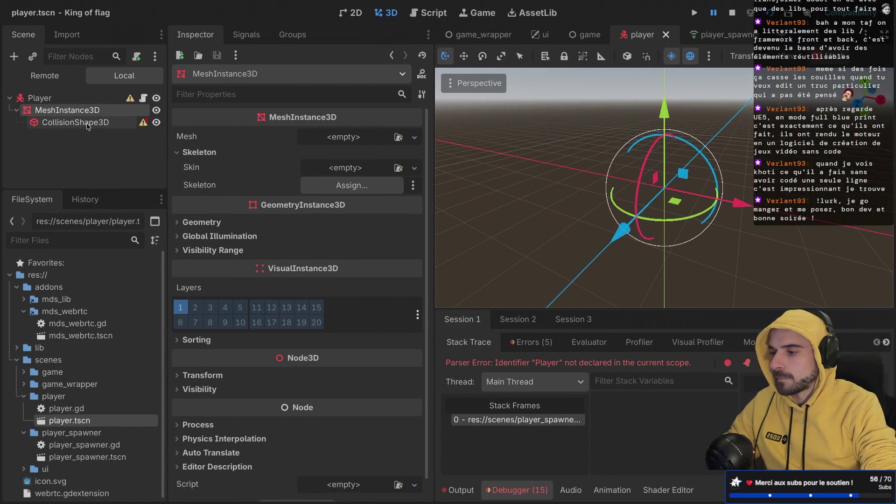
Check the viewport Mesh menu, then delete the CollisionShape3D node.
left_click(75, 123)
left_click(70, 110)
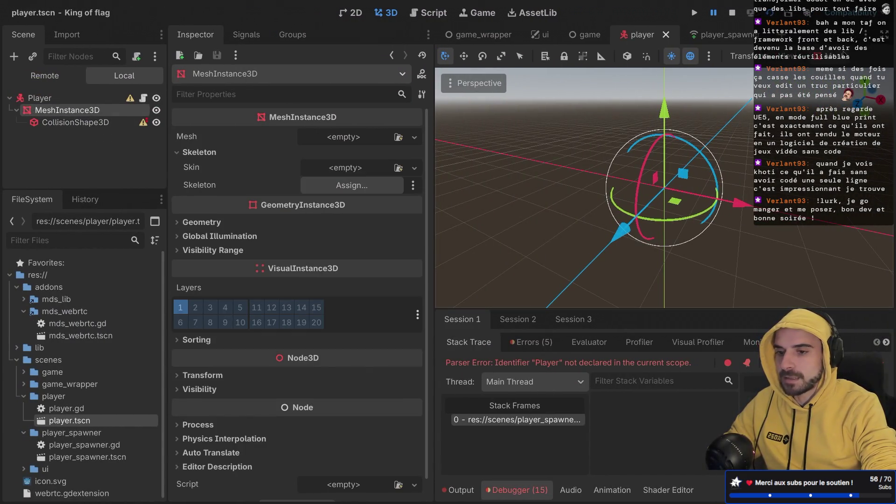
left_click(843, 54)
key("Escape")
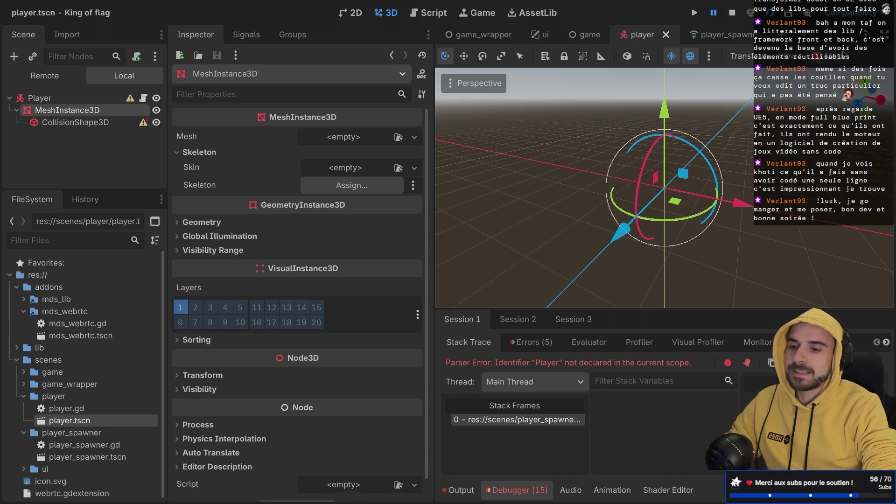
left_click(65, 122)
right_click(61, 122)
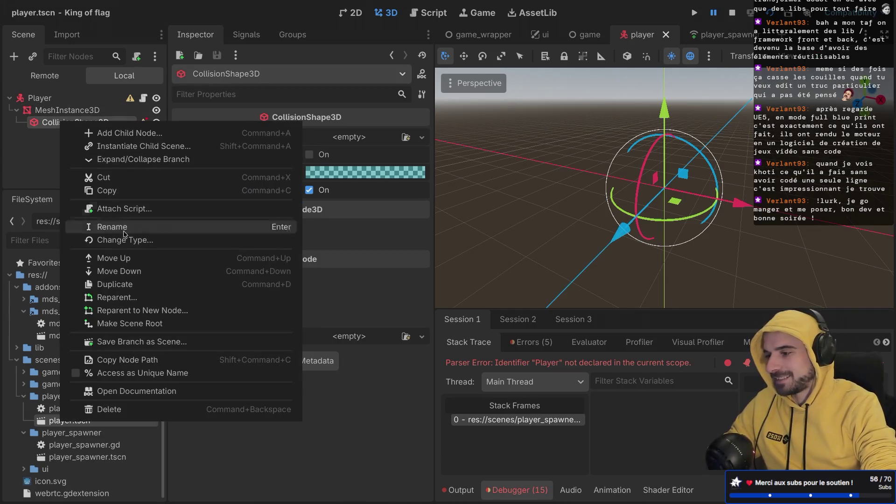
left_click(124, 410)
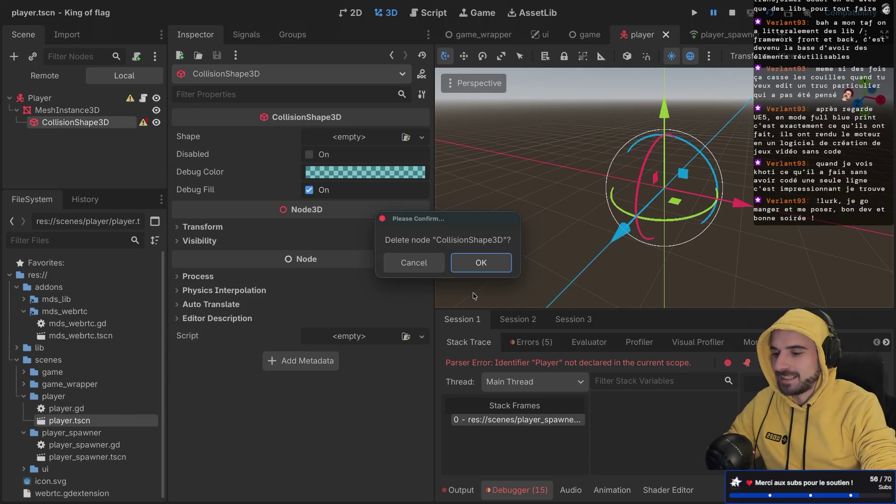
left_click(482, 271)
Rename the MeshInstance3D node to 'Mesh'.
left_click(75, 110)
left_click(83, 113)
type("Mesh")
key("Return")
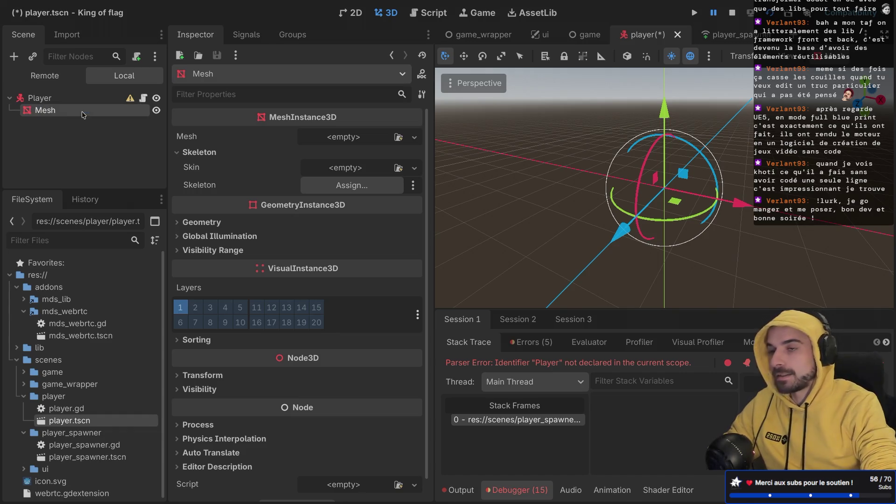
left_click(348, 138)
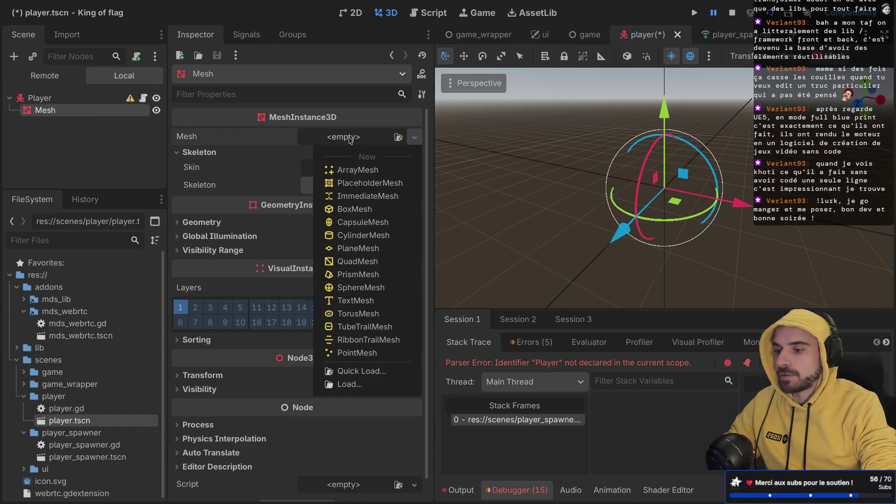
Assign a New CapsuleMesh to Mesh, save the scene, and orbit around the capsule.
left_click(363, 222)
key("ctrl+s")
left_click_drag(677, 202, 616, 198)
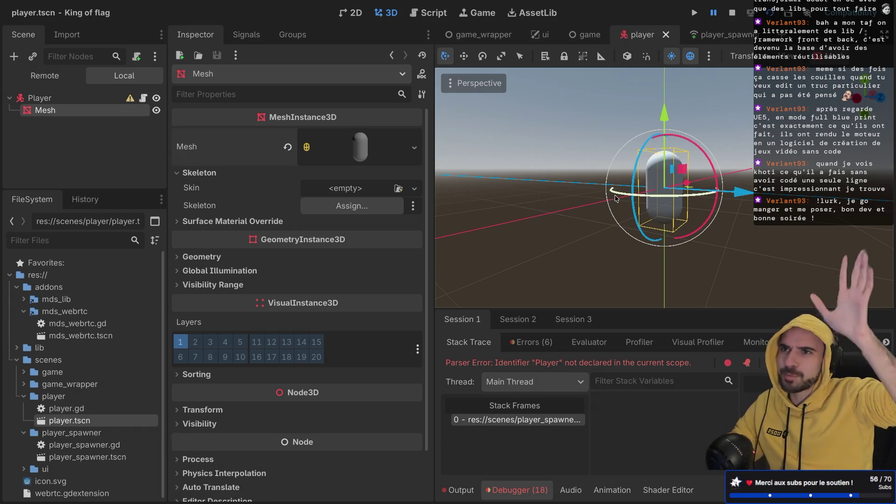
key("ctrl+s")
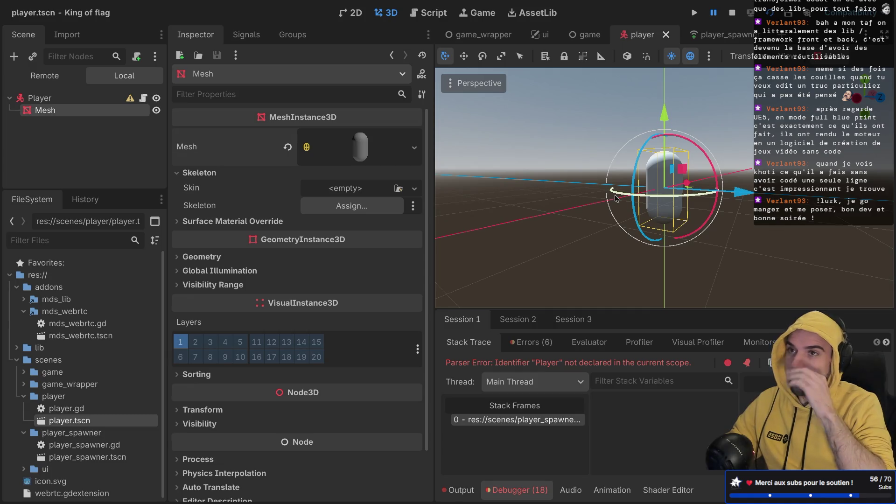
left_click_drag(616, 199, 646, 174)
scroll(646, 175, "down", 5)
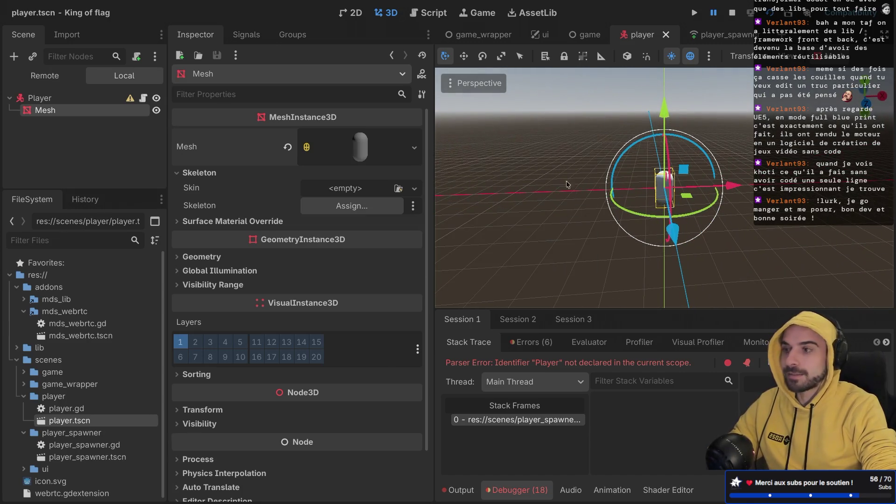
Select the Player root and browse the mds_webrtc and mds_lib folders.
left_click(61, 98)
left_click(24, 312)
left_click(23, 300)
left_click(22, 301)
Launch the game for a quick test, then return to the editor.
key("super+b")
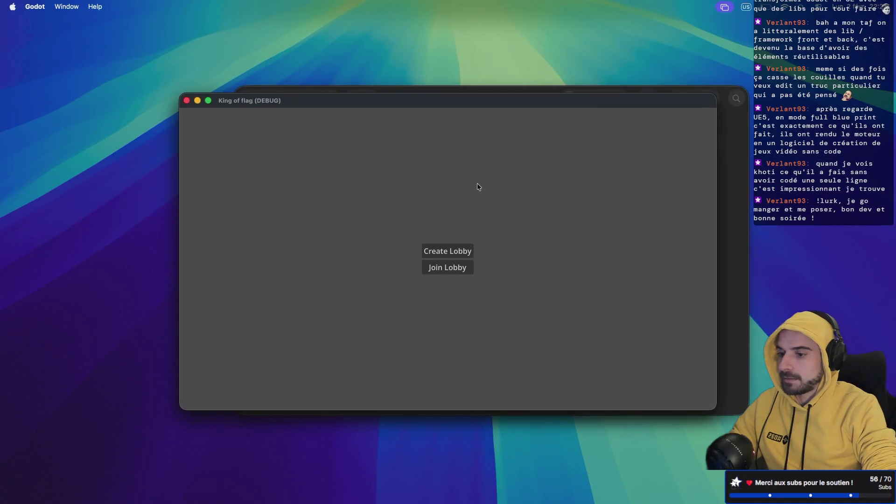
key("super+Tab")
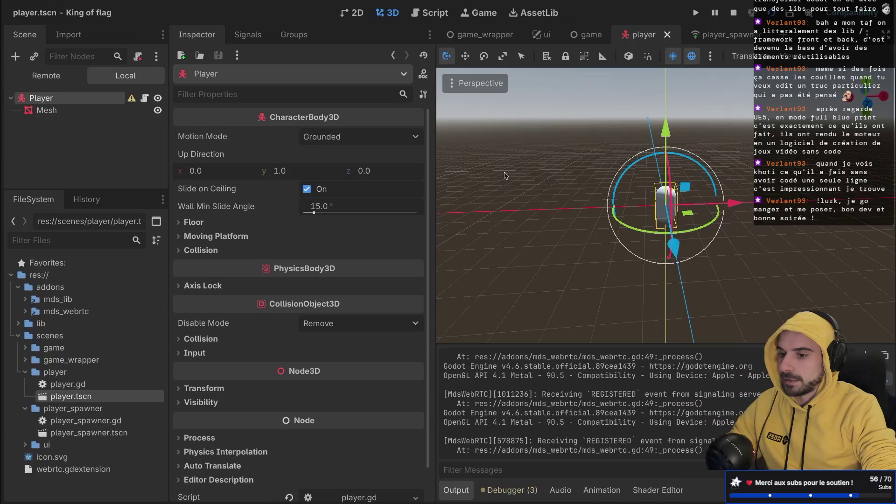
scroll(527, 155, "up", 5)
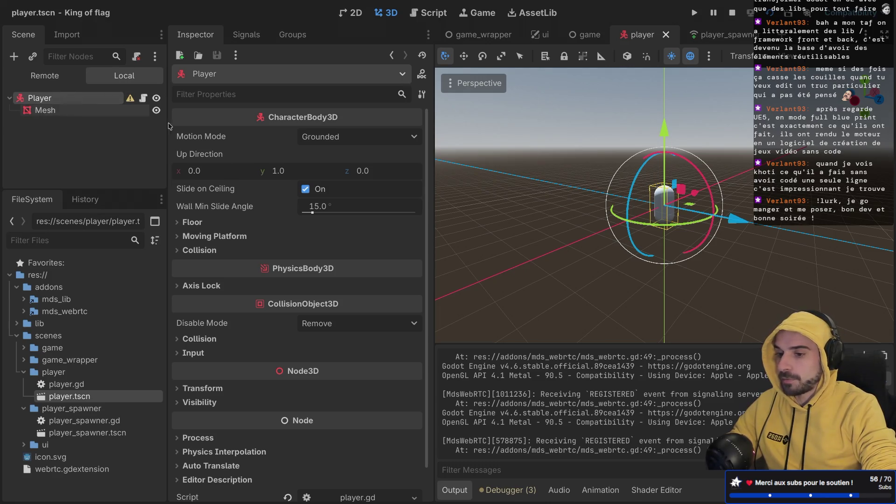
Add a Camera3D child node under Player.
key("ctrl+a")
type("cam")
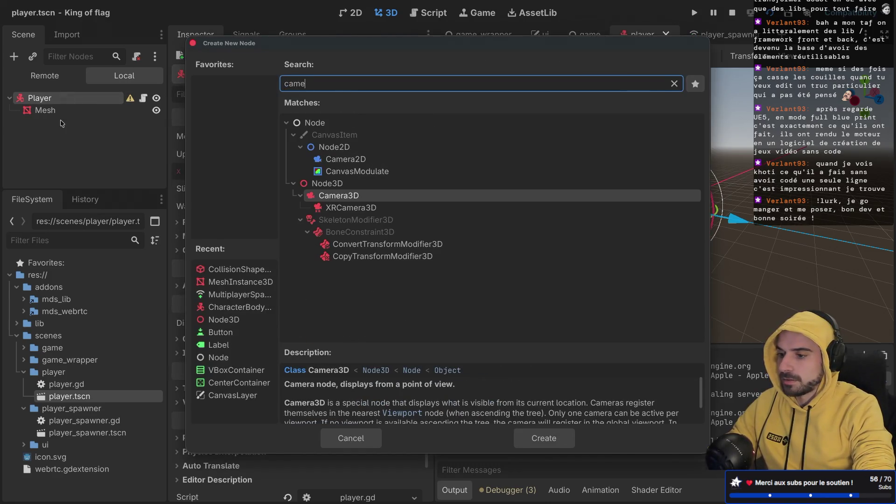
key("Return")
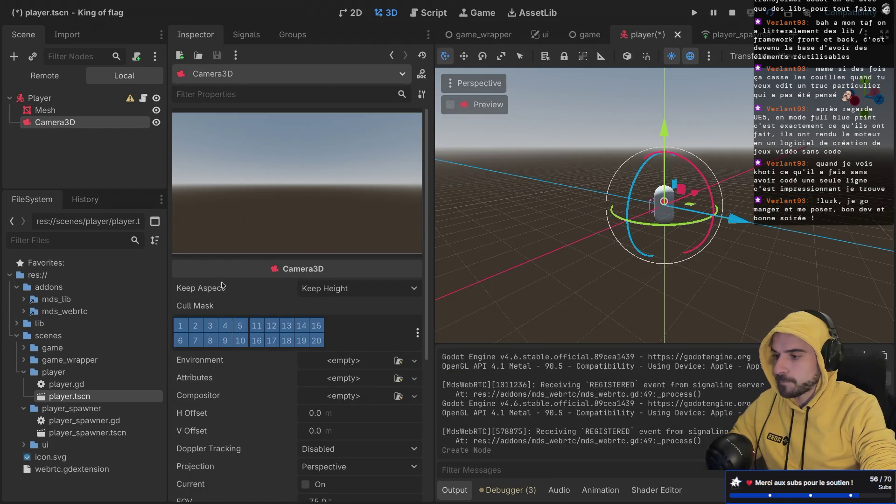
scroll(226, 291, "down", 5)
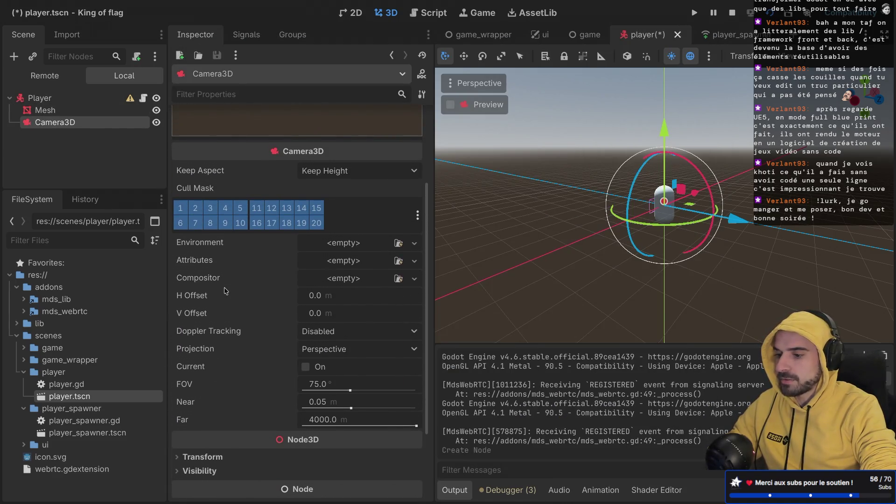
scroll(226, 291, "down", 4)
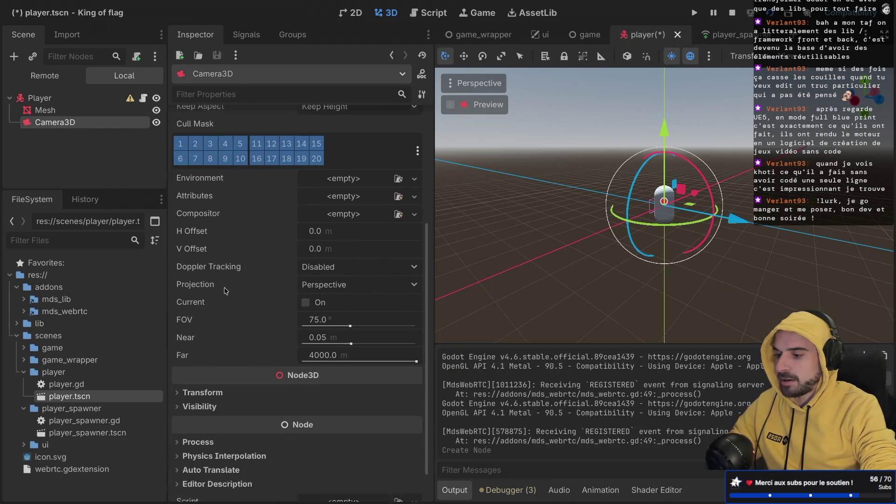
Rename the new node to 'Camera', give it a scene-unique name, and bring up player.gd.
double_click(71, 126)
type("Camera")
key("Return")
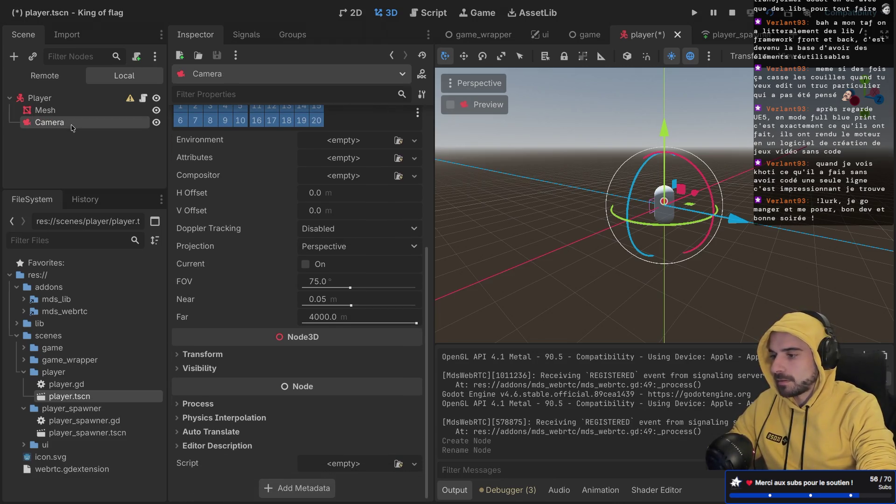
right_click(72, 128)
left_click(117, 377)
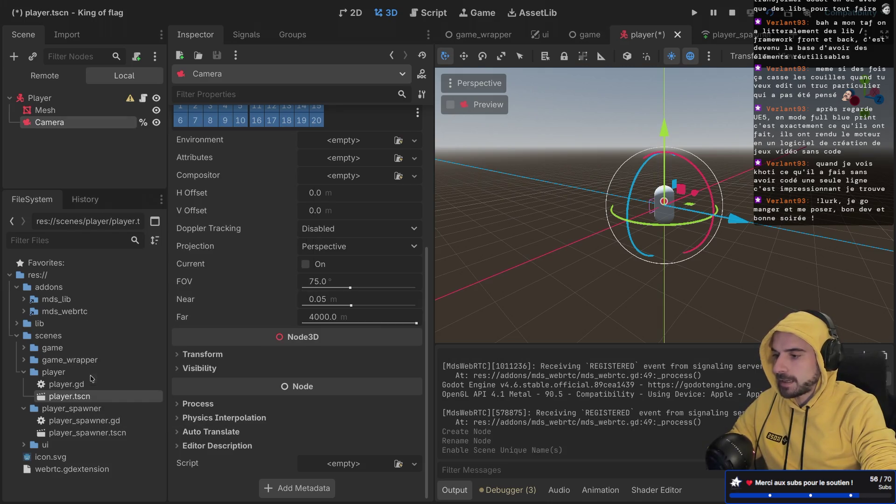
left_click(143, 97)
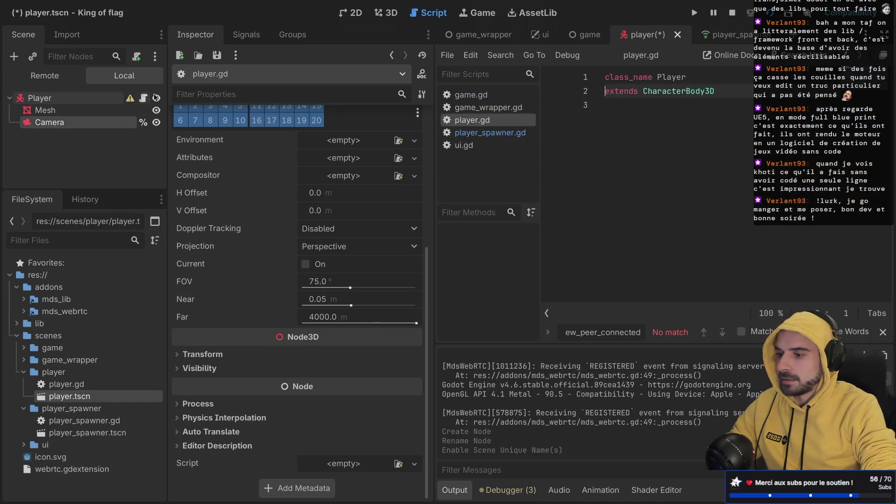
Add a _ready() function at the end of player.gd in distraction-free view.
left_click(634, 127)
key("Return")
type("nc _rea")
key("Return")
key("Return")
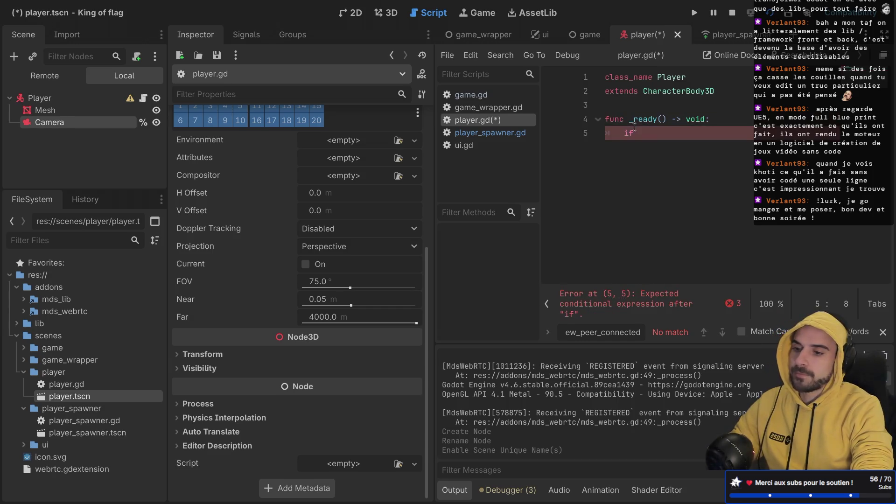
key("ctrl+super+d")
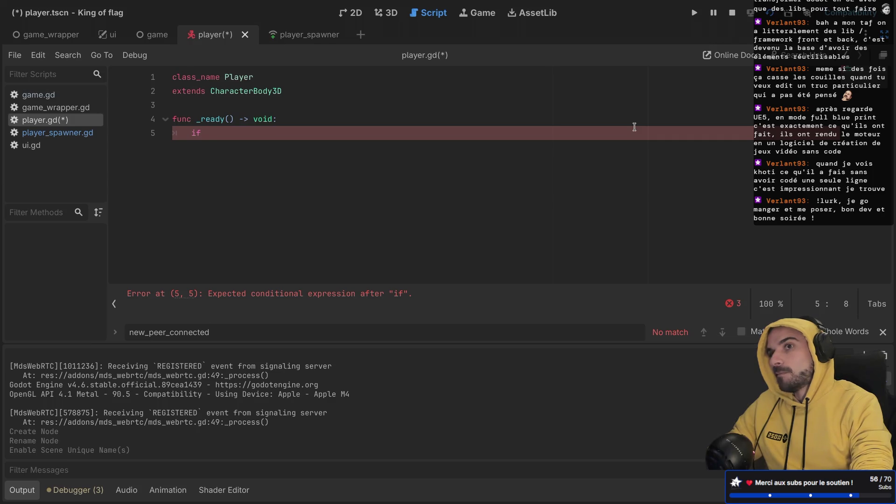
Have _ready check whether get_multiplayer_authority() differs from multiplayer.get_unique_id().
type("get_mul")
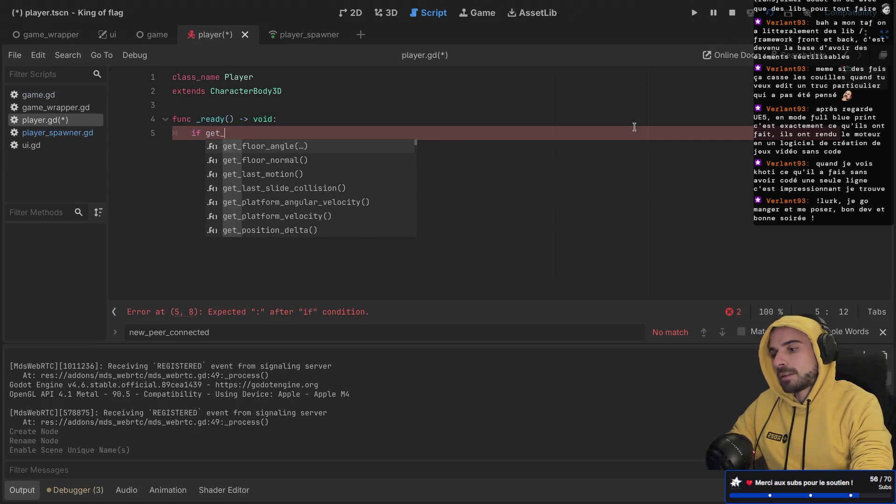
key("Return")
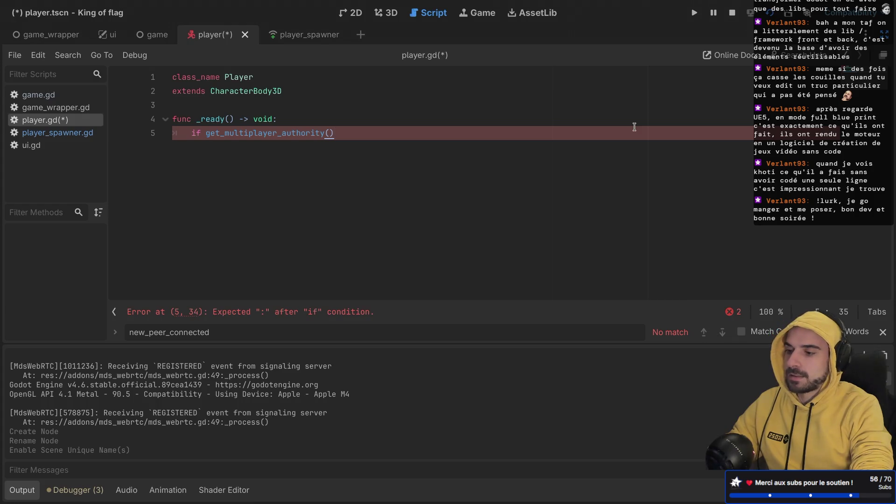
type("e")
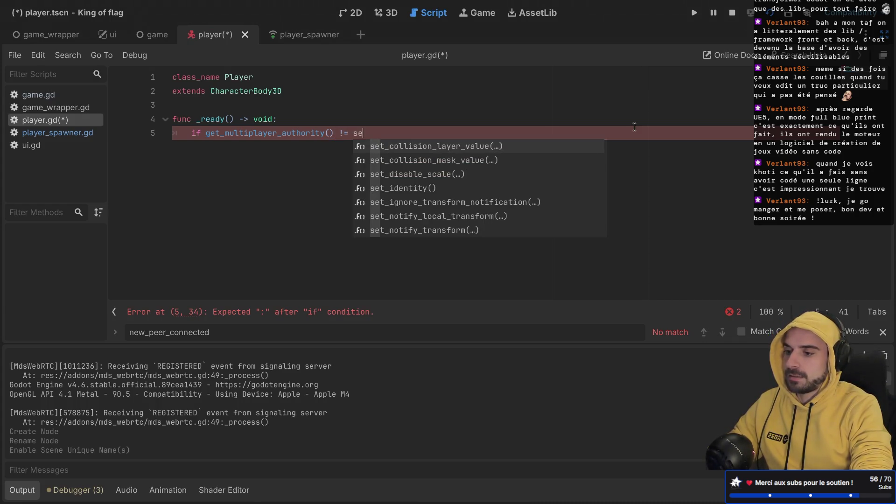
key("BackSpace")
key("BackSpace")
type("multiplayer.p")
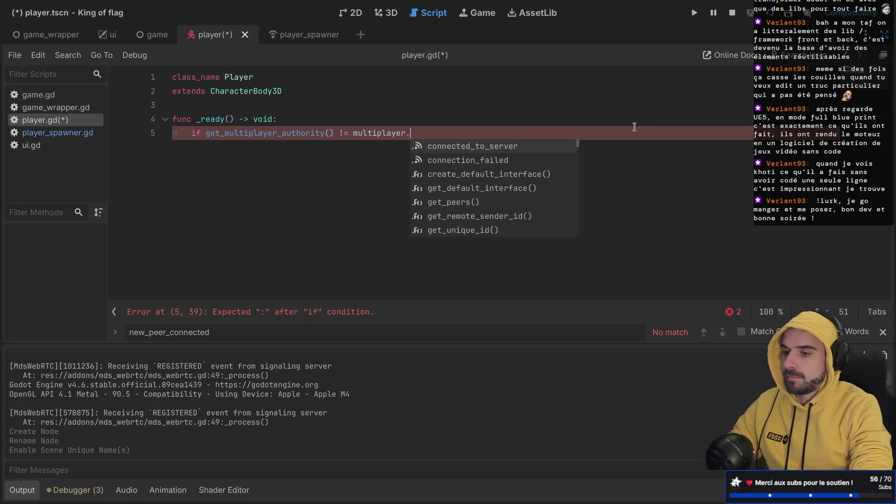
key("BackSpace")
type("get_uni")
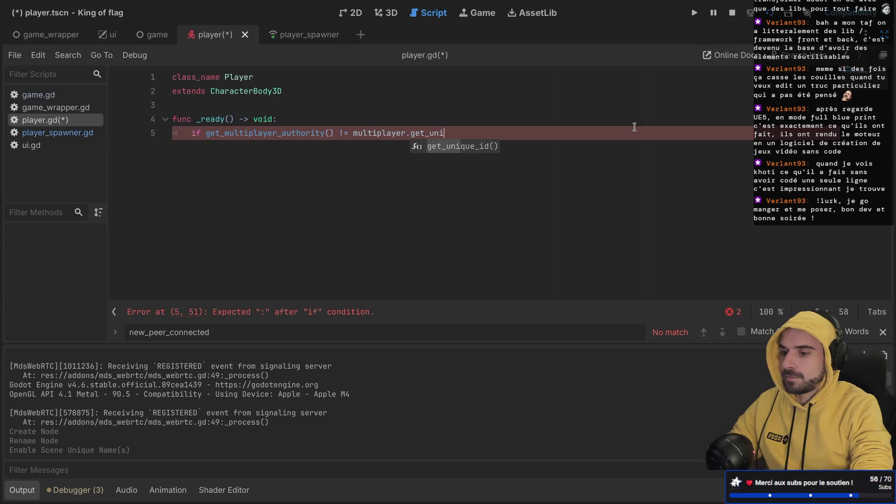
key("Return")
type(":")
key("Return")
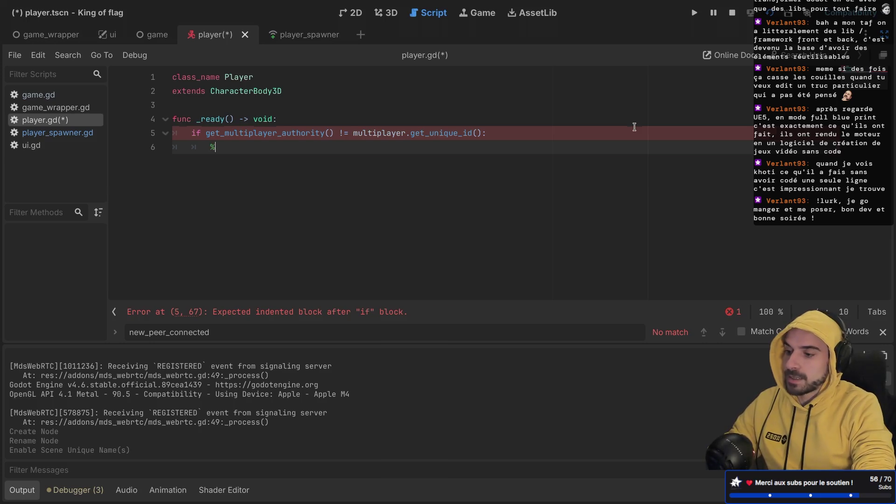
Begin a %Camera. line under the check and close the running game window.
type("C")
key("Return")
type(".")
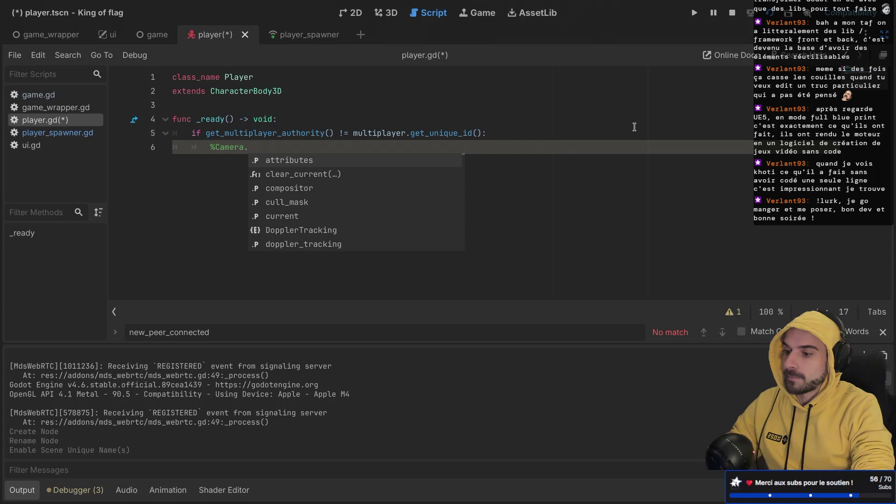
type("di")
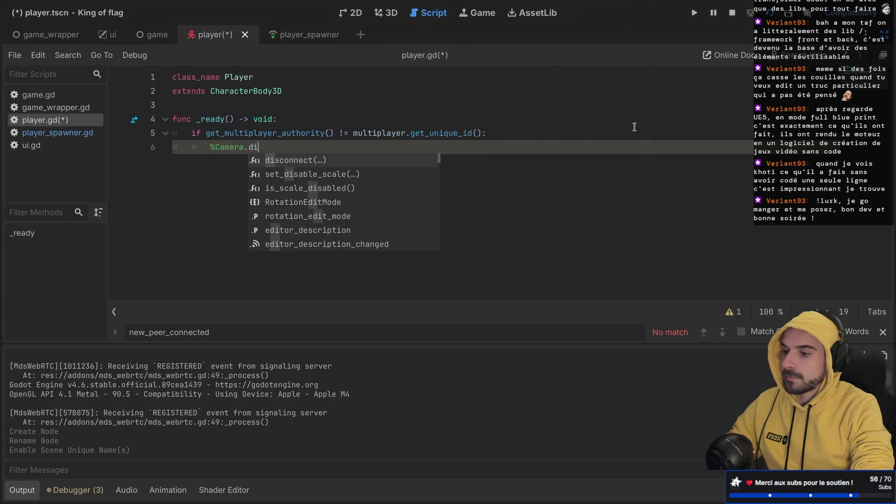
key("BackSpace")
key("BackSpace")
key("super+b")
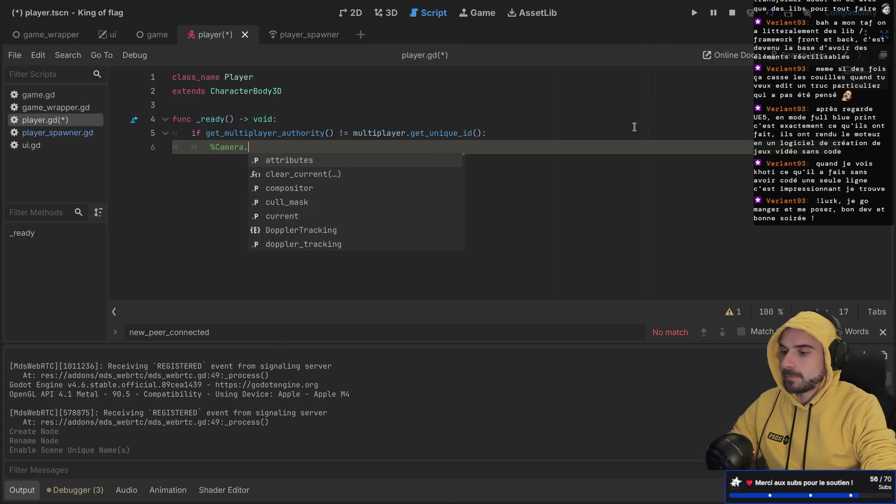
key("super+period")
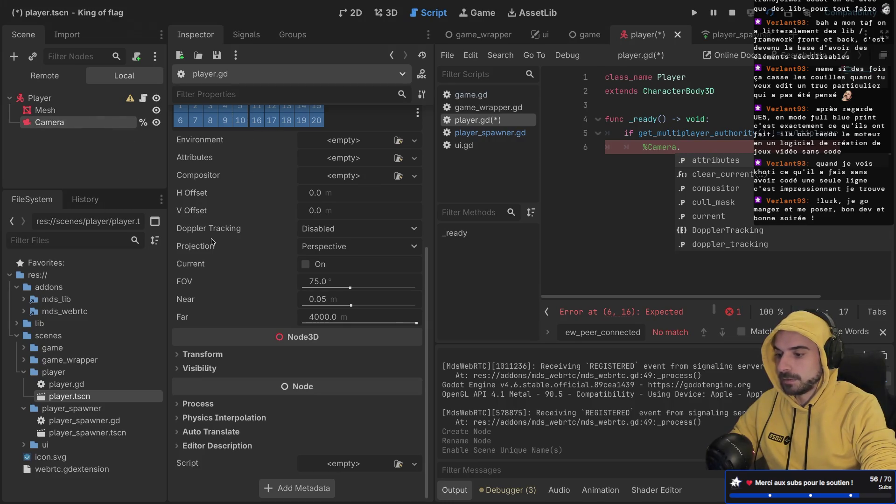
Look over the Camera's properties in the Inspector, then switch to the browser.
scroll(212, 241, "up", 5)
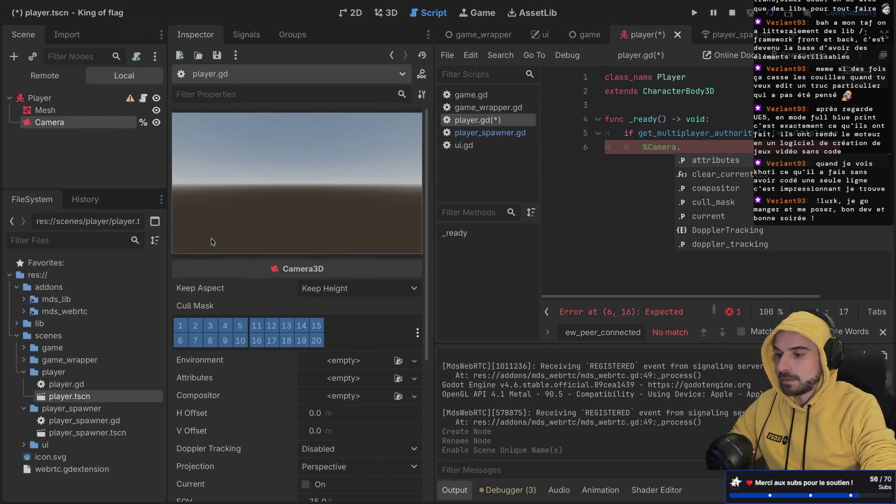
scroll(211, 242, "down", 5)
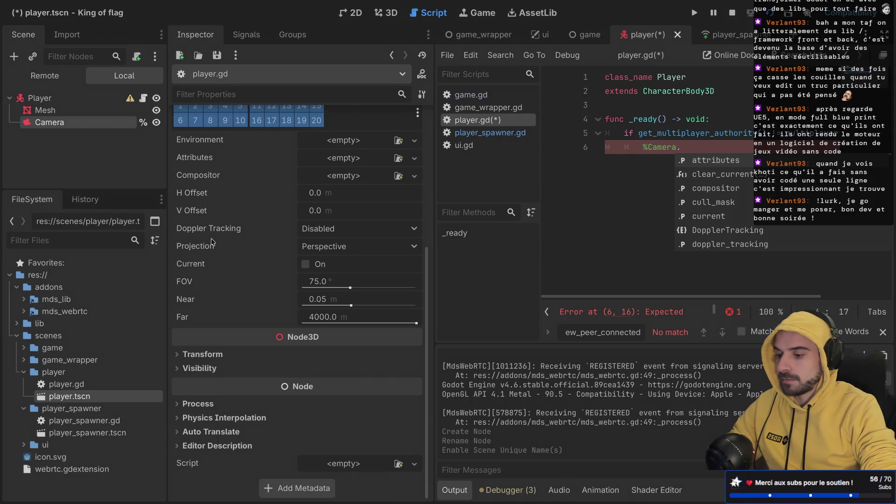
scroll(212, 241, "up", 5)
scroll(211, 241, "down", 5)
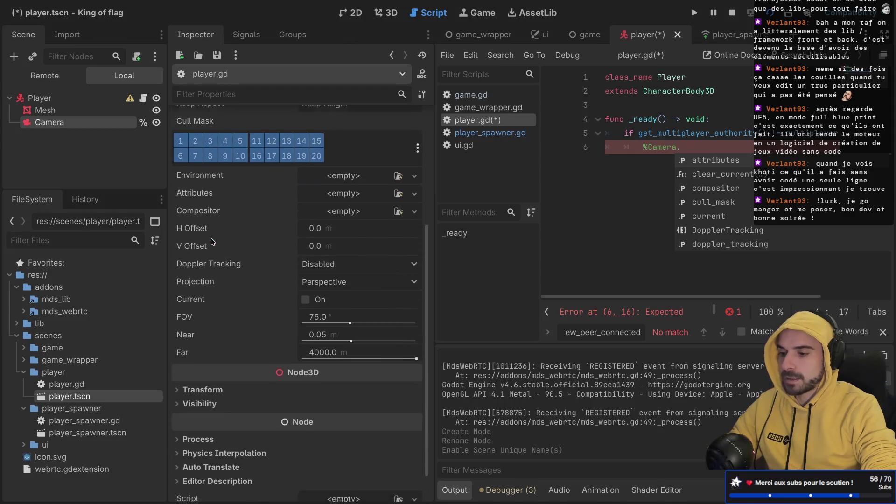
scroll(211, 241, "up", 5)
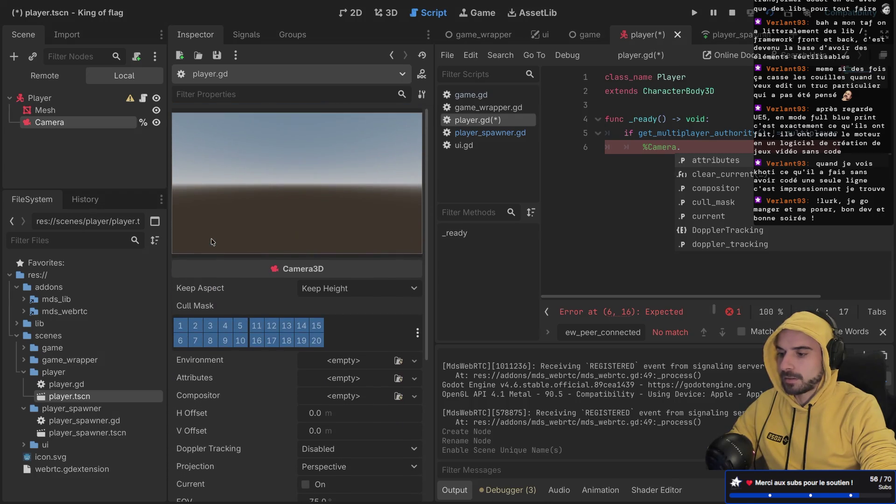
key("ctrl+Right")
key("ctrl+Right")
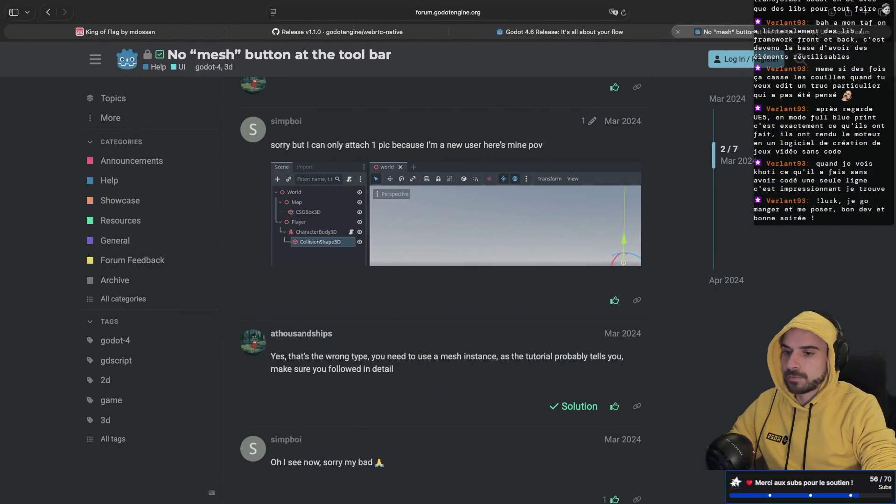
Search the web for 'godot disable camera'.
left_click(464, 14)
type("godot disabl")
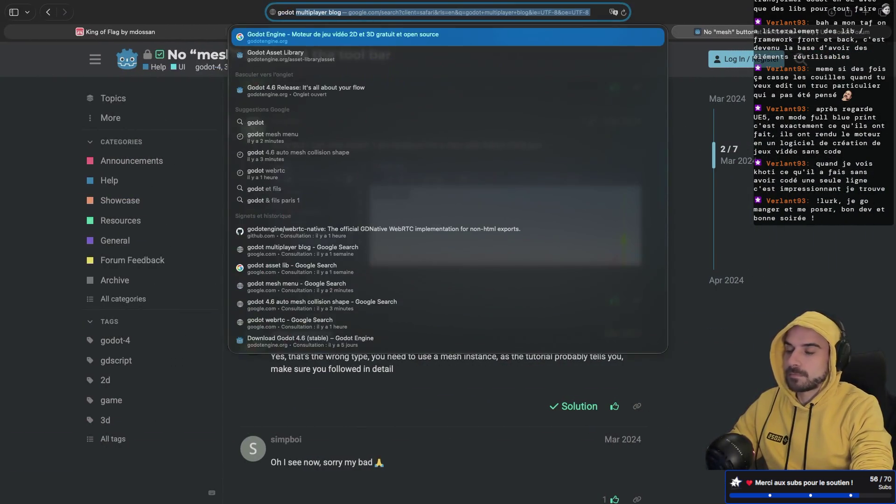
type("e camera")
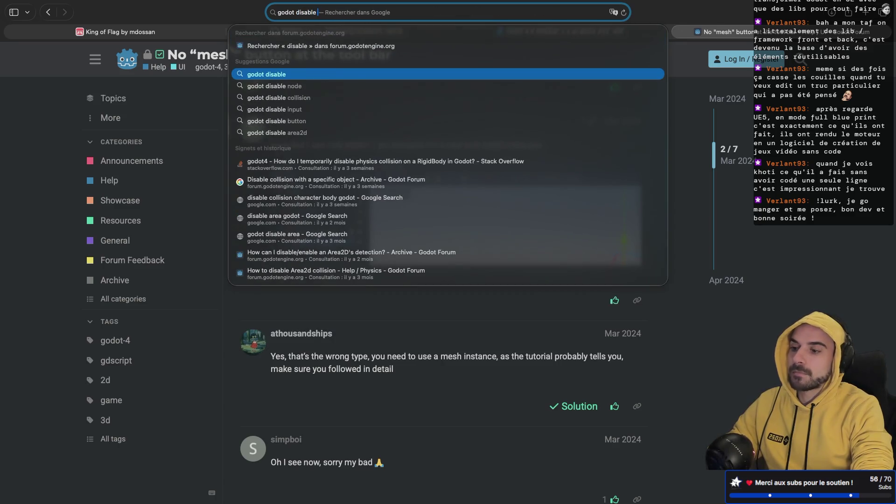
key("Return")
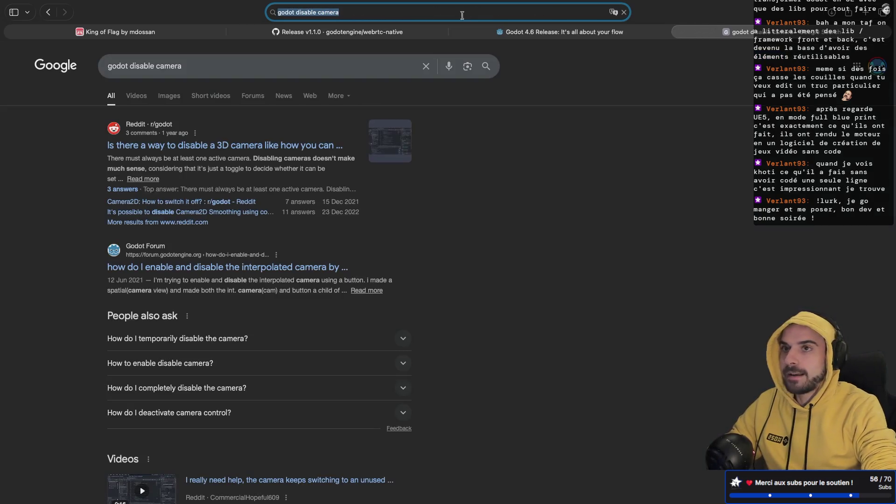
Read the r/godot Reddit thread on disabling a 3D camera, then return to Godot.
left_click(154, 148)
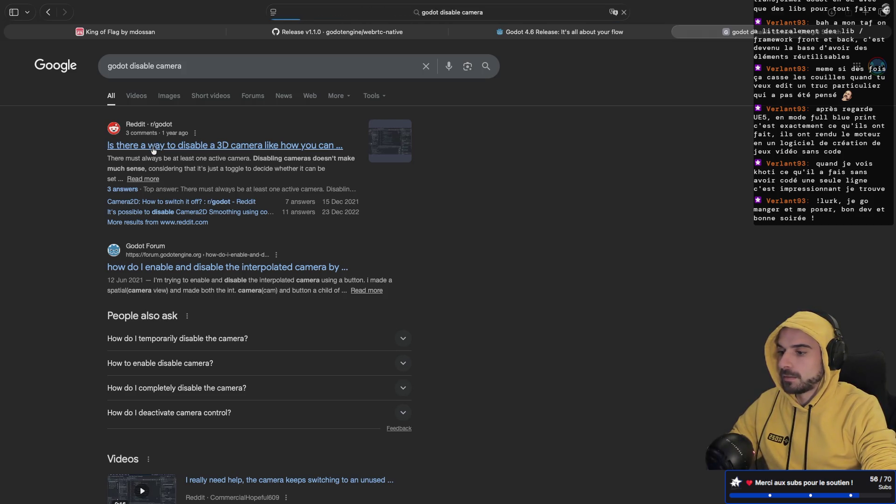
scroll(539, 256, "down", 2)
scroll(539, 256, "down", 1)
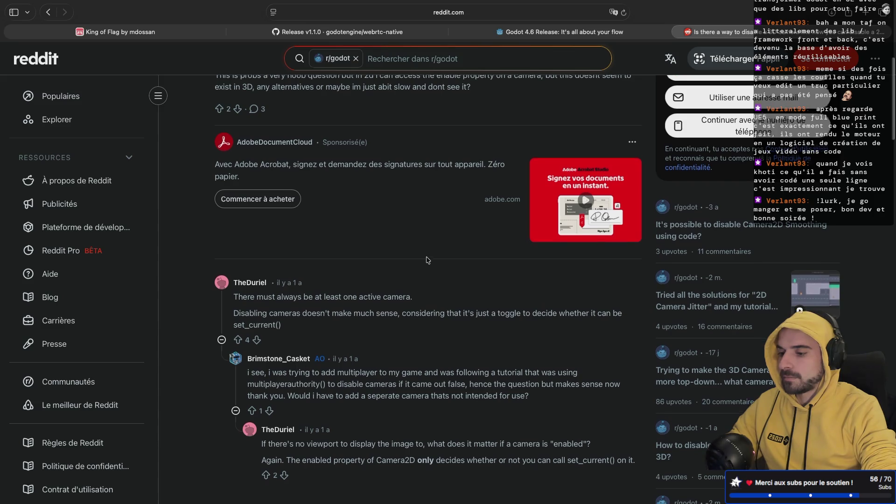
scroll(428, 260, "down", 3)
key("ctrl+Left")
key("ctrl+Left")
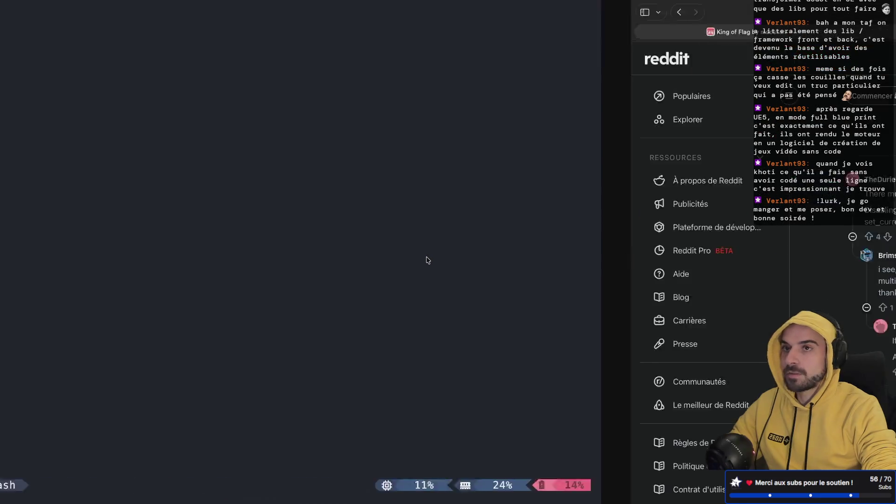
Replace the unfinished %Camera. line on line 6 with pass.
key("ctrl+super+d")
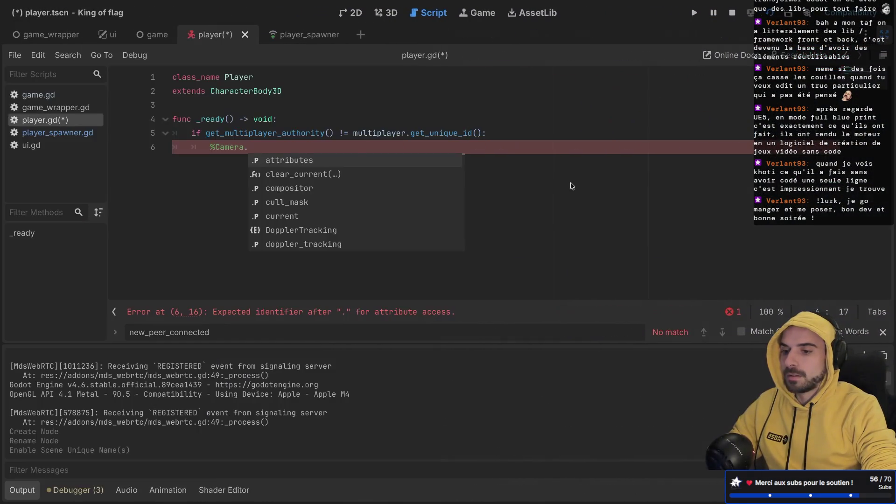
key("Escape")
left_click_drag(205, 147, 252, 147)
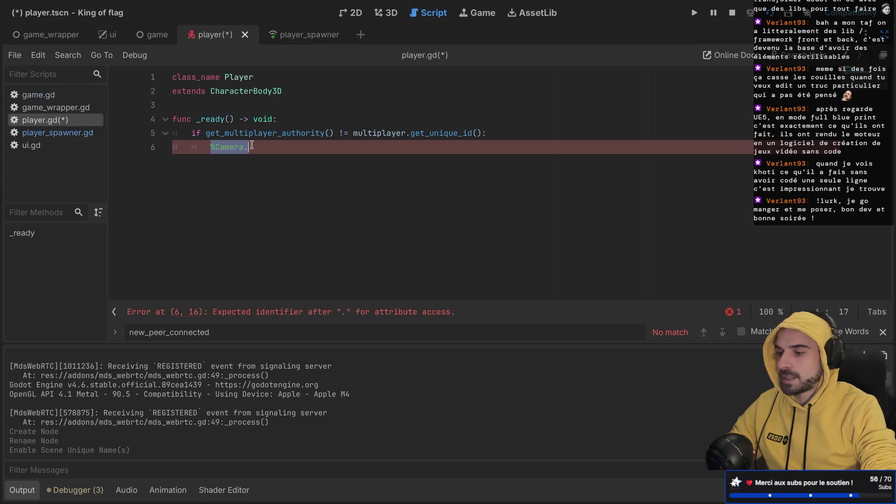
key("BackSpace")
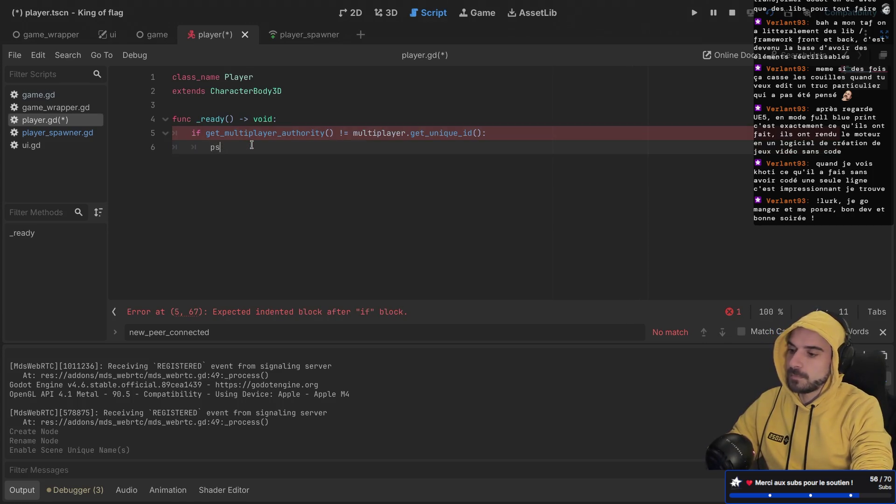
key("Return")
type("sa")
key("Return")
double_click(252, 146)
type("pass")
key("Return")
key("Return")
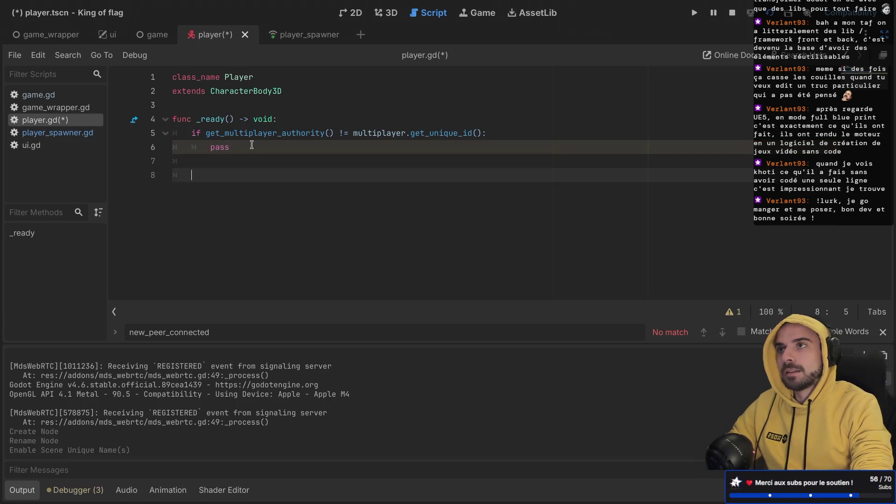
Change line 6 from pass to return so non-authority players exit _ready early.
left_click_drag(188, 160, 222, 186)
left_click(218, 174)
double_click(225, 147)
type("retur")
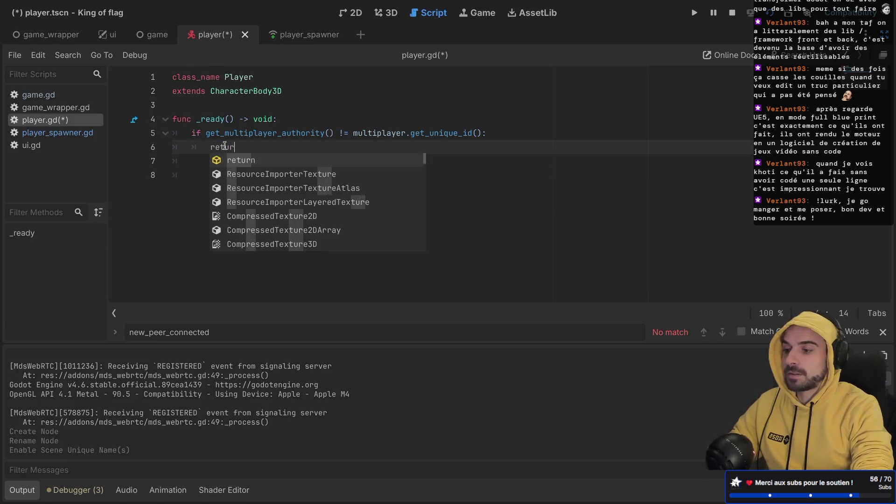
key("Return")
Write %Camera.set_current() on line 8 and save player.gd.
left_click(196, 175)
type("se")
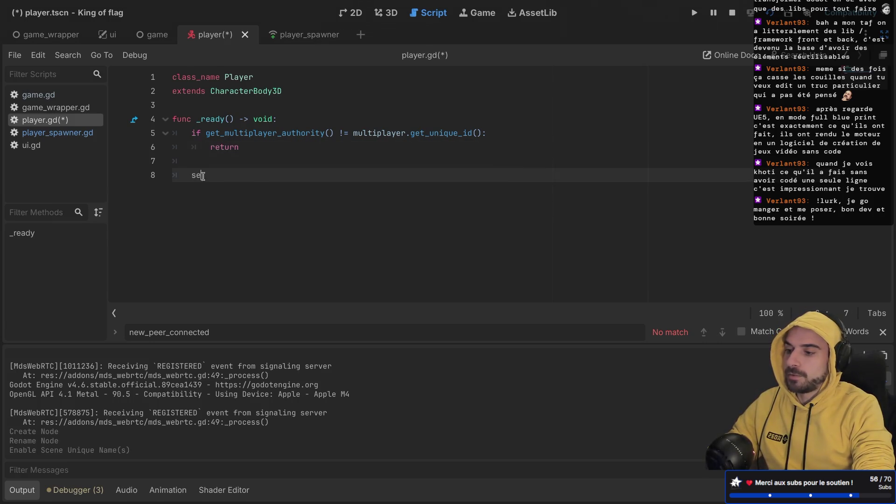
key("BackSpace")
key("BackSpace")
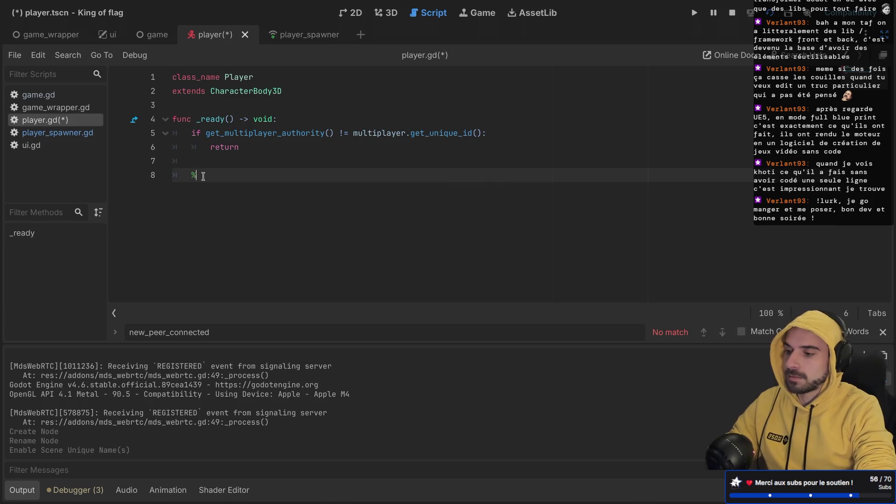
type("era.set_current")
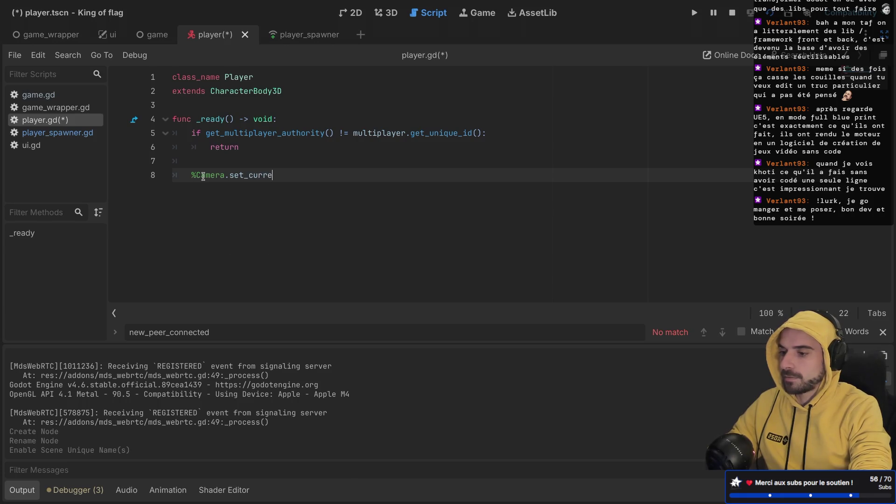
type("(")
key("ctrl+s")
Open the Camera3D documentation for set_current from line 8.
left_click(210, 146)
left_click(251, 176)
left_click(251, 176, "ctrl")
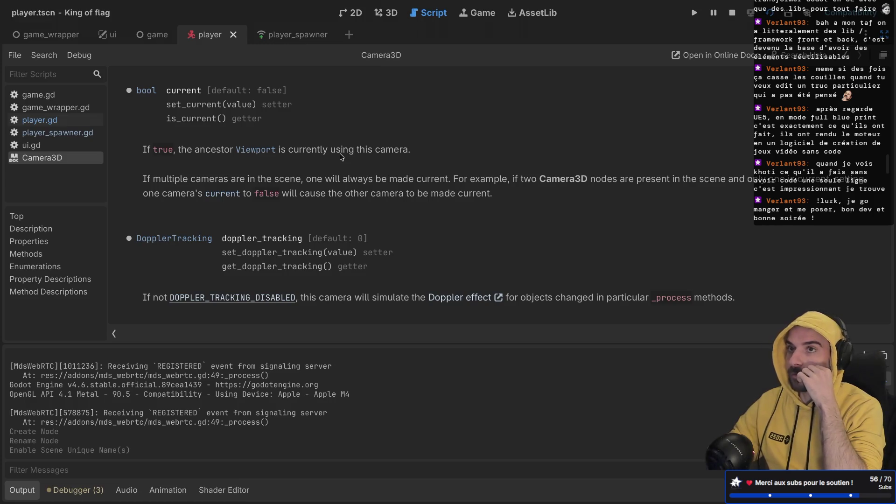
Pass true to %Camera.set_current(), save, and open game.gd.
key("ctrl+w")
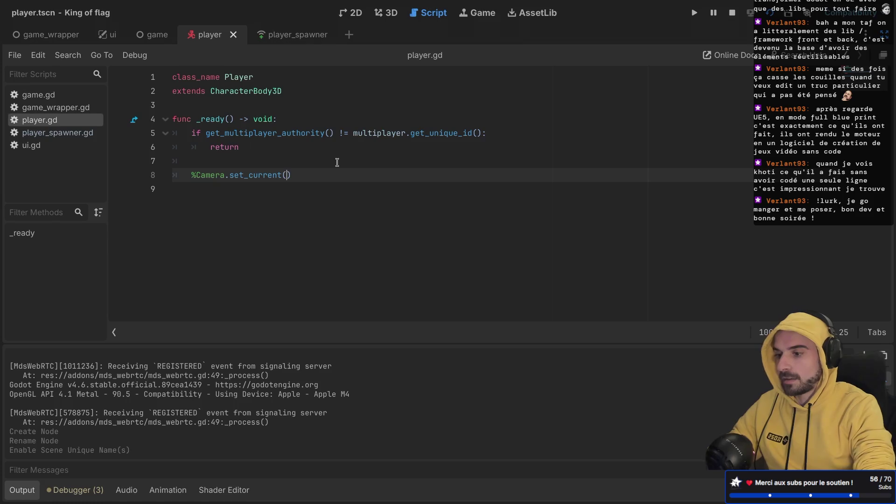
type("true")
left_click(264, 161)
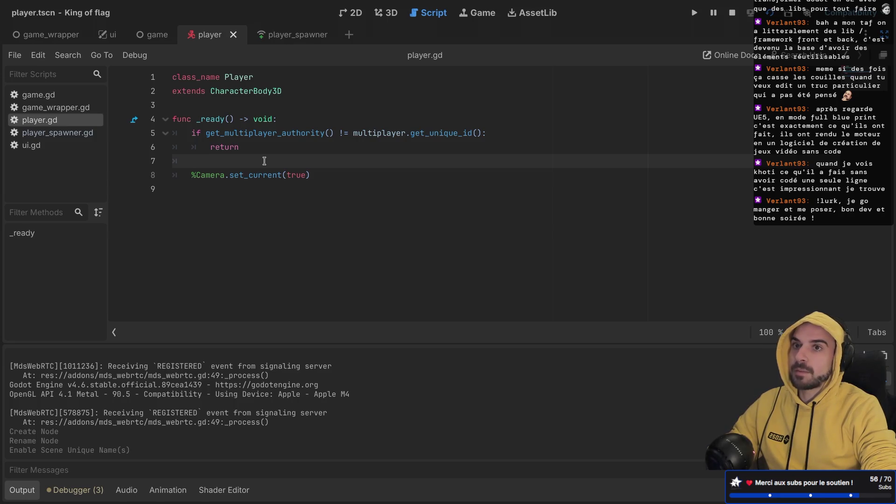
key("ctrl+s")
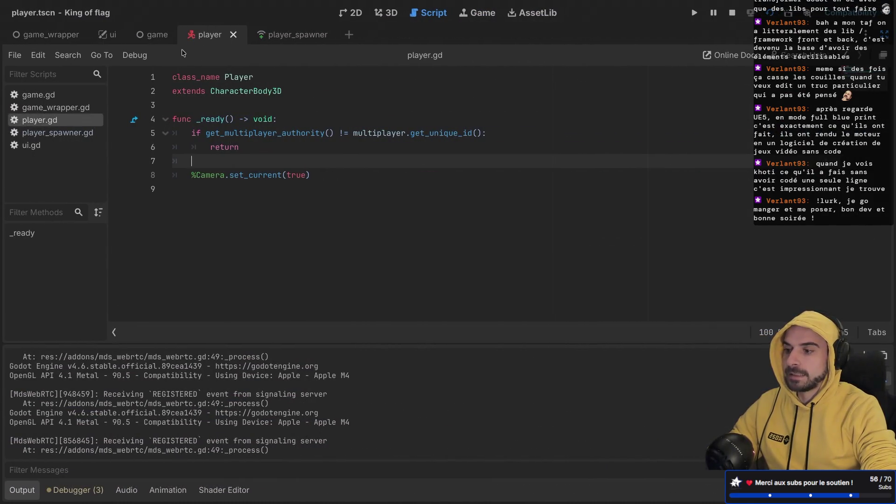
mouse_move(159, 39)
left_click(38, 95)
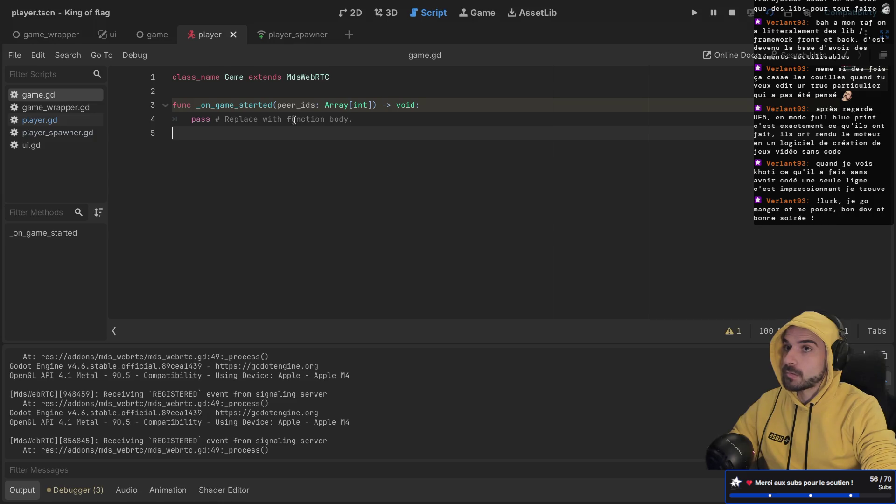
Save game.gd unchanged and open the player_spawner.gd script.
left_click(426, 105)
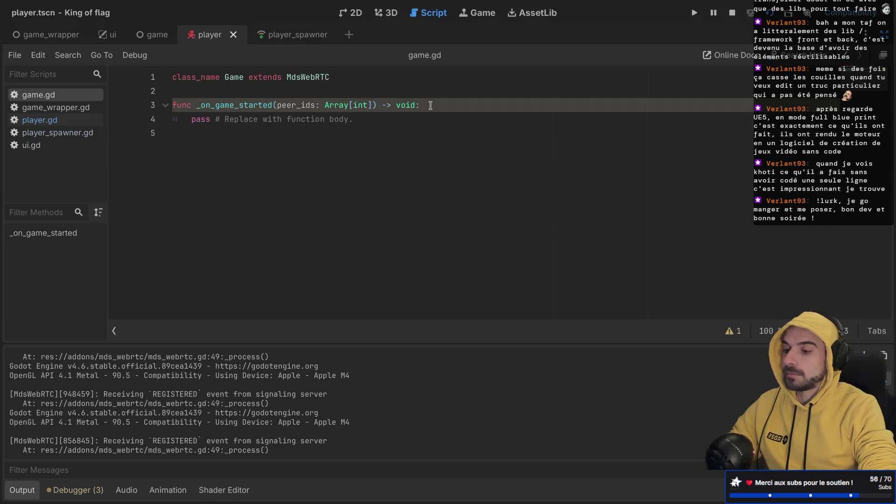
key("Return")
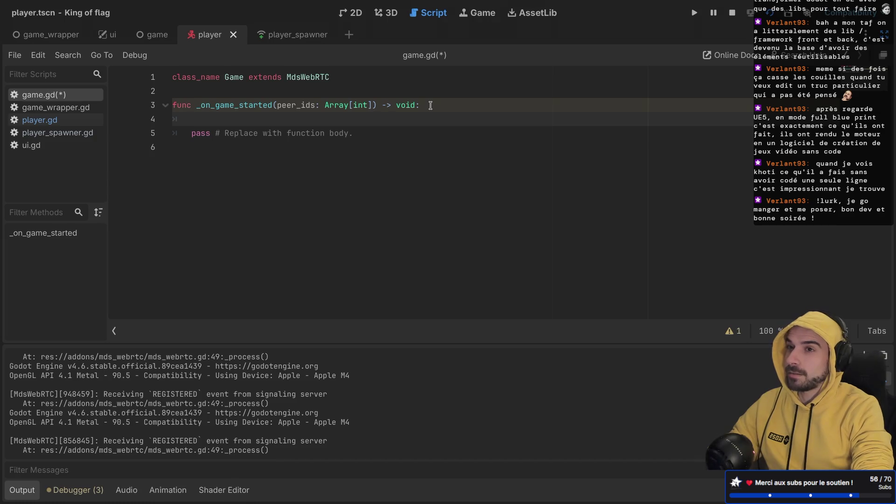
key("ctrl+z")
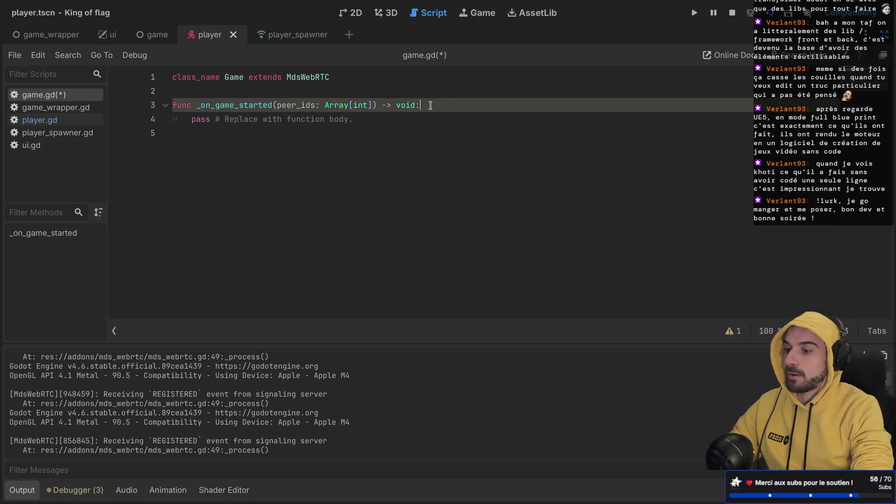
key("ctrl+s")
left_click(280, 34)
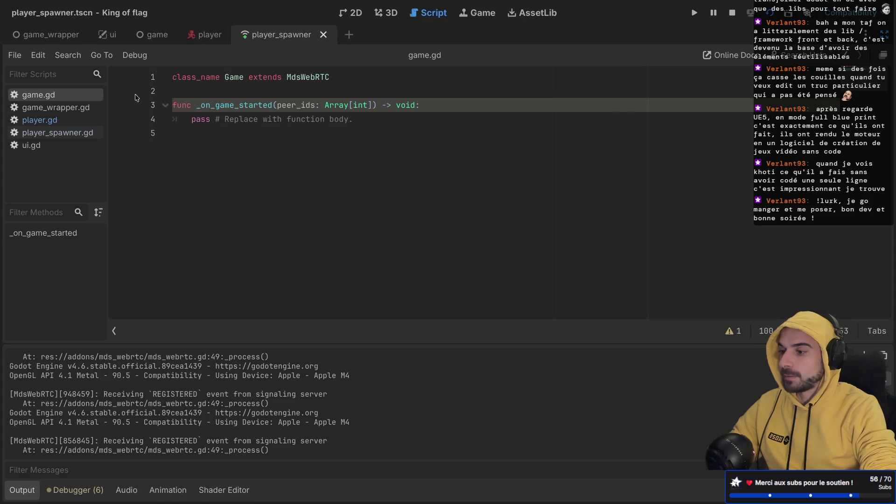
left_click(56, 132)
Before 'return player', start a player.position = Vector3( assignment.
left_click(413, 201)
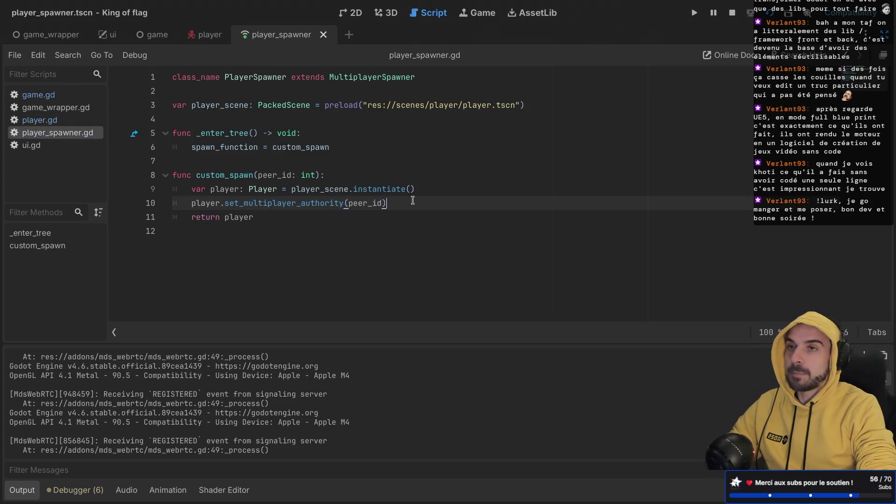
key("Return")
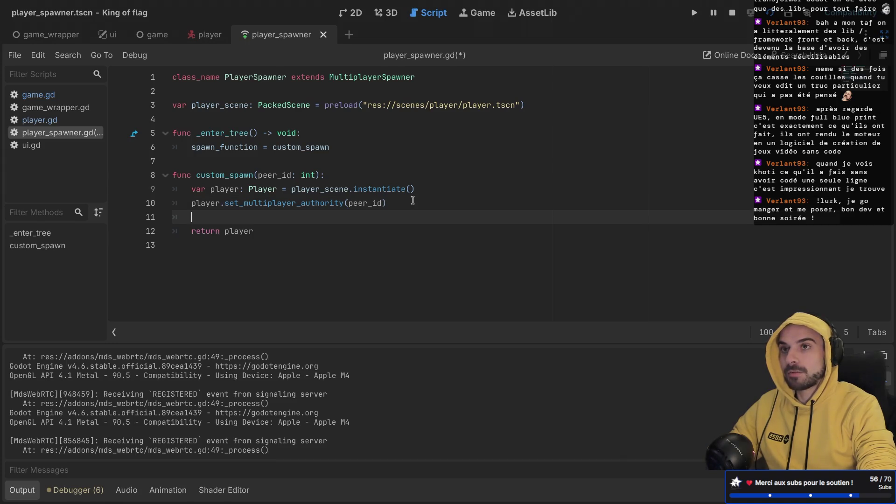
type("player.")
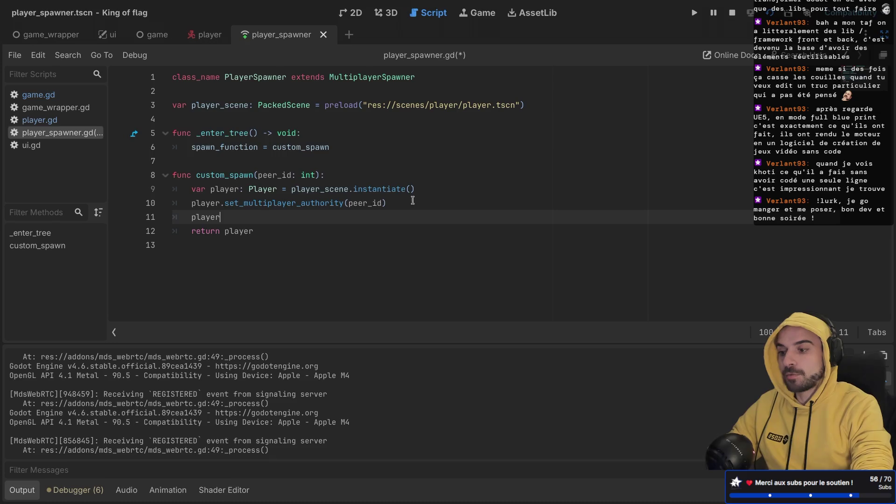
type("po")
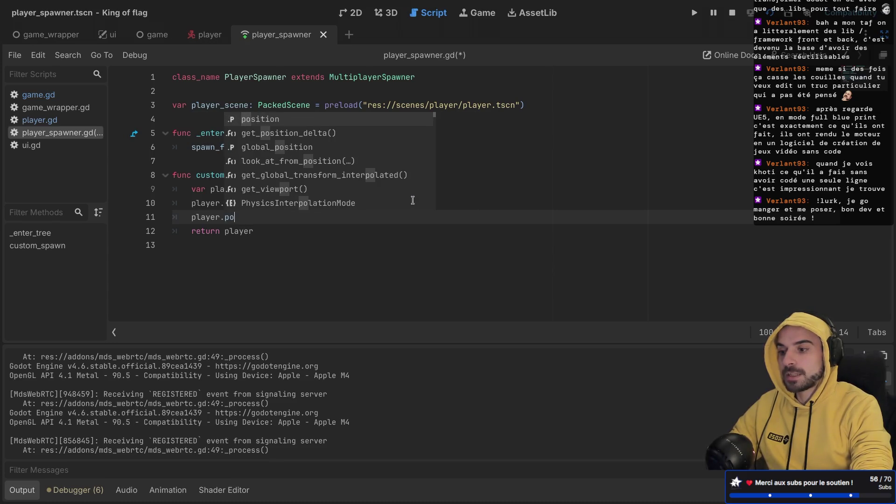
key("Return")
type("Vec")
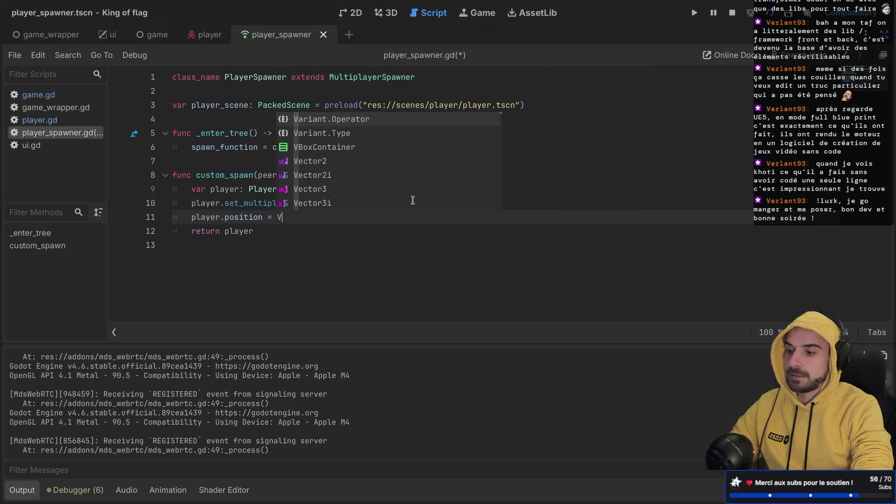
key("Down")
key("Down")
key("Return")
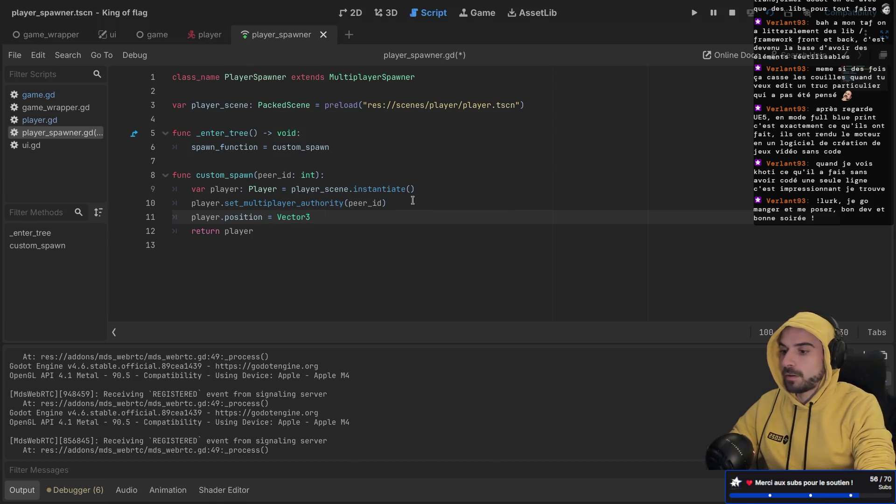
type("(")
key("BackSpace")
type("(")
key("Return")
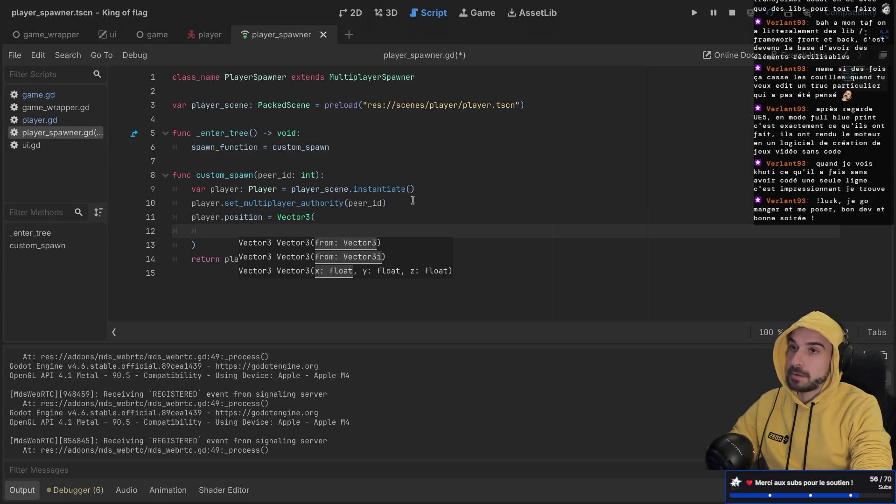
Use randf(-10, 10) as the first Vector3 coordinate.
type("range")
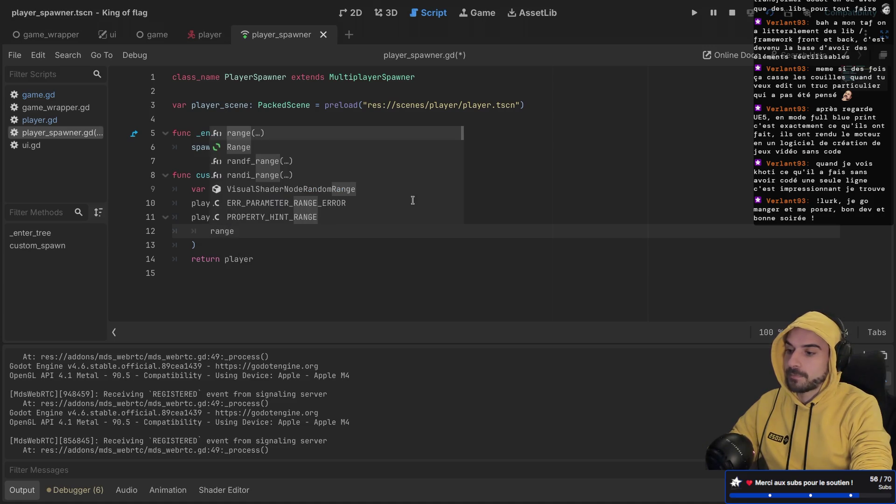
key("Return")
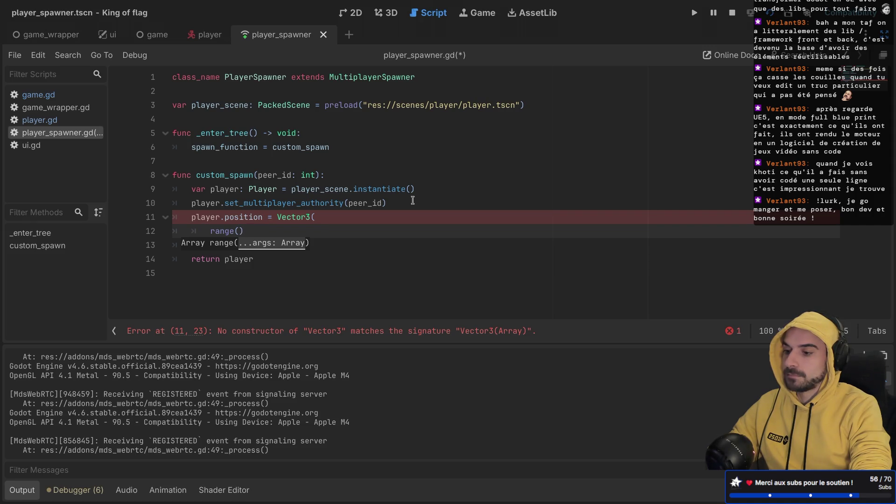
key("BackSpace")
key("BackSpace")
key("BackSpace")
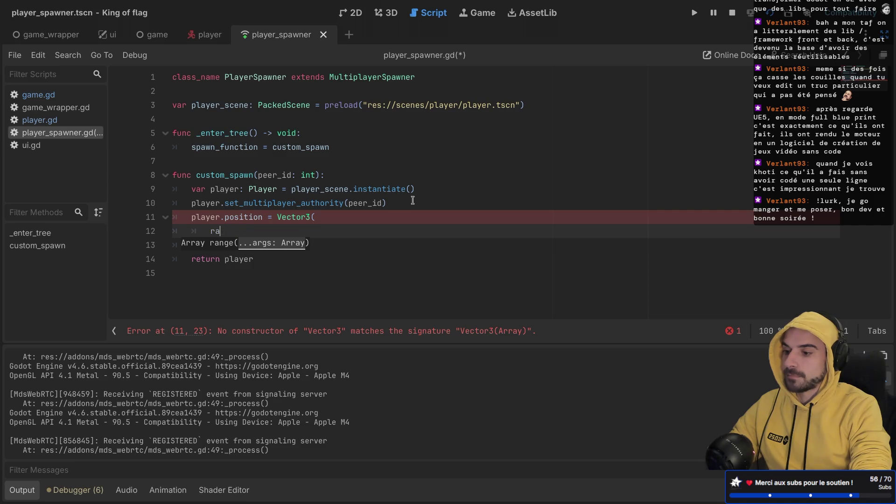
type("and")
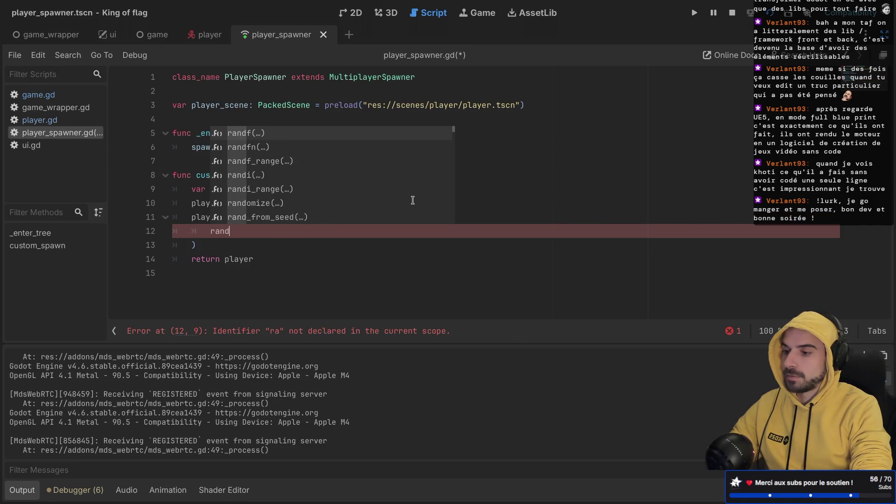
key("Return")
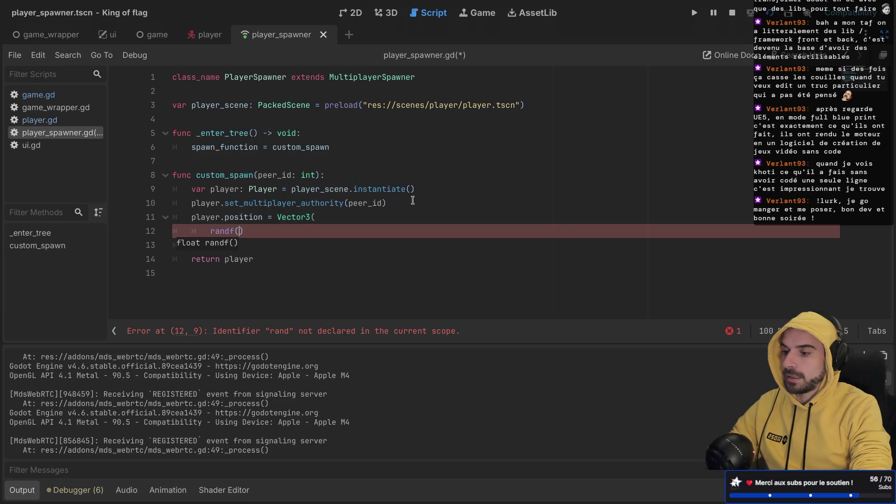
type("-10, ")
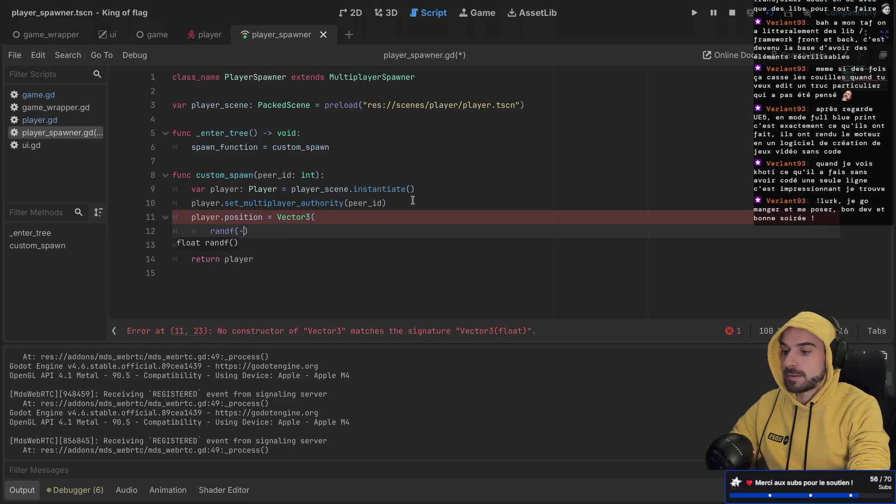
type("10)")
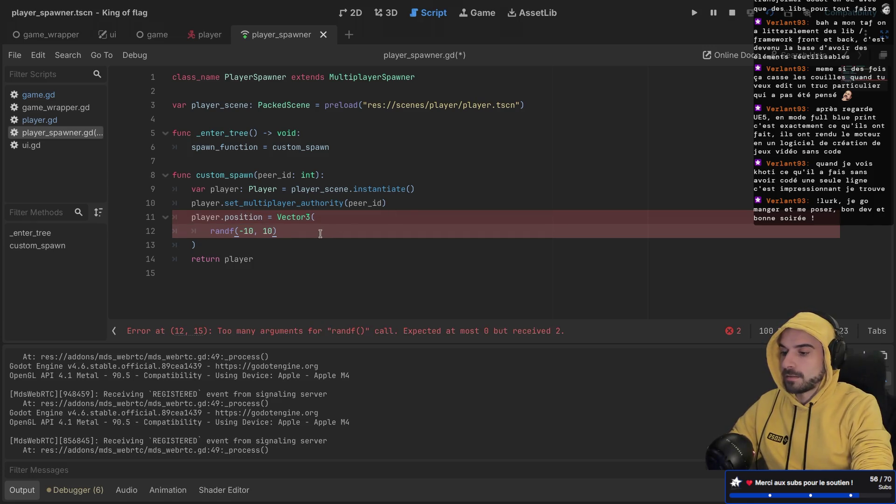
type(",")
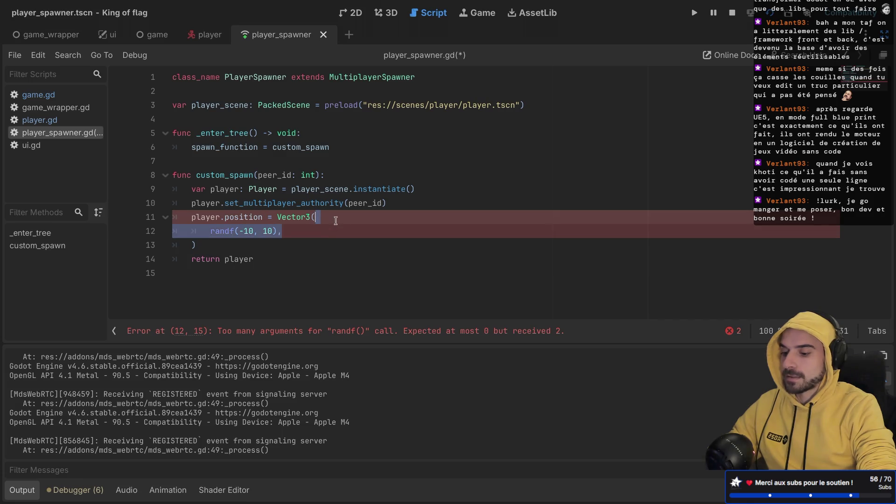
Duplicate the randf line for y and z, set y to 0, and save.
key("ctrl+shift+d")
key("ctrl+shift+d")
left_click_drag(277, 245, 210, 245)
type("0,")
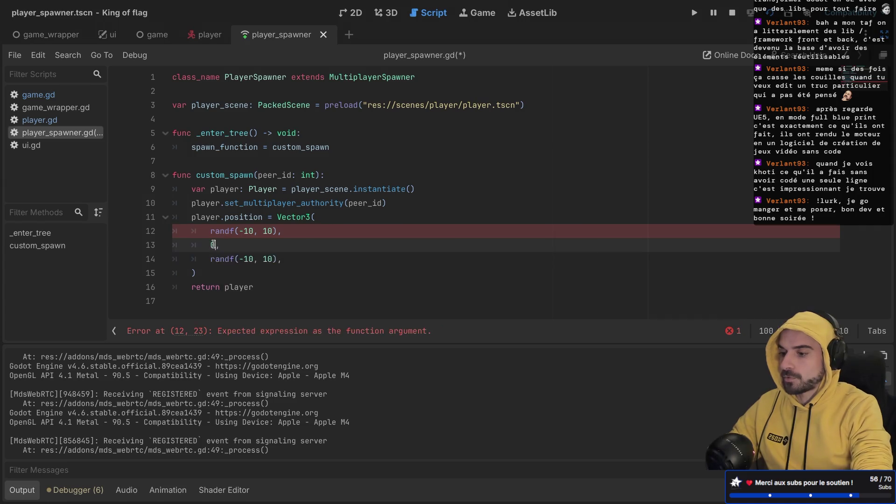
key("ctrl+s")
left_click(387, 13)
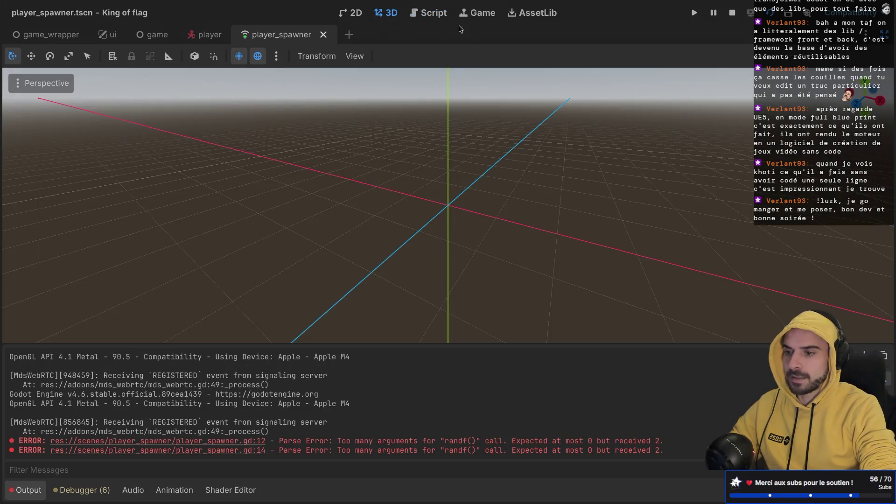
Read the randf documentation from line 12 of player_spawner.gd.
left_click(434, 13)
left_click(315, 224)
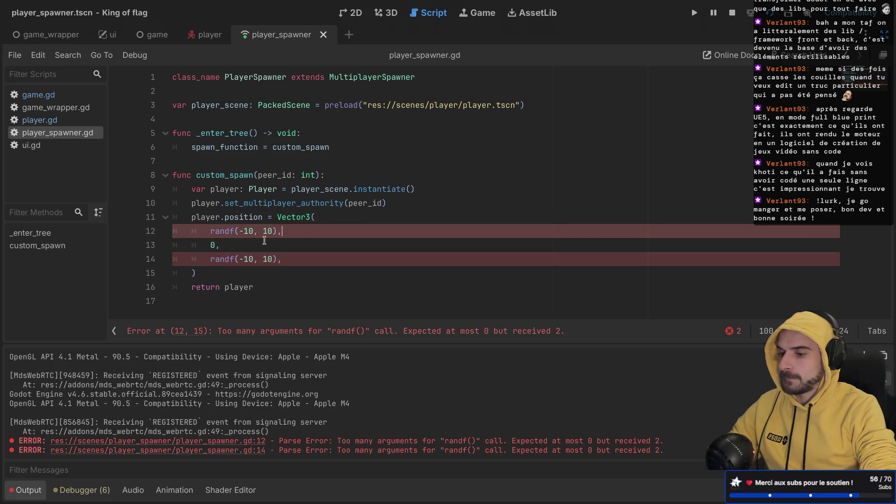
left_click(227, 232, "super")
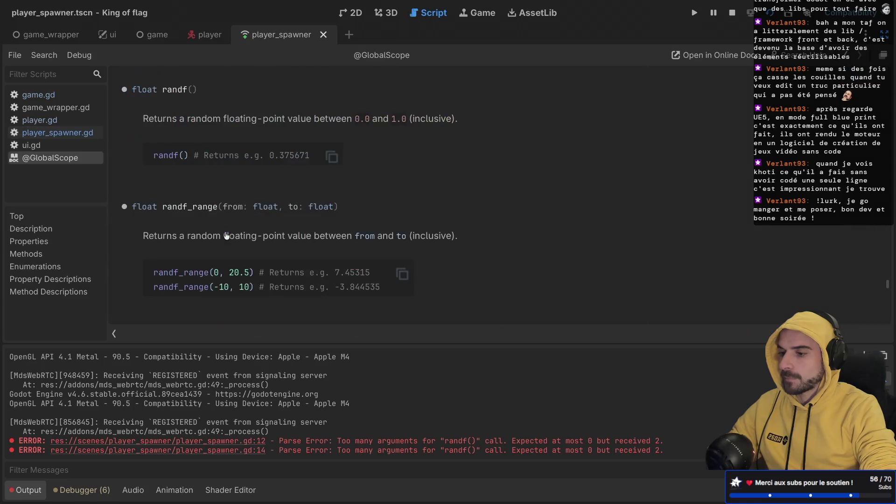
key("alt+Left")
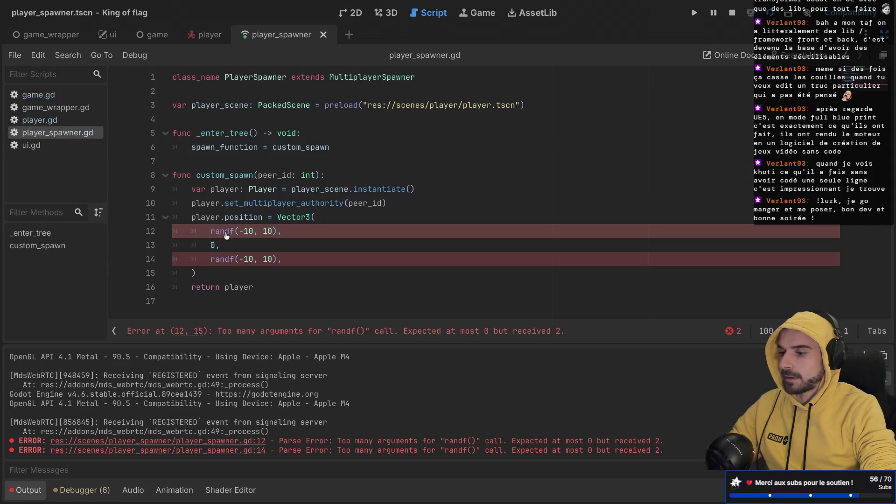
Change both randf calls to randf_range(-10, 10) and save the spawner script.
type("_range")
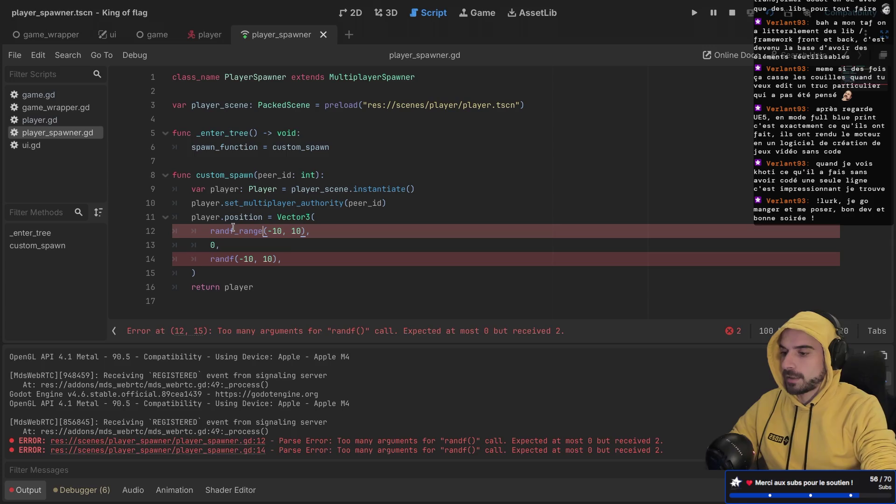
double_click(223, 259)
type("randf_range")
key("ctrl+s")
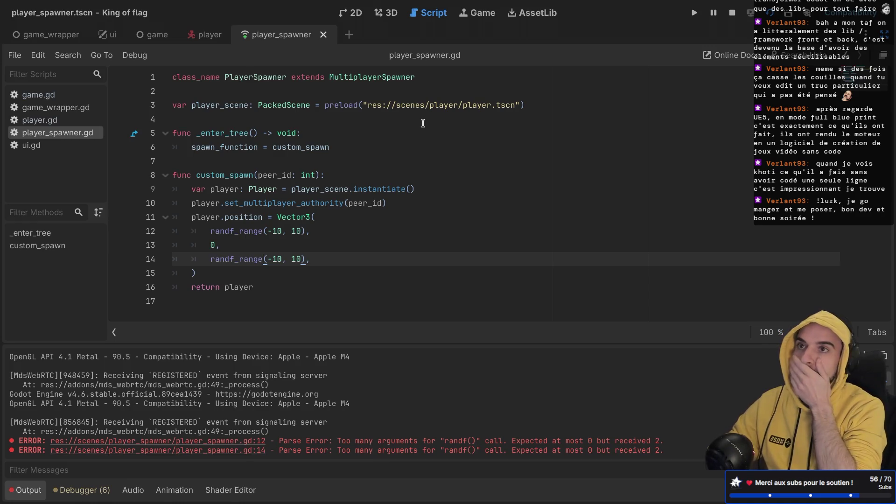
left_click(210, 34)
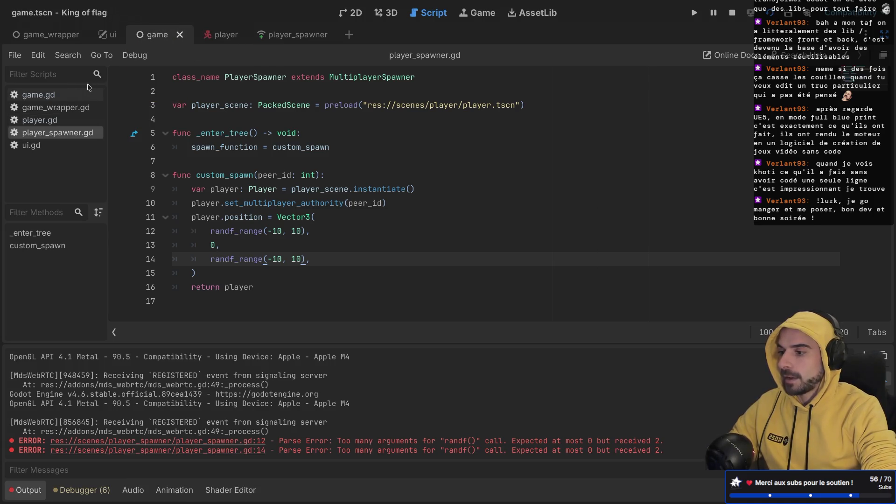
left_click(64, 94)
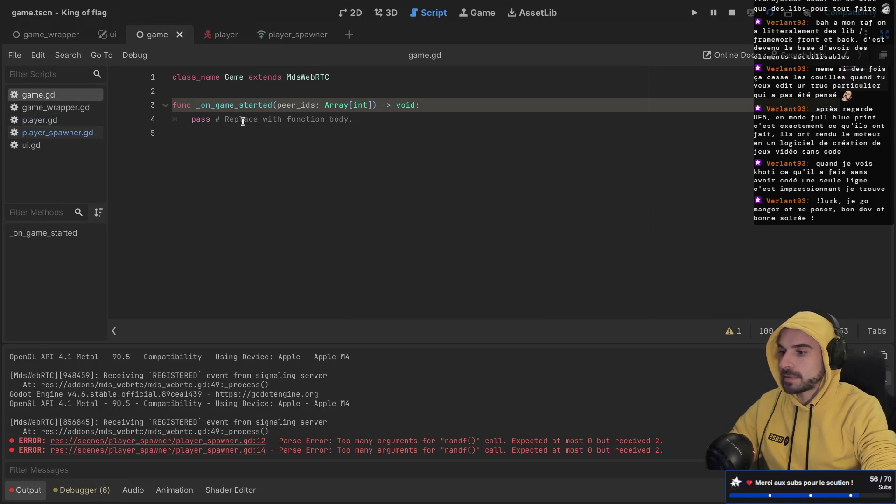
Add a 'for peer_id in peer_ids' loop inside _on_game_started.
key("Return")
type("for ")
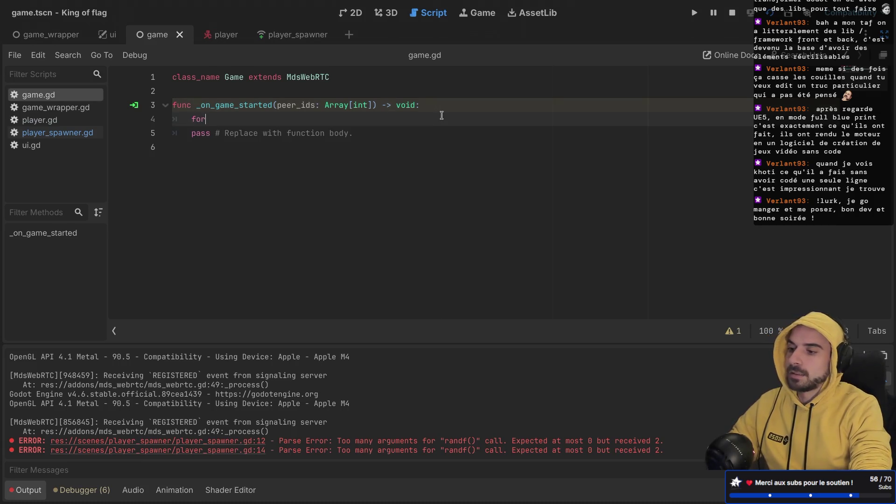
type("peer_id")
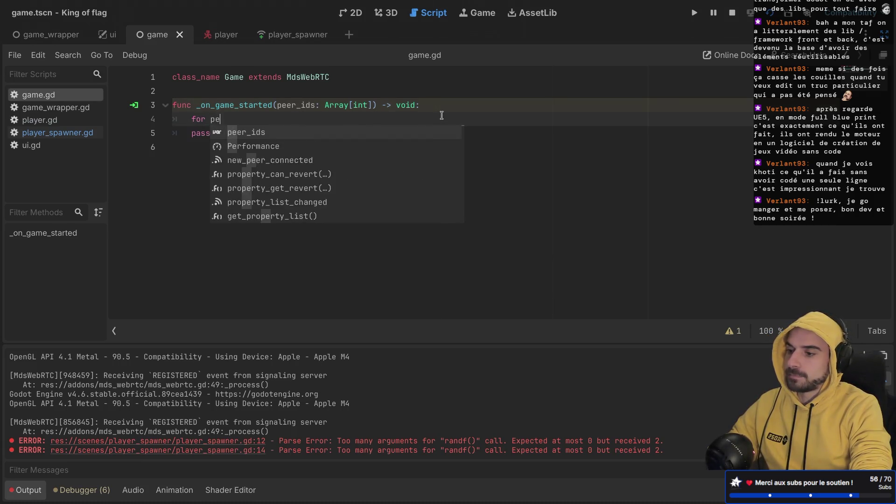
type(" in p")
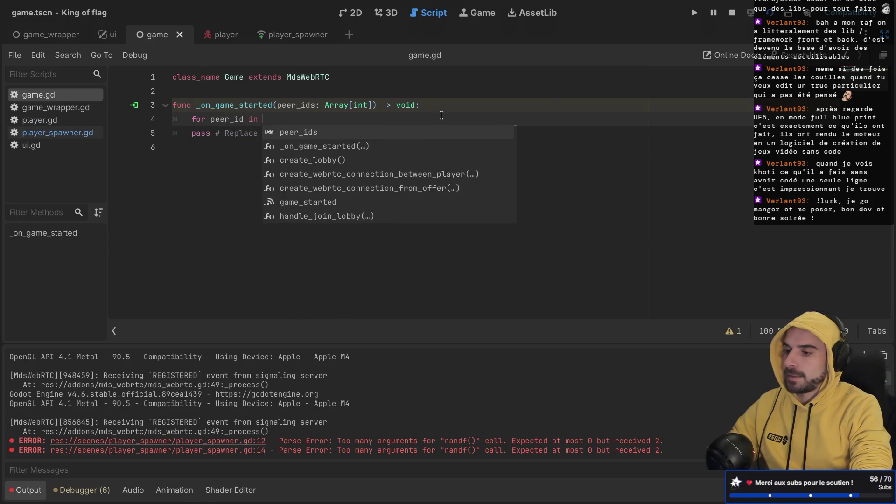
key("Return")
key("Return")
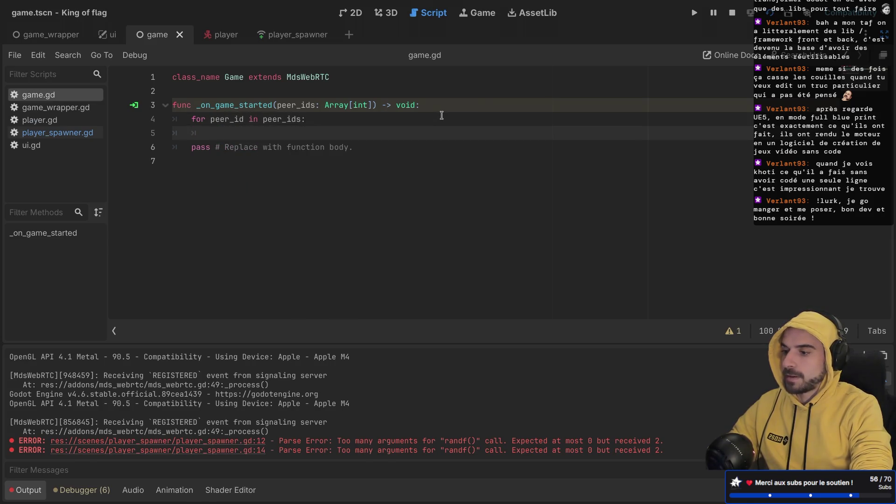
Give the PlayerSpawner node a scene-unique name.
key("ctrl+super+d")
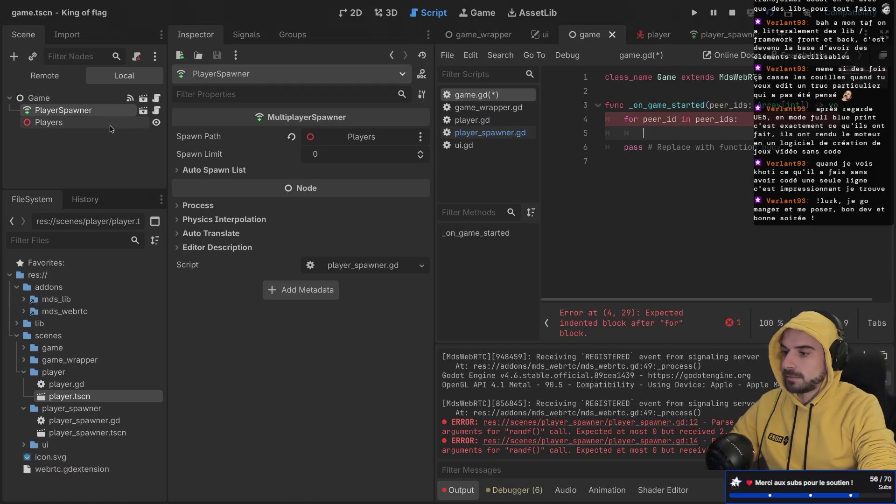
right_click(97, 115)
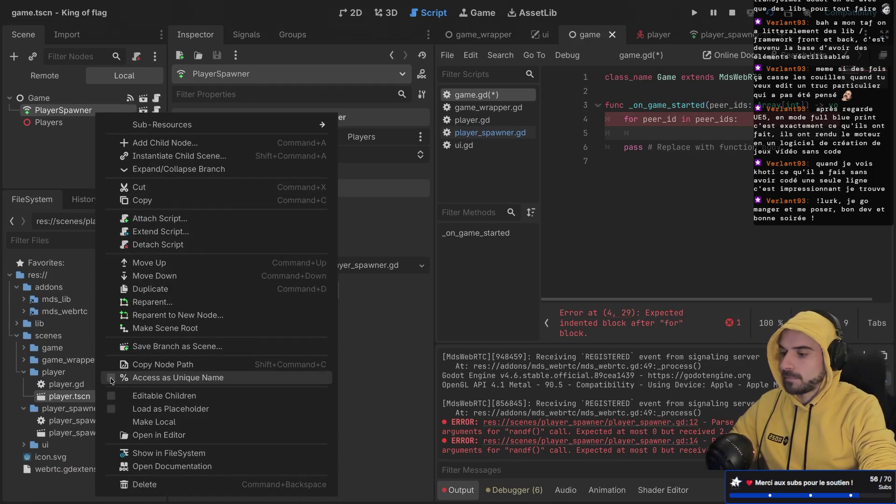
left_click(120, 382)
key("ctrl+super+d")
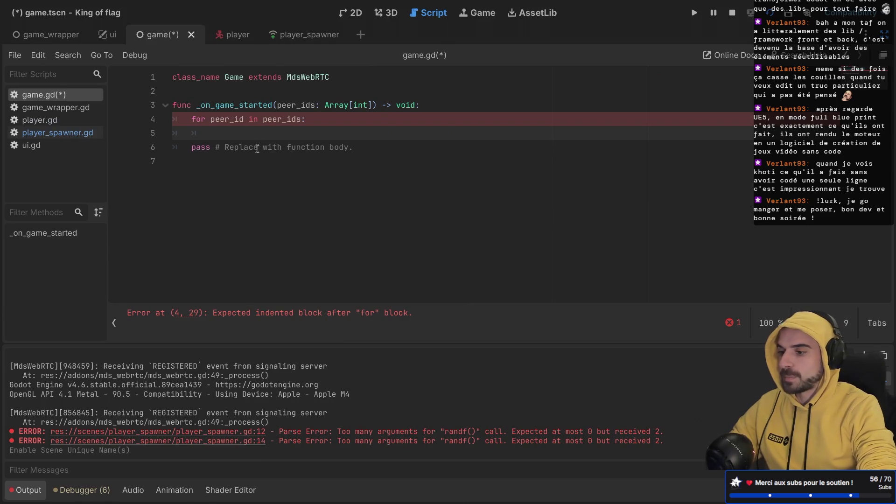
Call %PlayerSpawner.spawn(peer_id) inside the loop and save game.gd.
type("Player")
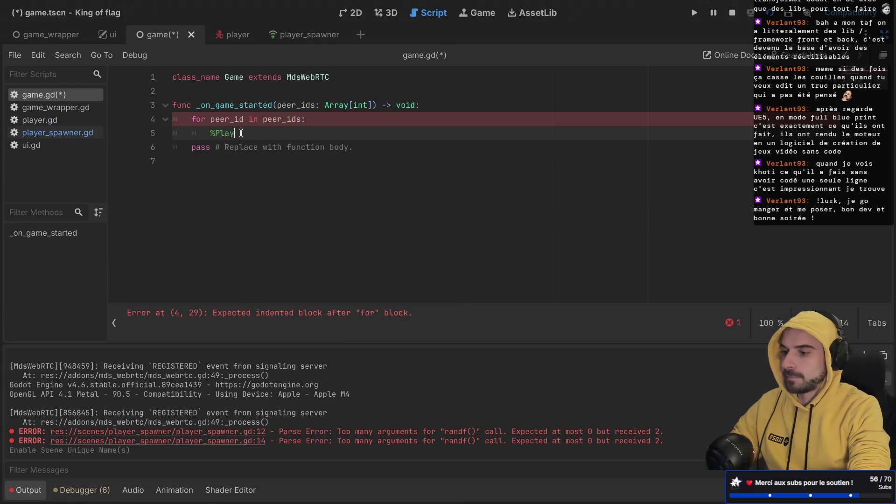
key("Return")
type("sp")
key("Return")
type("peer")
key("Return")
key("ctrl+s")
Remove the placeholder pass line from _on_game_started.
left_click(363, 135)
key("shift+Down")
key("BackSpace")
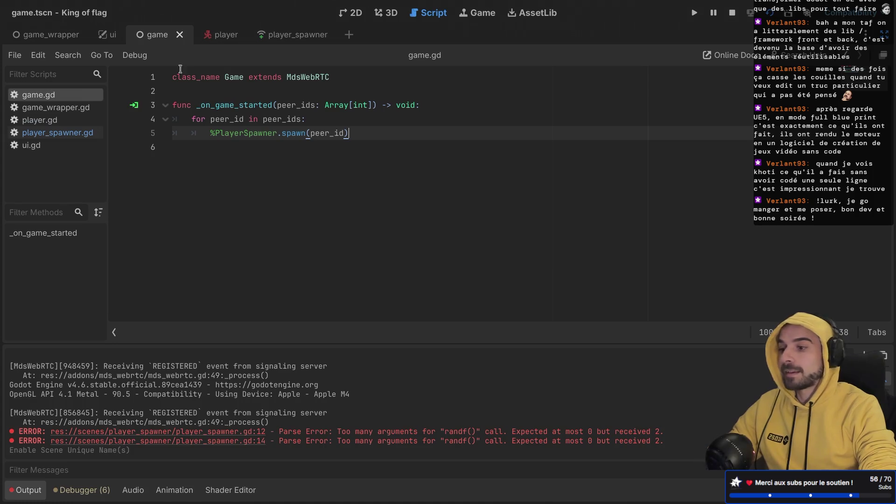
left_click(219, 36)
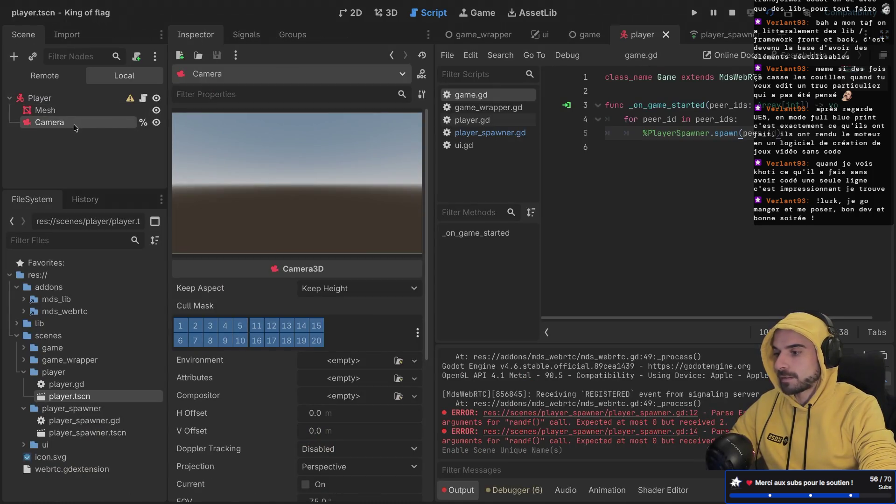
Move the player's Camera back along Z, up along Y and sideways along X, then save player.tscn.
left_click(391, 21)
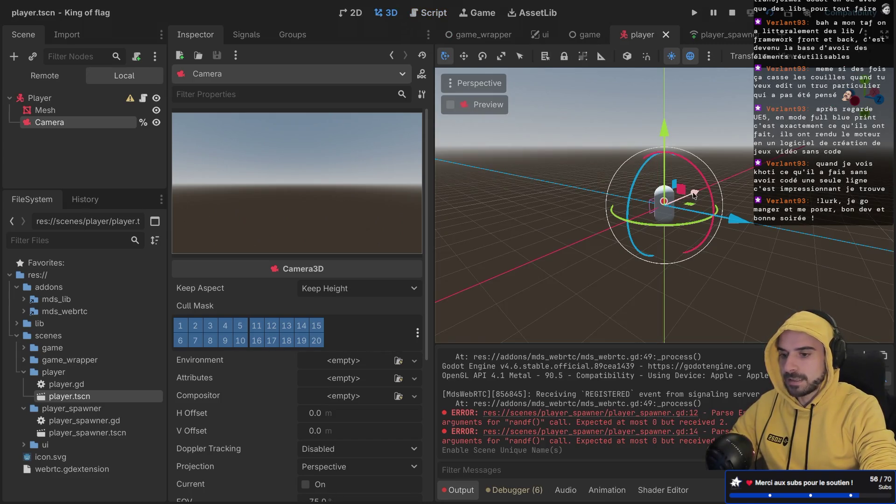
left_click_drag(694, 195, 694, 194)
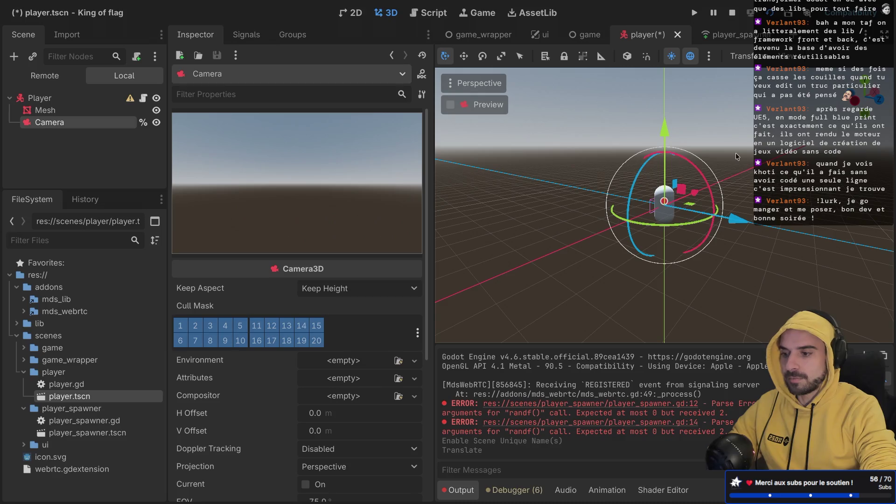
left_click_drag(742, 221, 797, 234)
left_click_drag(713, 140, 715, 121)
left_click_drag(738, 178, 736, 182)
left_click_drag(714, 124, 711, 117)
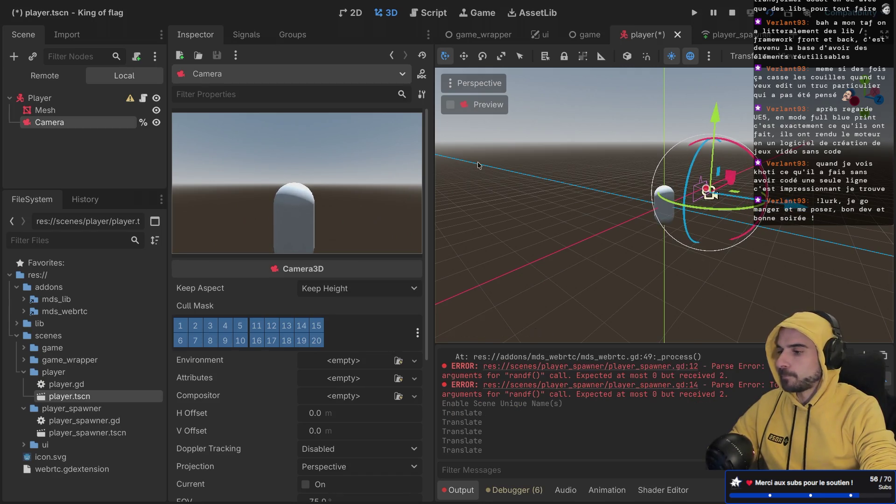
key("ctrl+s")
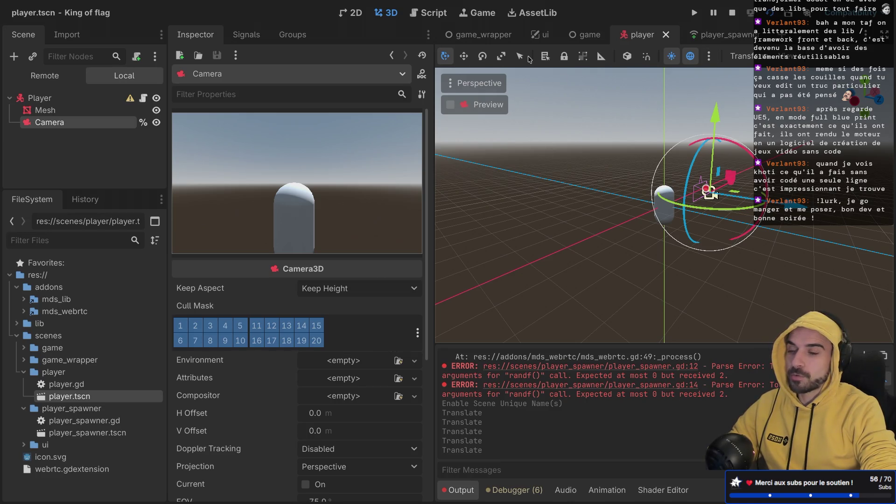
left_click(540, 34)
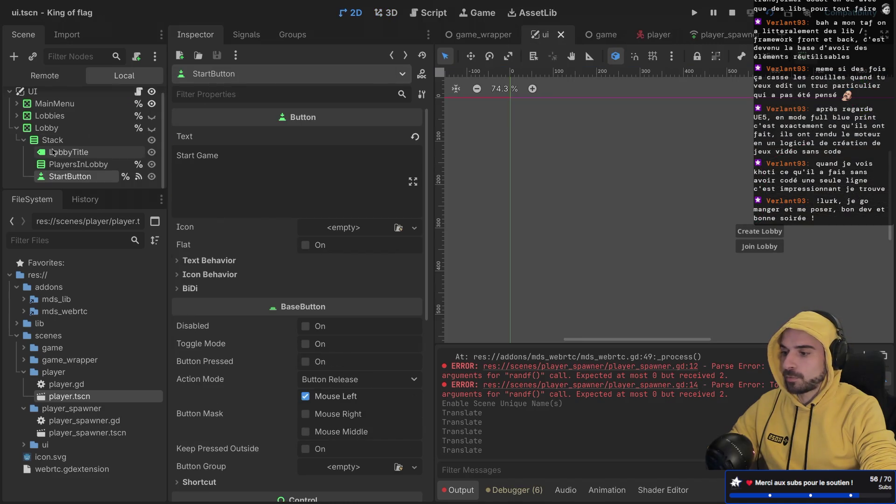
Open StartButton's pressed handlers, start_game in game.gd and _on_start_button_pressed in ui.gd, then run the game.
key("ctrl+shift+Tab")
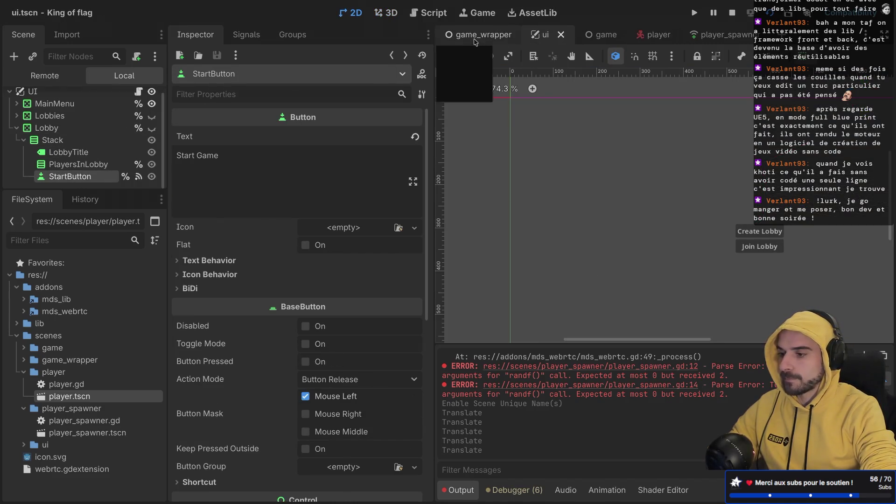
left_click(235, 35)
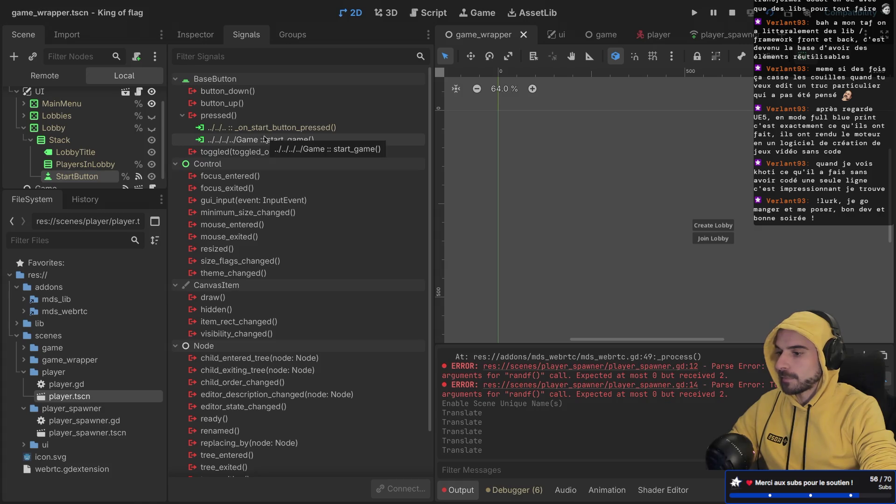
double_click(372, 140)
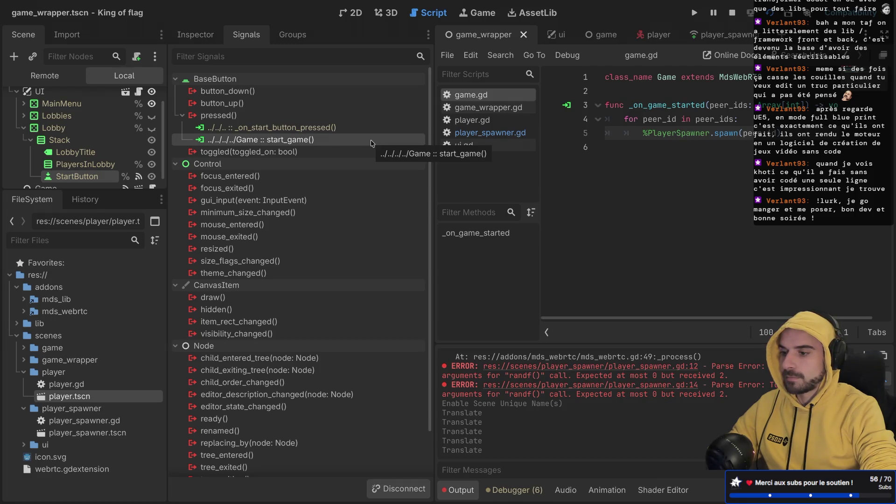
double_click(348, 127)
scroll(659, 193, "down", 1)
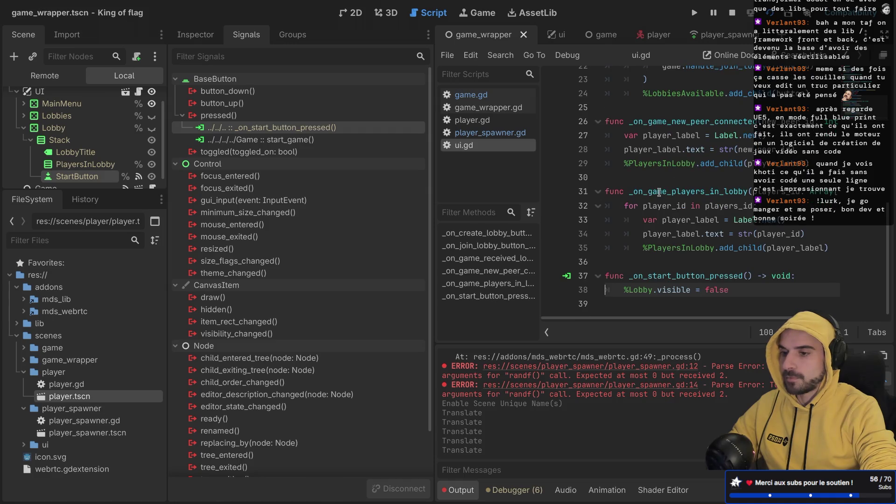
key("super+b")
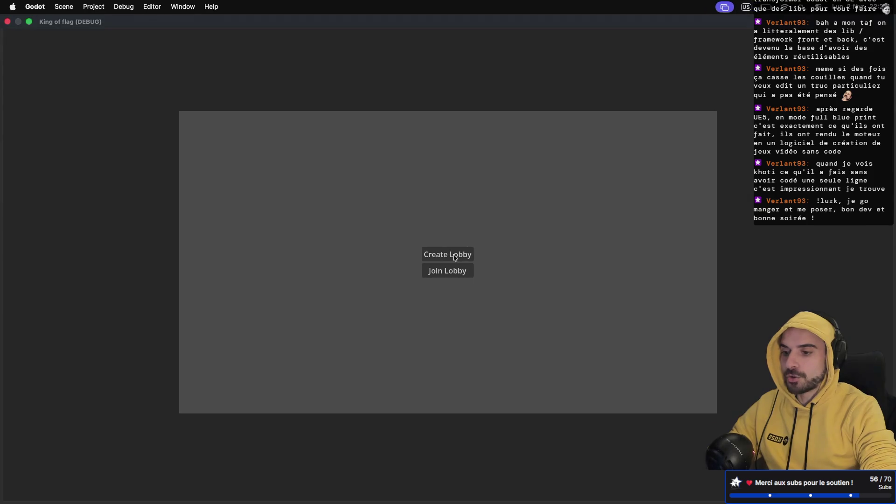
Create a lobby in one game window and join it from the other two windows.
left_click(453, 254)
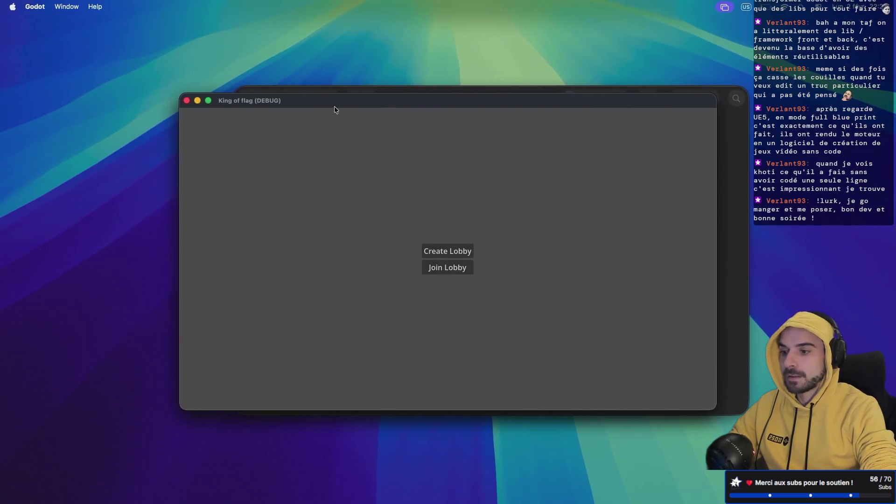
left_click(516, 331)
left_click(523, 318)
left_click_drag(435, 103, 298, 26)
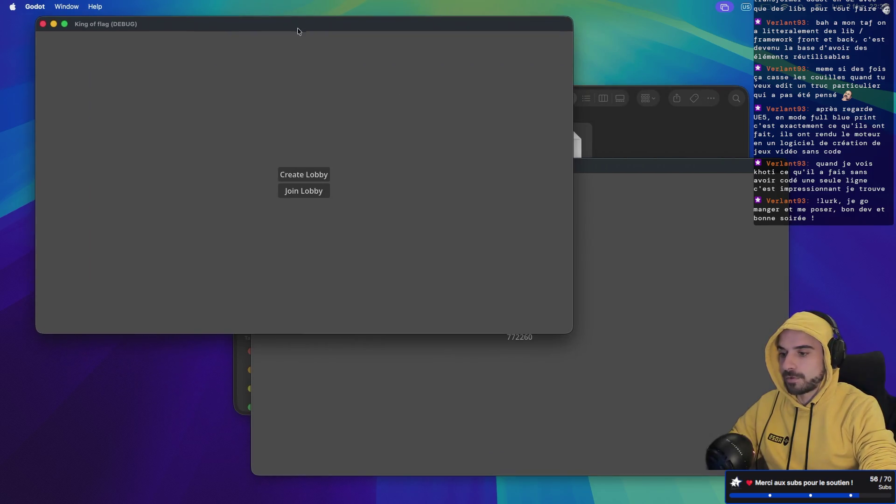
left_click(298, 193)
left_click(301, 176)
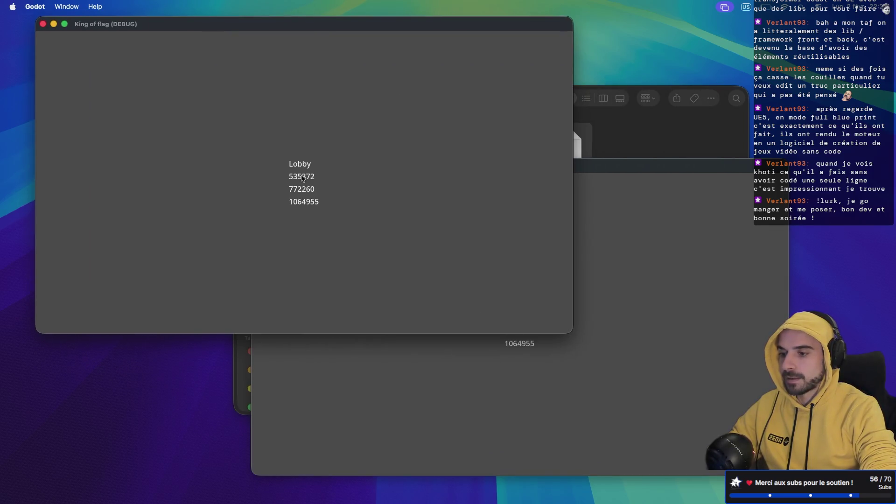
Start the game from the fullscreen host window and check the spawned capsules in every window.
left_click(626, 189)
key("ctrl+super+f")
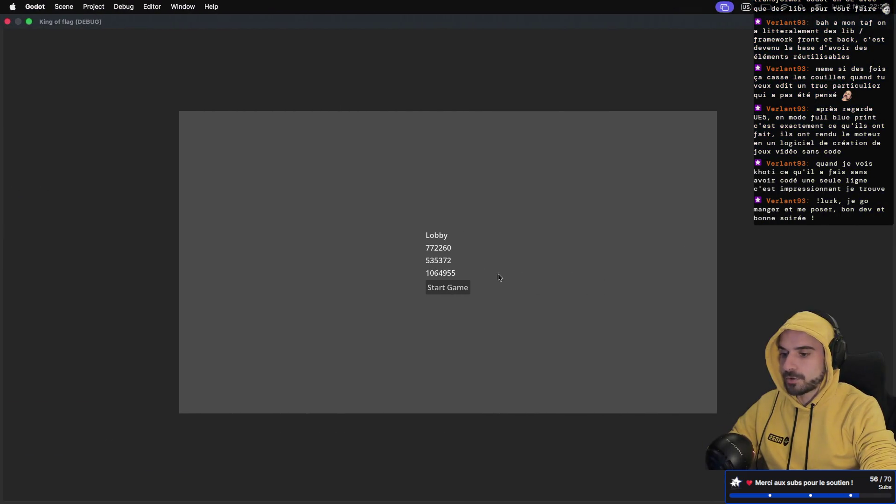
left_click(434, 287)
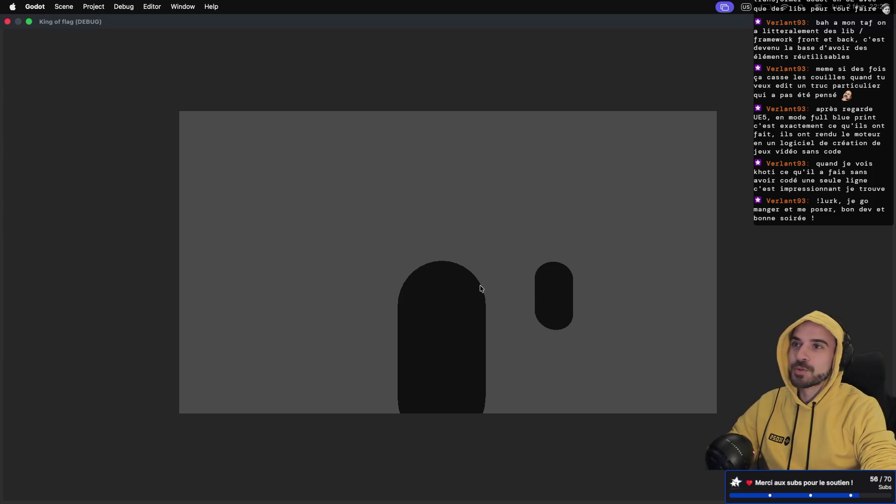
key("ctrl+Left")
left_click(443, 127)
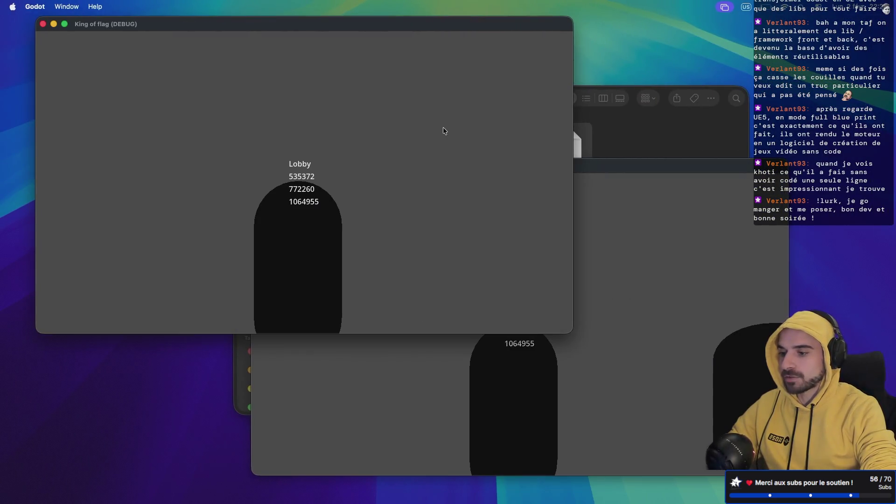
left_click(616, 185)
left_click_drag(592, 168, 695, 184)
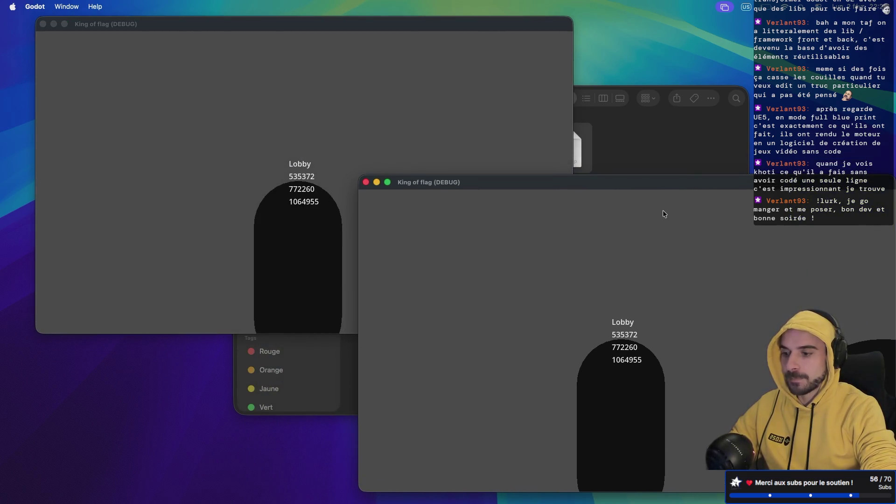
key("ctrl+Right")
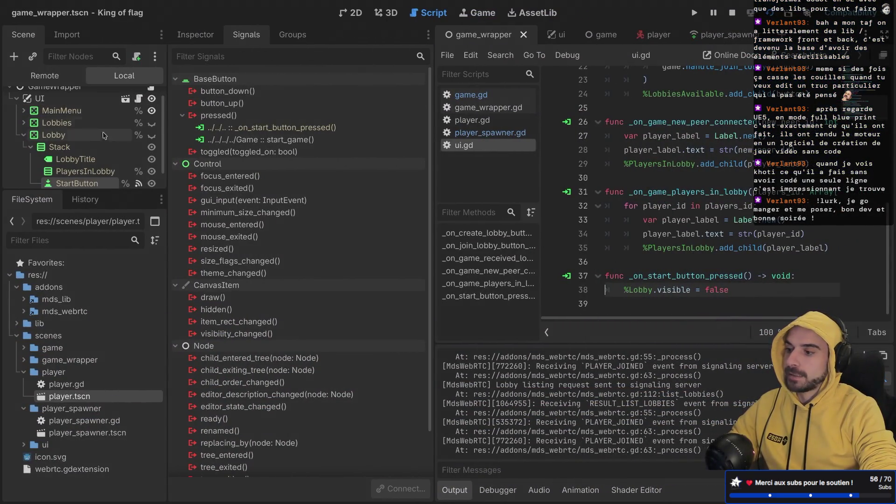
Collapse the Stack and Lobby nodes, open game.tscn and select the Game root.
left_click(32, 146)
left_click(23, 146)
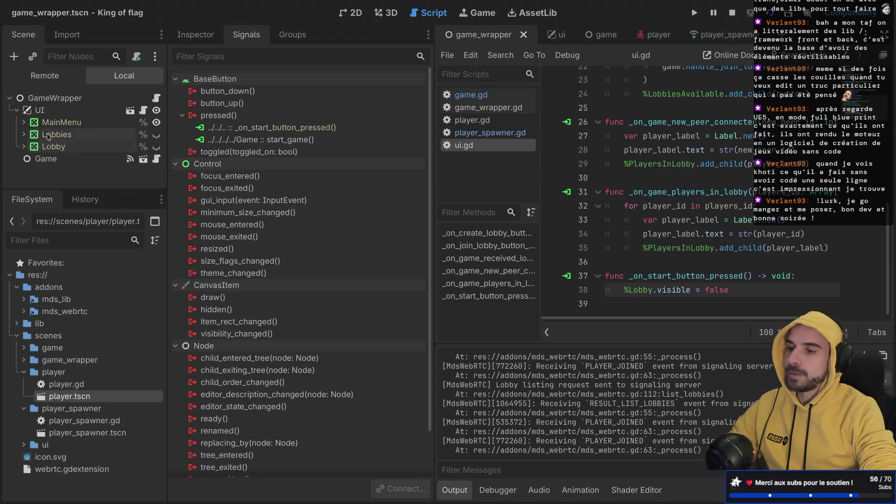
left_click(582, 35)
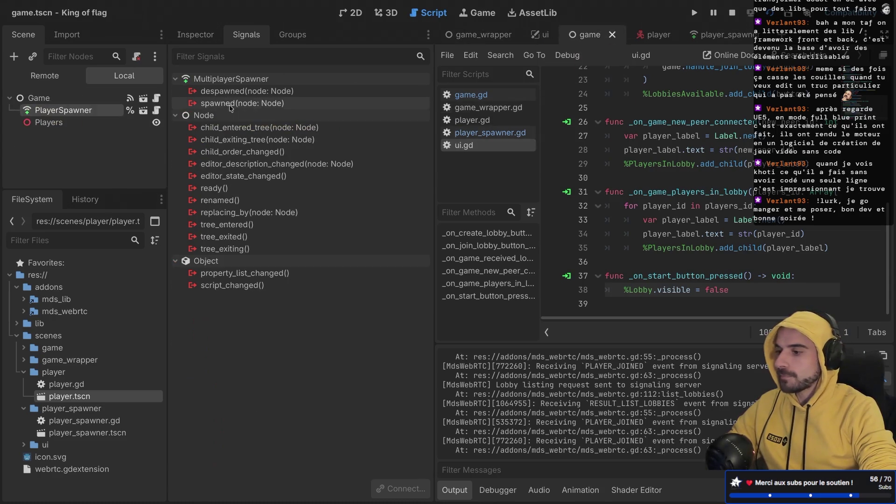
left_click(44, 99)
Add a DirectionalLight3D child under Game, found by searching 'ligh'.
key("ctrl+a")
type("ligh")
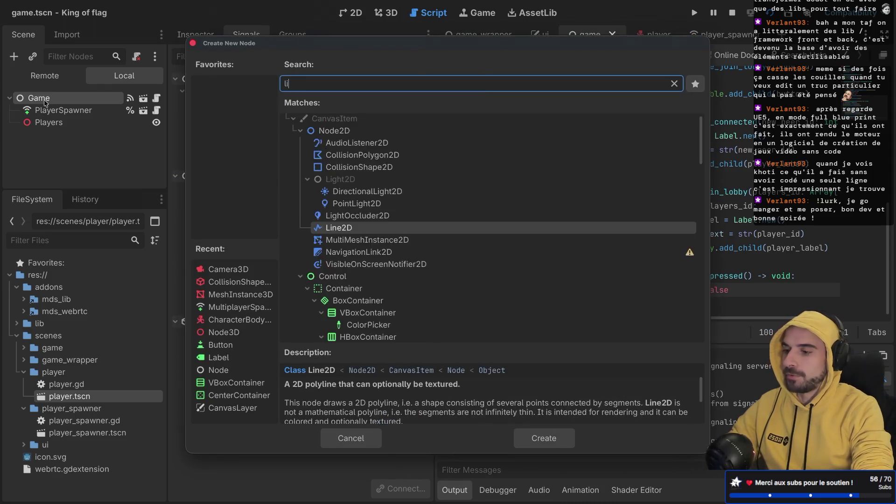
key("Up")
key("Up")
key("Up")
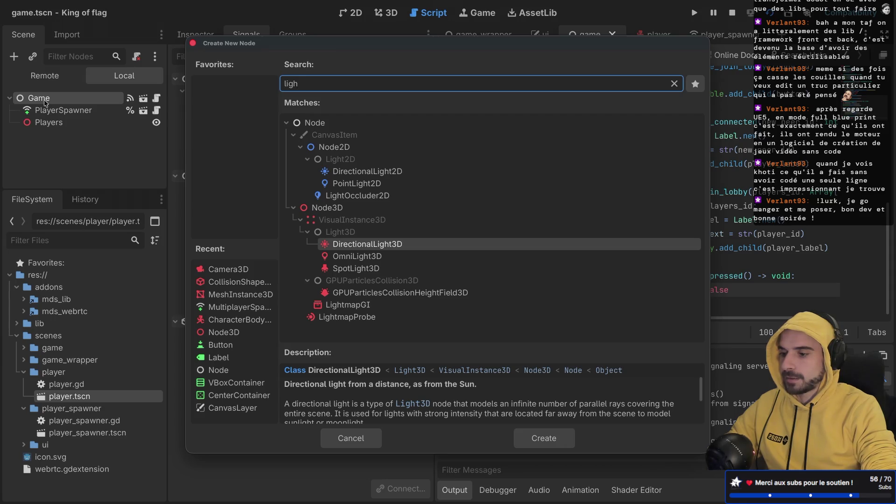
key("Down")
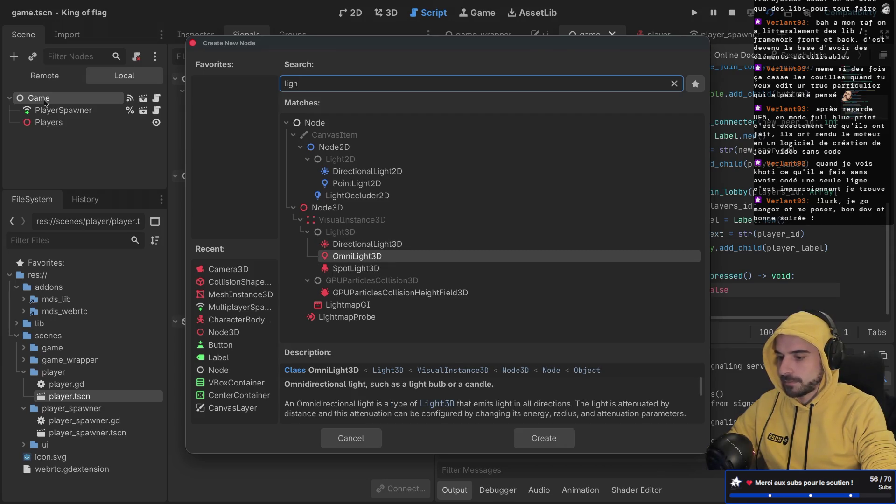
key("Down")
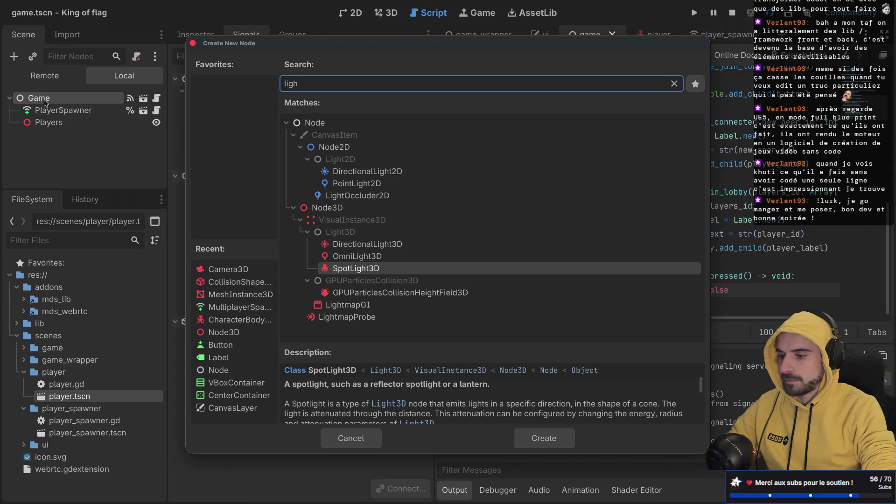
key("Up")
key("Up")
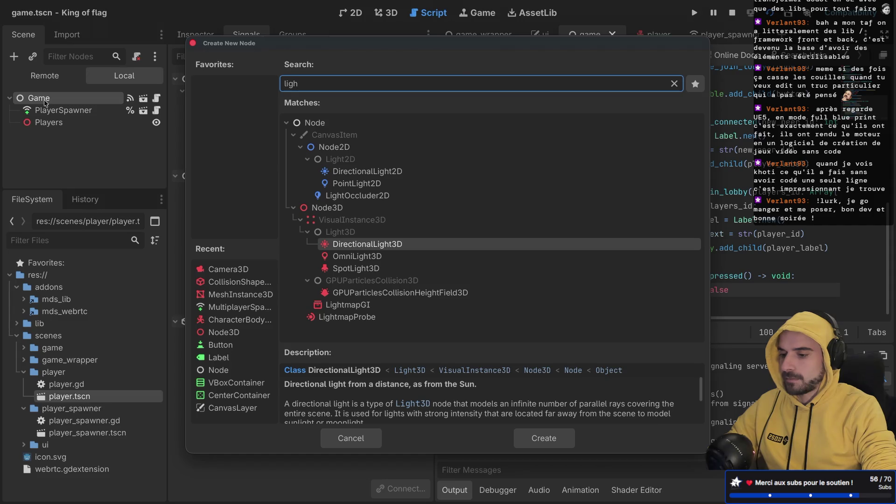
key("Return")
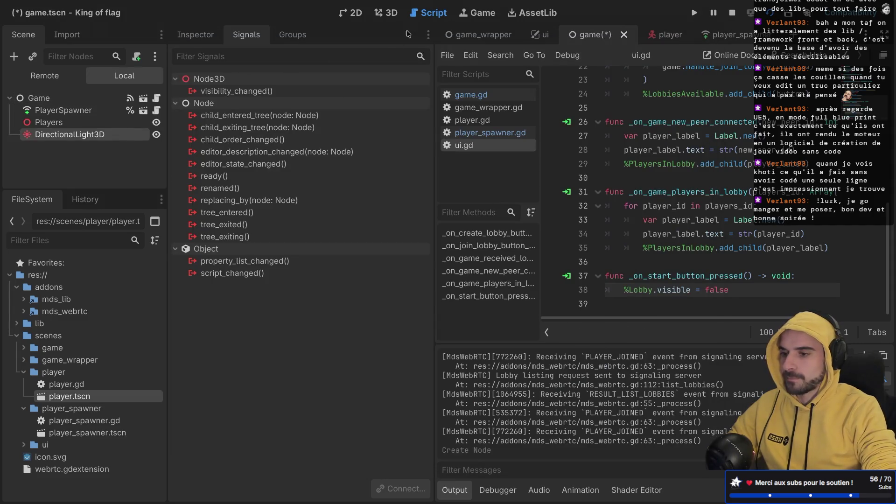
Save game.tscn, tilt the DirectionalLight3D downward with the rotation gizmo, and run with F5.
key("ctrl+s")
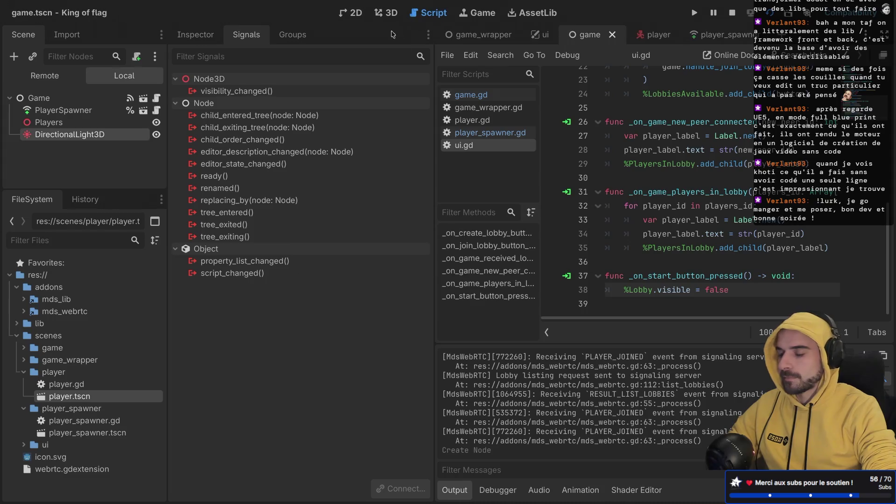
left_click(386, 12)
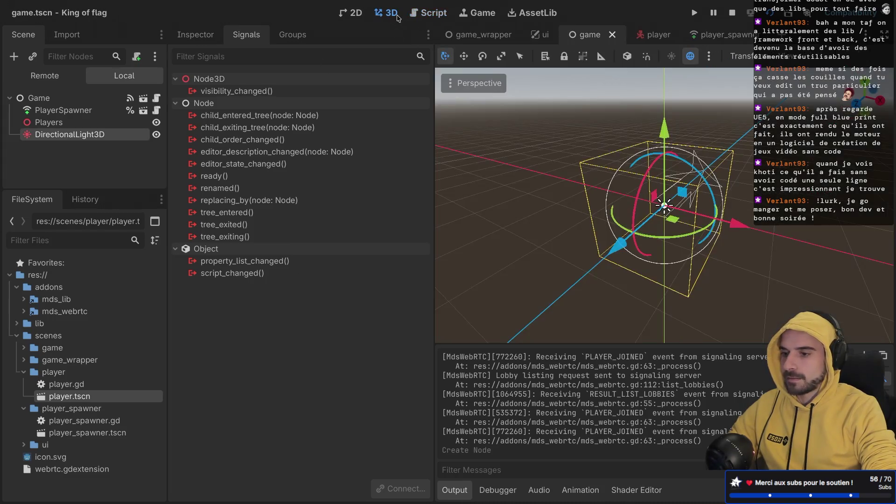
mouse_move(530, 103)
left_mouse_down()
mouse_move(606, 140)
mouse_move(690, 163)
mouse_move(650, 121)
mouse_move(674, 121)
left_mouse_up()
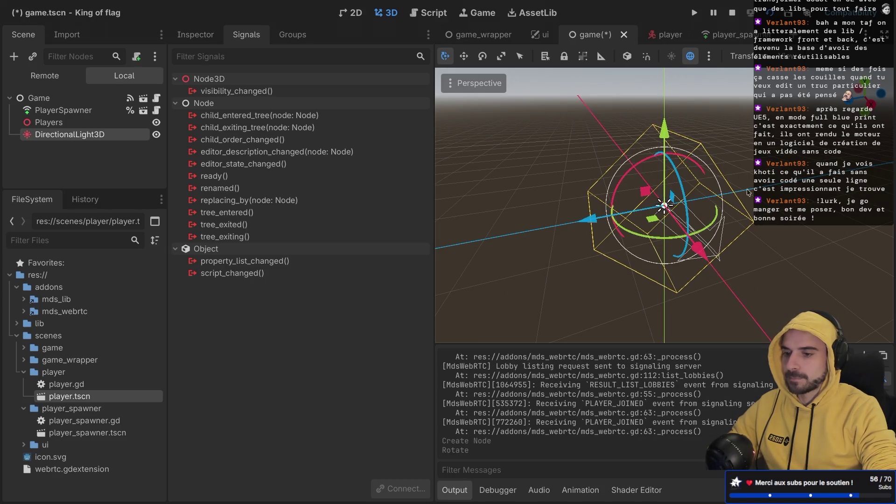
key("F5")
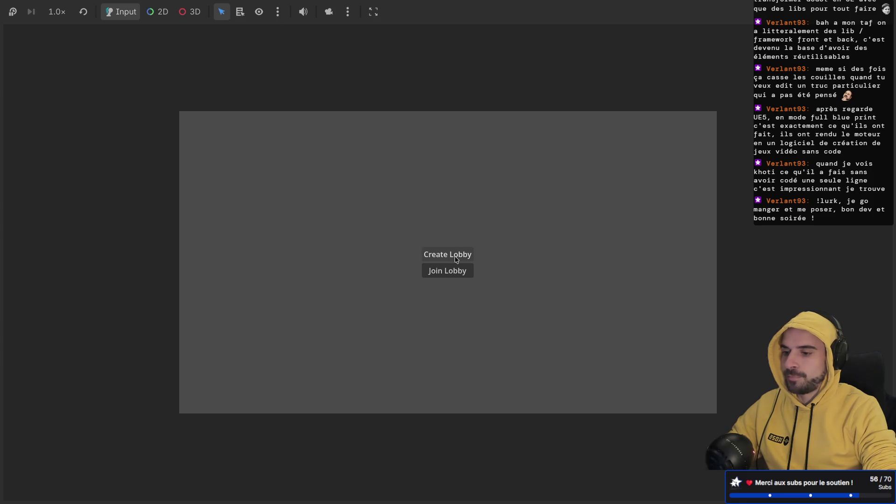
Host a new lobby and join it from the second game window.
left_click(456, 259)
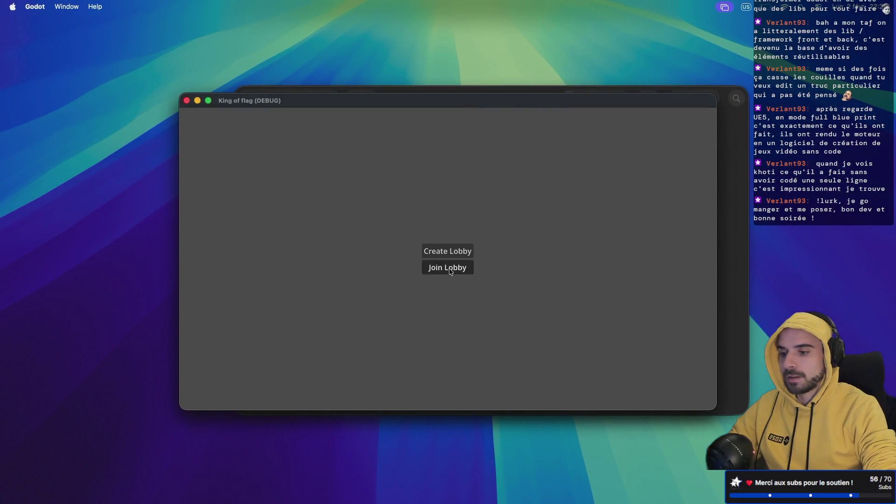
left_click(448, 267)
mouse_move(484, 100)
left_mouse_down()
mouse_move(510, 100)
mouse_move(573, 145)
left_mouse_up()
left_click(496, 126)
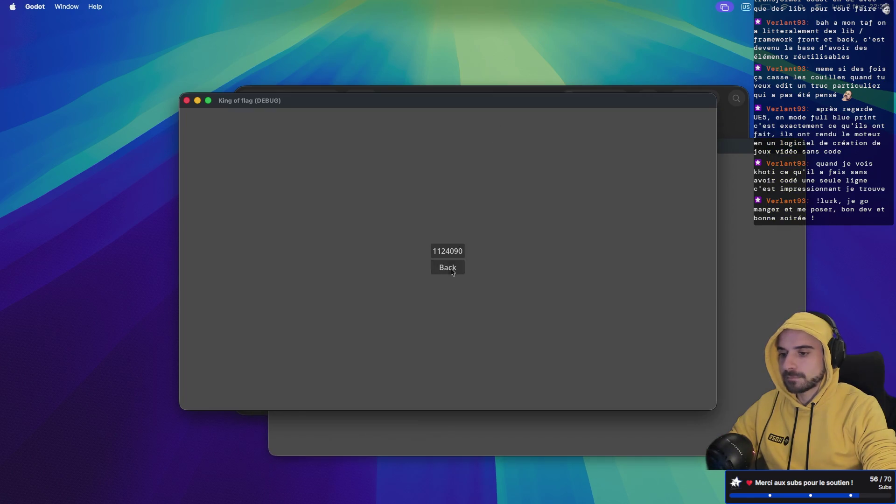
left_click(453, 252)
left_click_drag(499, 102, 370, 59)
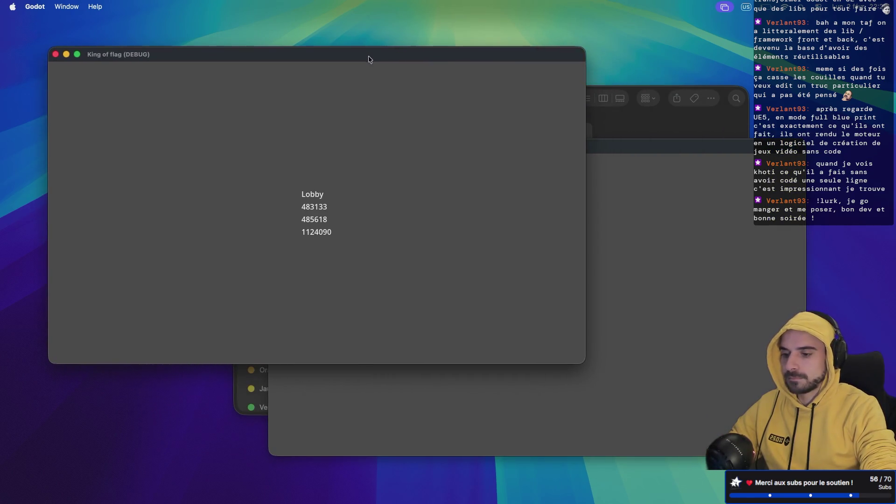
left_click_drag(651, 148, 702, 167)
Start the match, check the capsule player in both windows, then stop the game with F8.
key("ctrl+Right")
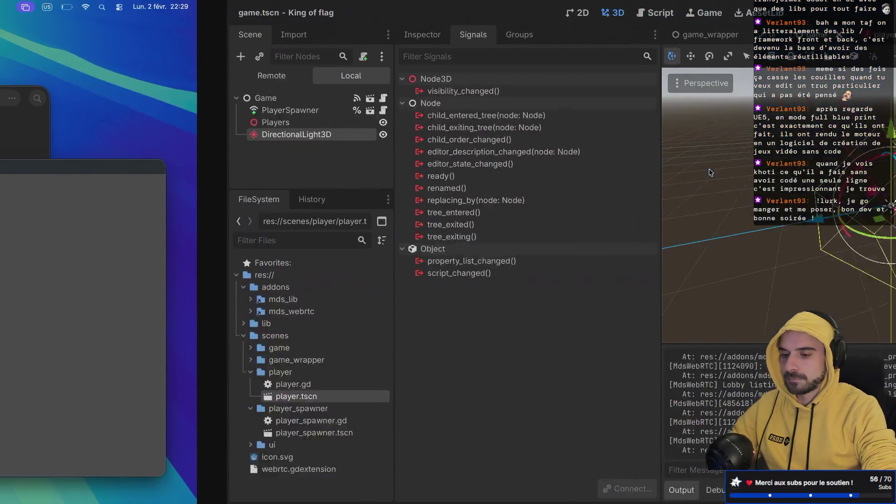
left_click(441, 288)
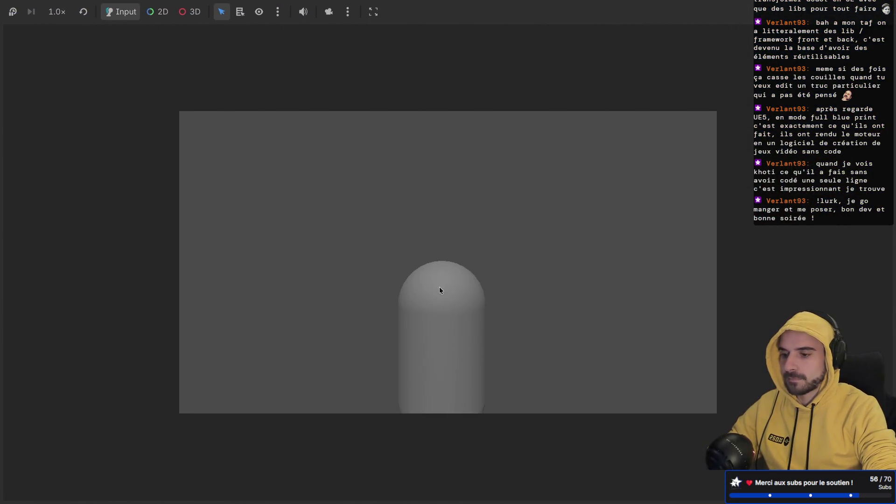
key("ctrl+Left")
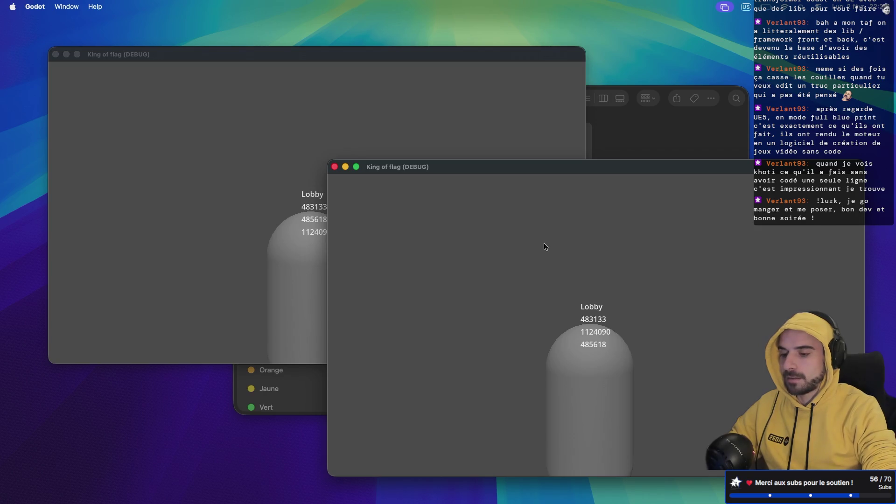
key("ctrl+Right")
key("ctrl+Right")
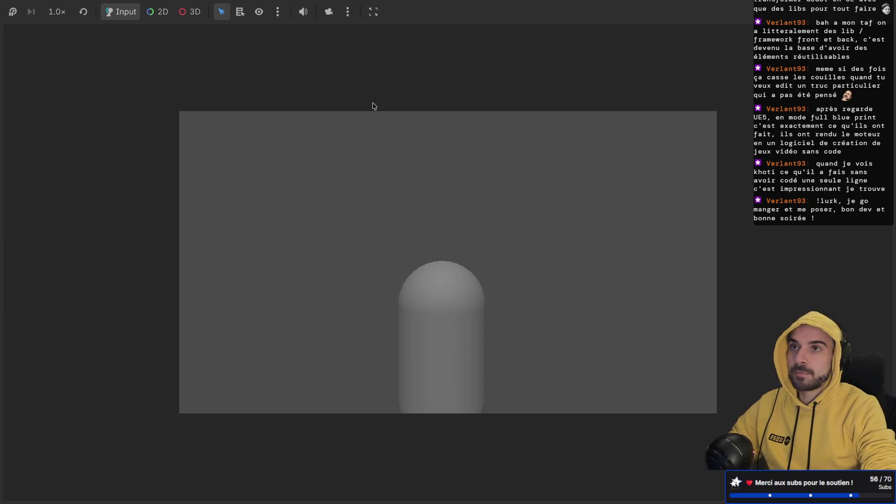
key("F8")
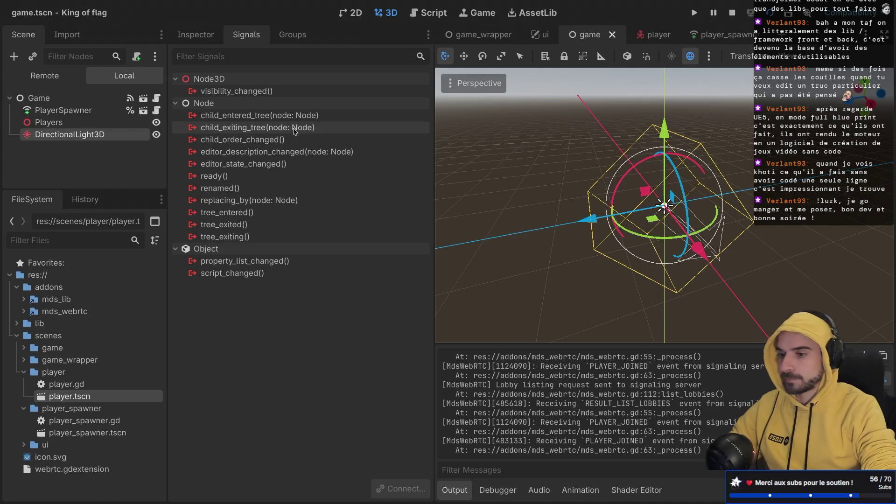
Add mds_movement_skill_3d.tscn from addons/mds_lib/skills/movement as a child of Player.
left_click(646, 40)
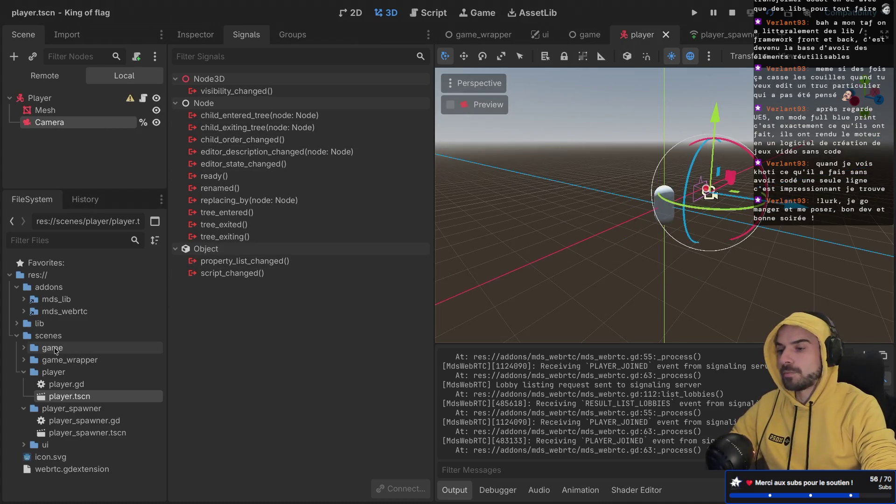
left_click(23, 300)
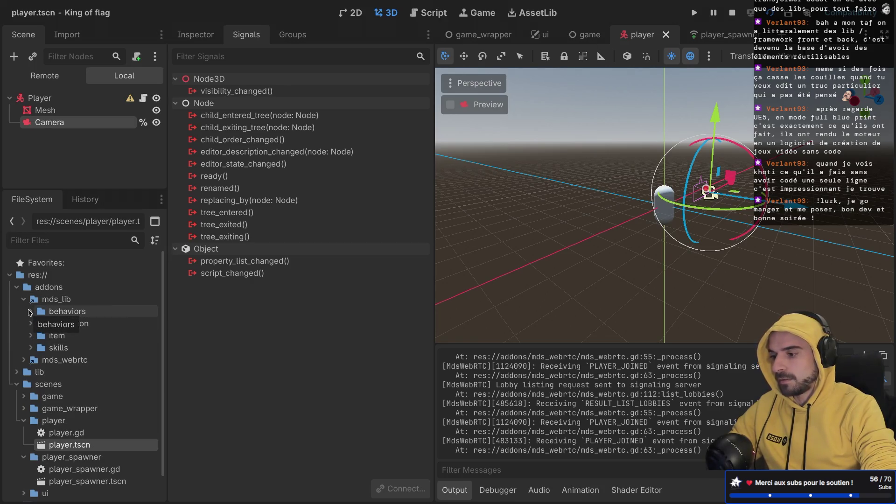
left_click(30, 348)
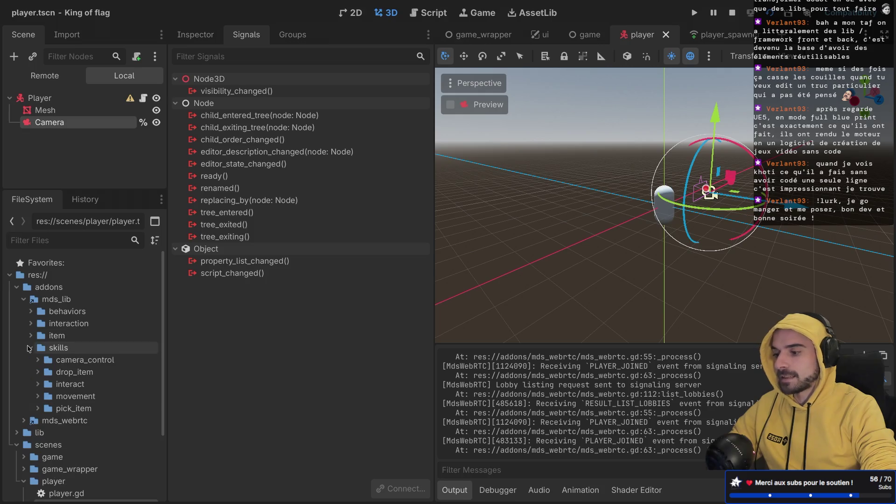
left_click(38, 397)
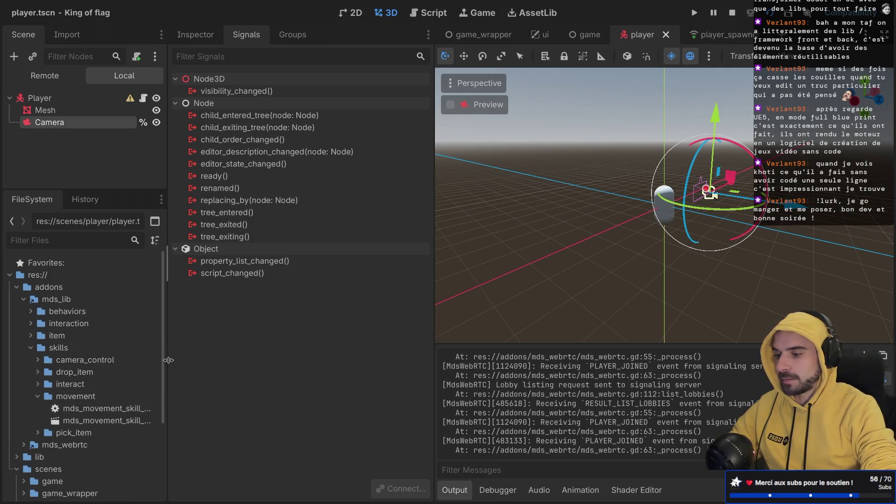
left_click_drag(168, 363, 245, 364)
left_click(132, 419)
mouse_move(134, 422)
left_mouse_down()
mouse_move(125, 168)
mouse_move(71, 99)
left_mouse_up()
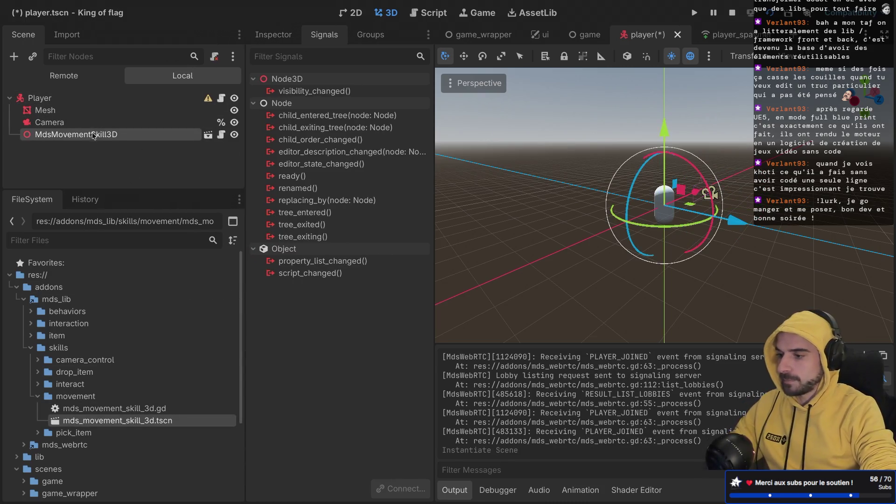
Assign Player as the MdsMovementSkill3D's Parent and save the player scene.
left_click(286, 35)
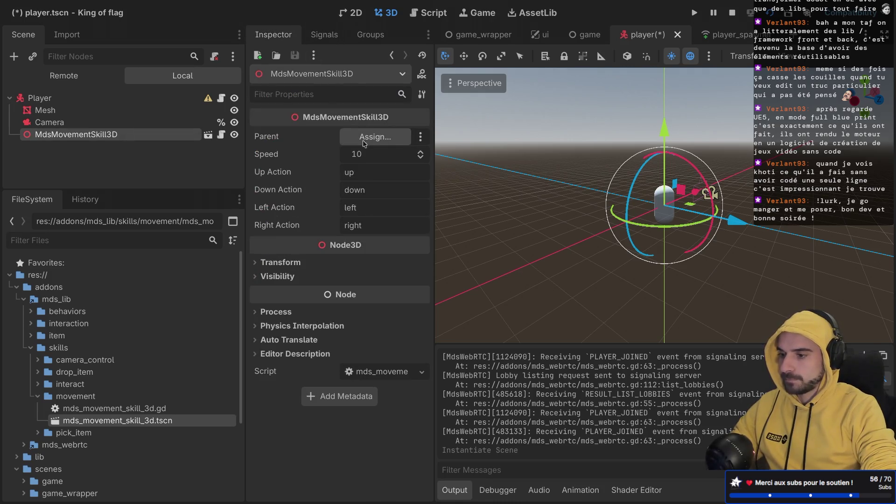
left_click(379, 140)
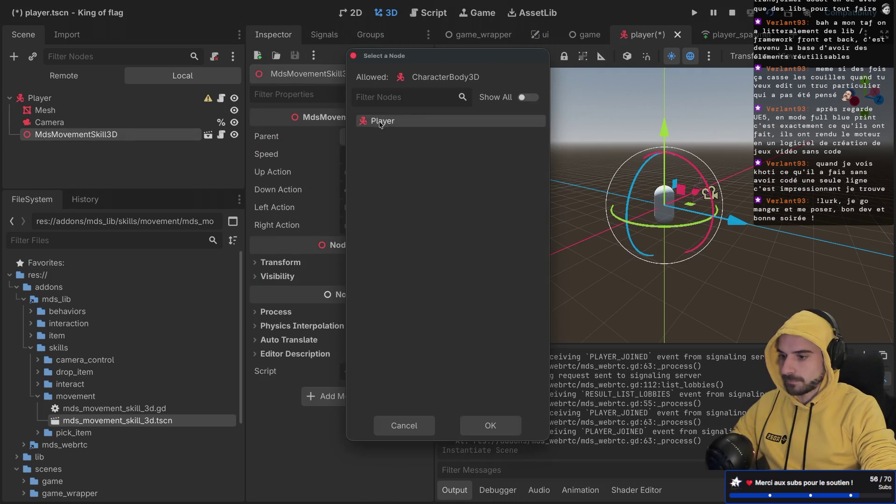
double_click(382, 122)
key("ctrl+s")
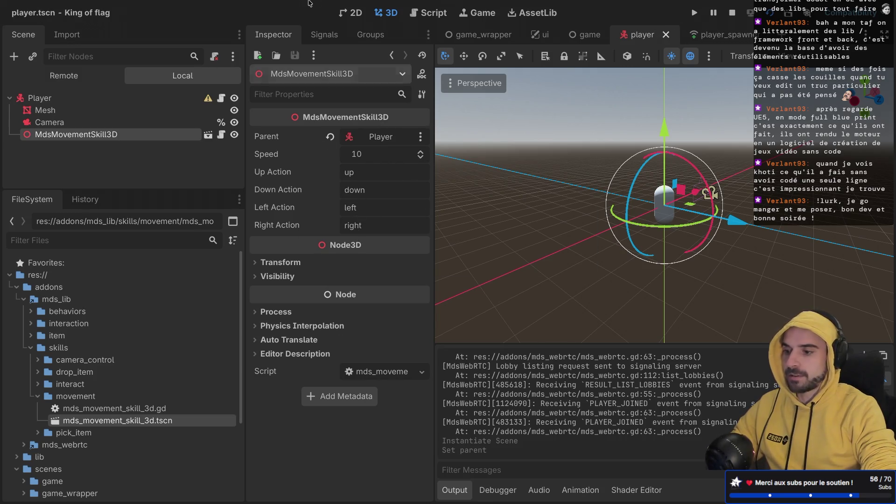
mouse_move(145, 2)
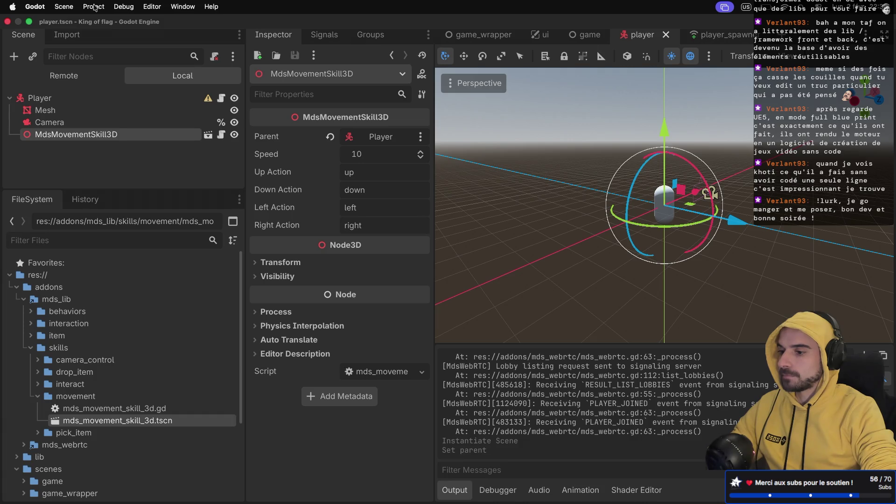
left_click(95, 8)
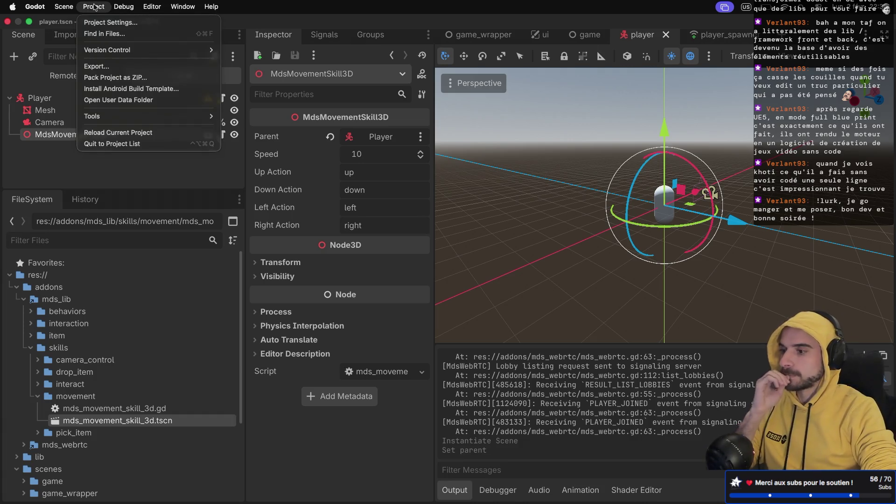
In Project Settings' Input Map, add an 'up' input action.
left_click(100, 22)
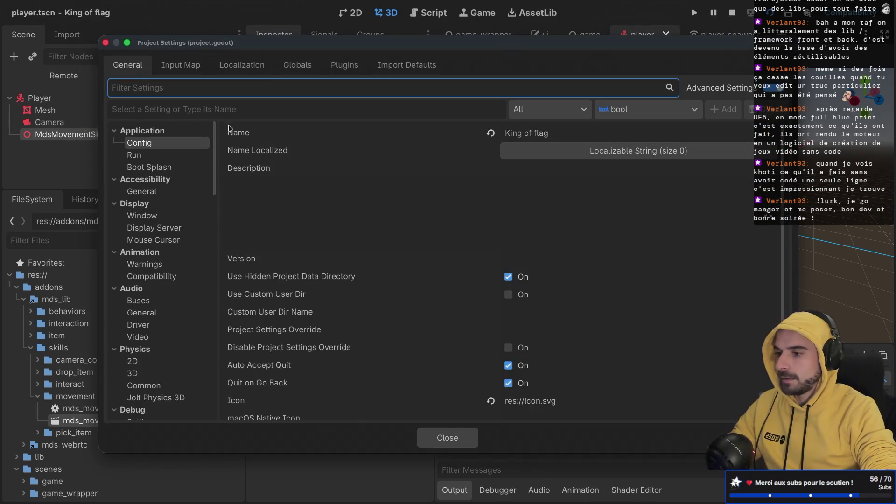
left_click(243, 68)
left_click(185, 65)
left_click(216, 112)
type("up")
key("Return")
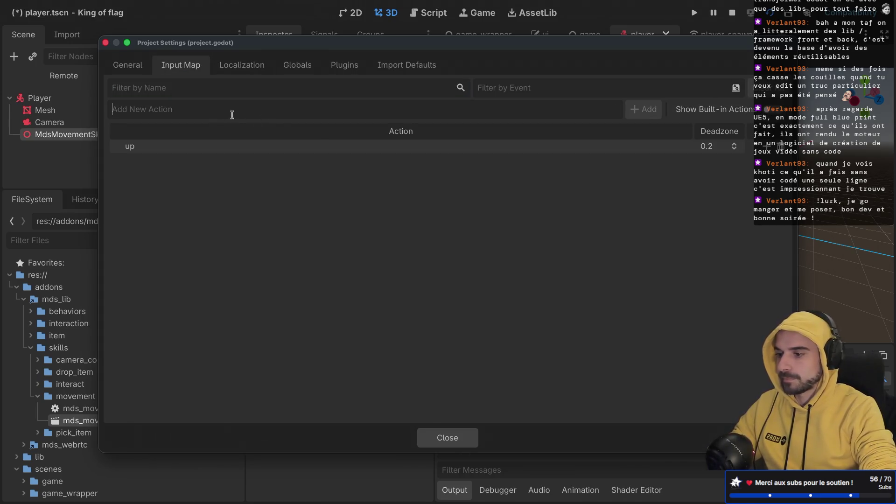
Add the 'down', 'left' and 'right' input actions.
mouse_move(179, 45)
left_mouse_down()
mouse_move(475, 37)
mouse_move(136, 47)
left_mouse_up()
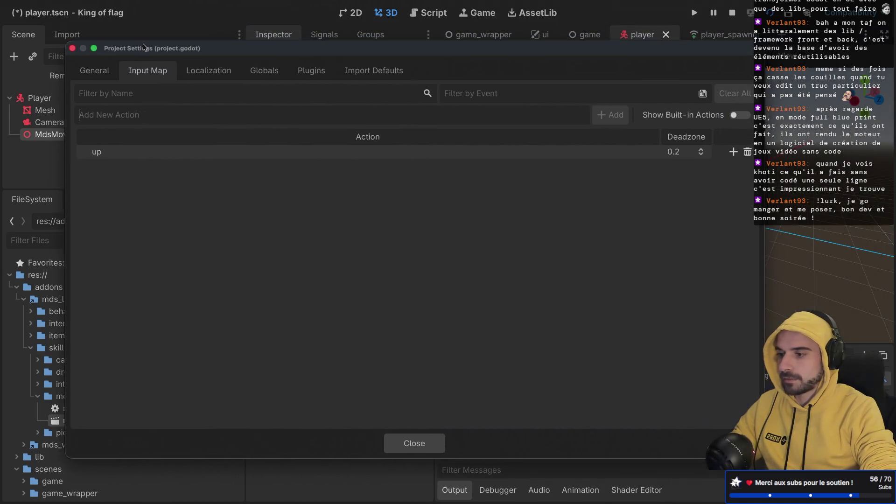
type("down")
key("Return")
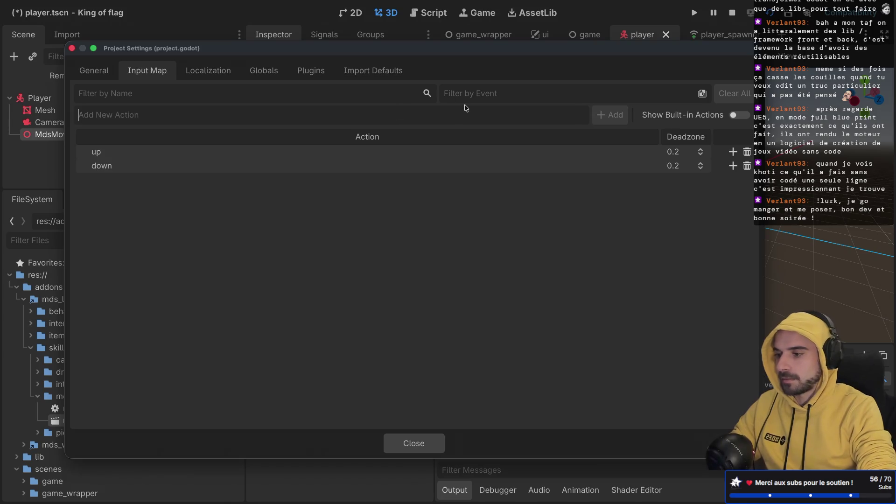
type("left")
key("Return")
type("right")
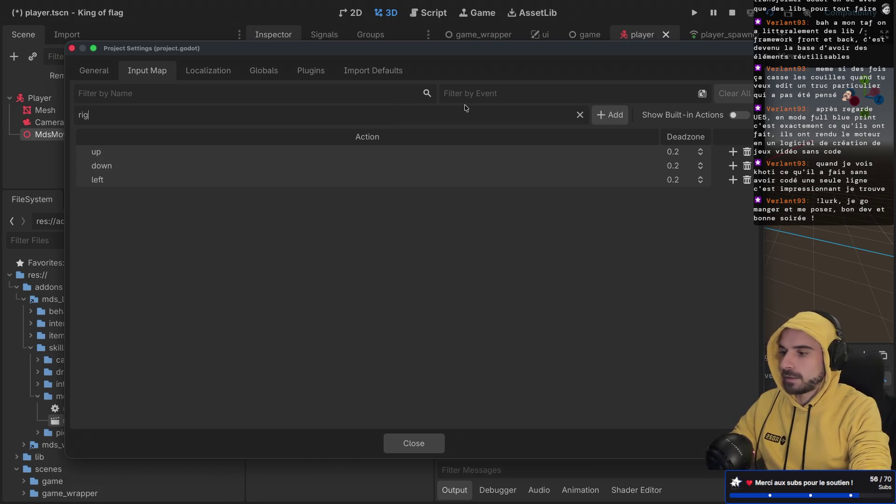
key("Return")
double_click(436, 152)
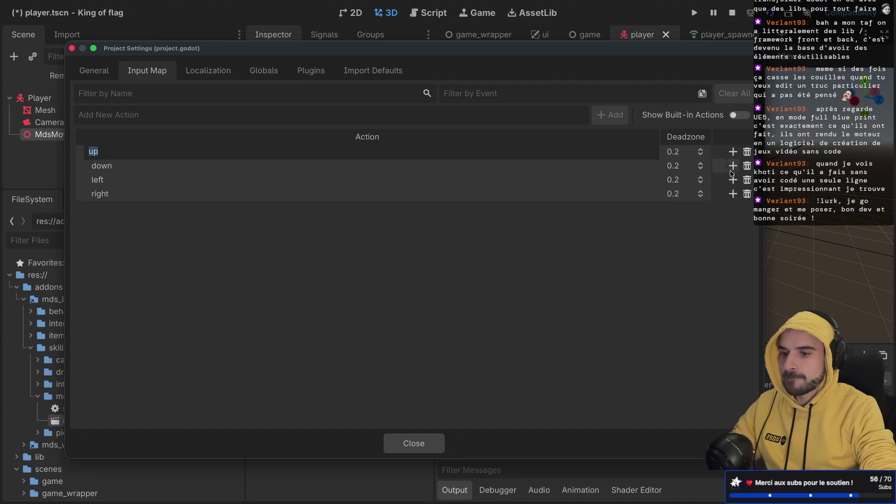
left_click(733, 152)
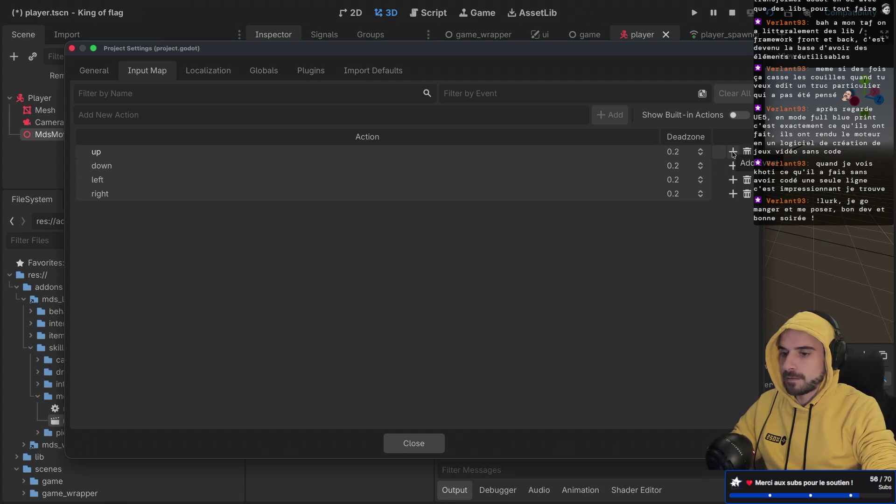
Bind the up action to the Up arrow and W.
left_click(733, 152)
key("Up")
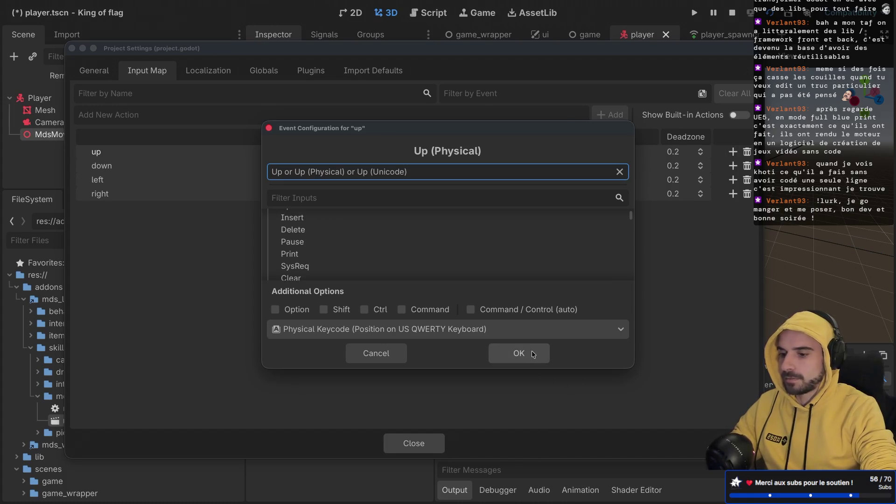
left_click(519, 353)
left_click(733, 152)
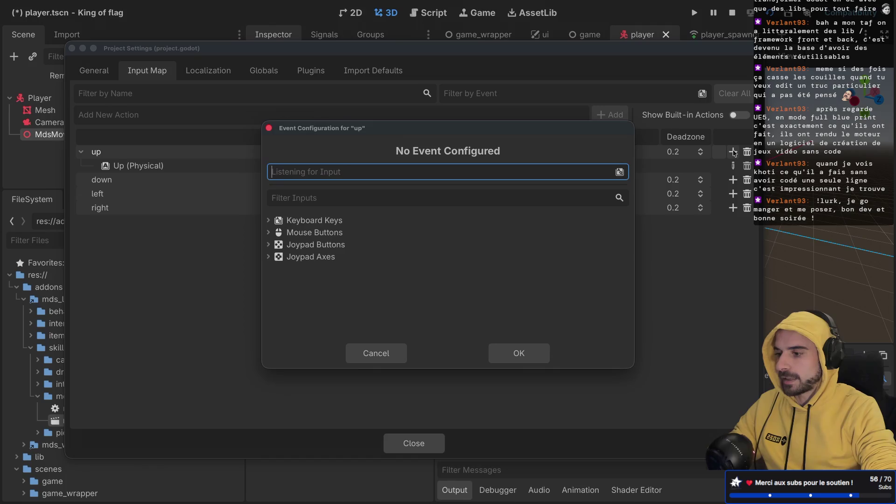
key("w")
key("Return")
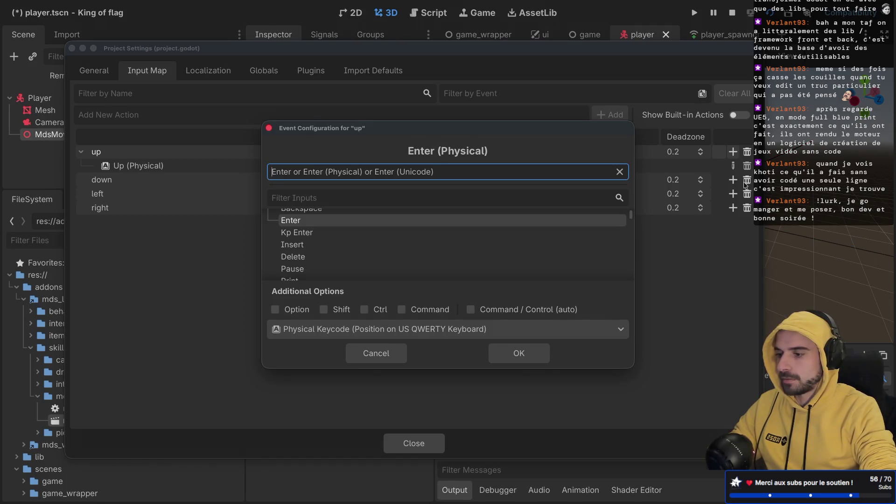
key("w")
left_click(540, 355)
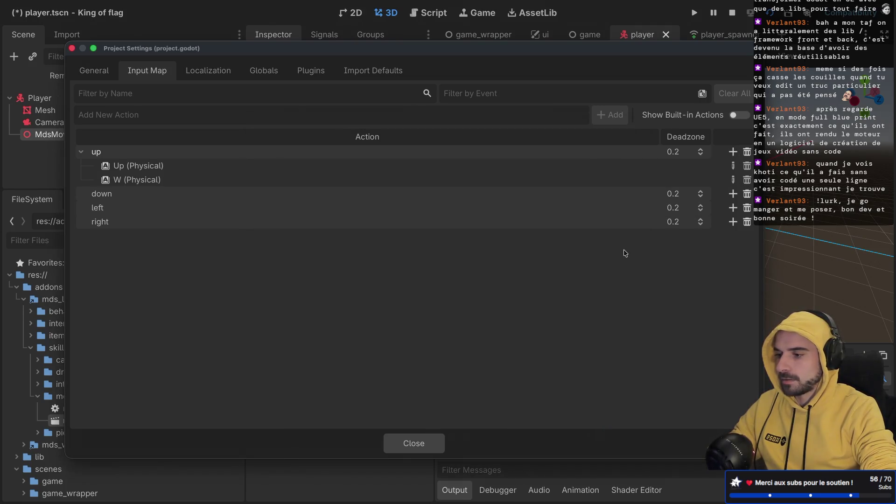
Bind down to the Down arrow and S, removing an S mistakenly added to left.
left_click(732, 196)
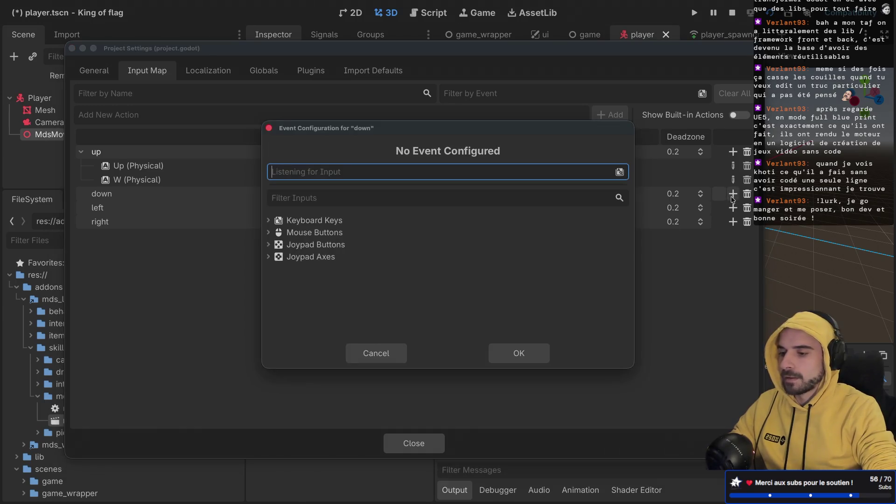
key("Return")
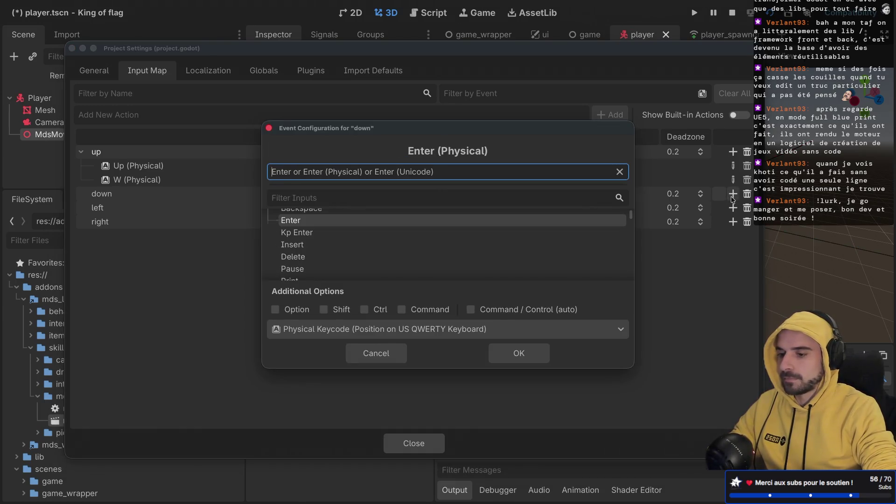
key("Down")
left_click(518, 353)
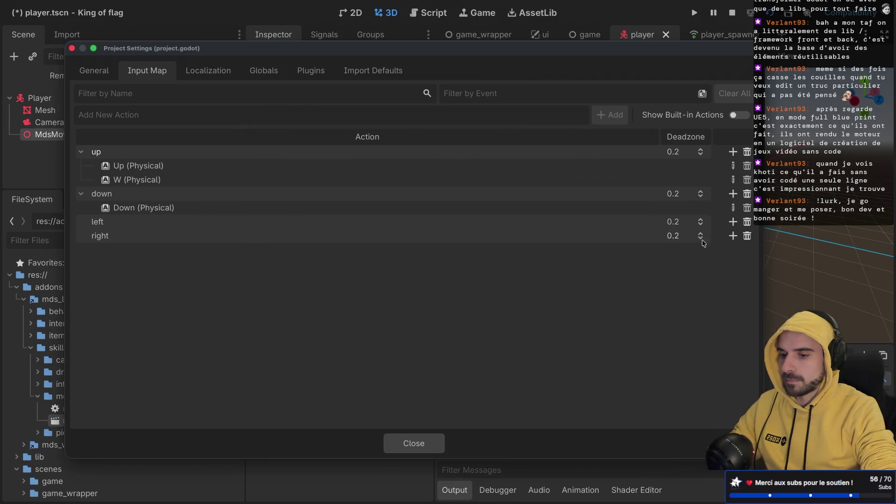
left_click(732, 222)
key("s")
left_click(517, 354)
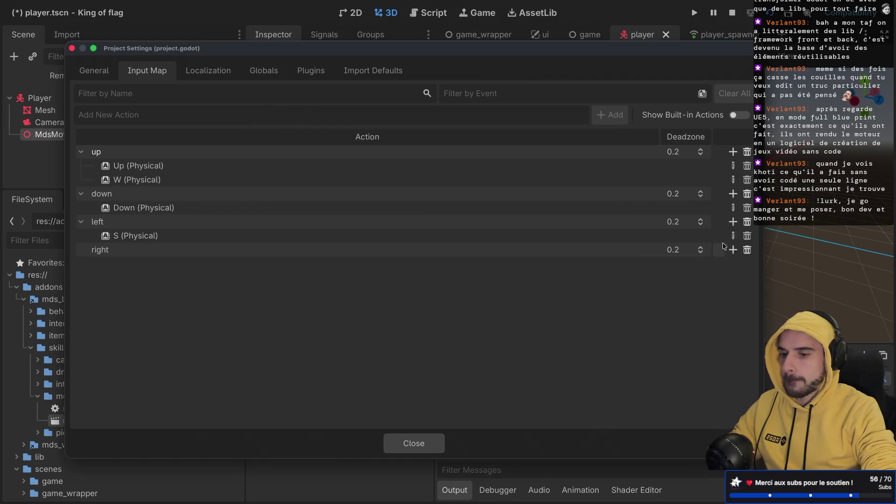
left_click(747, 236)
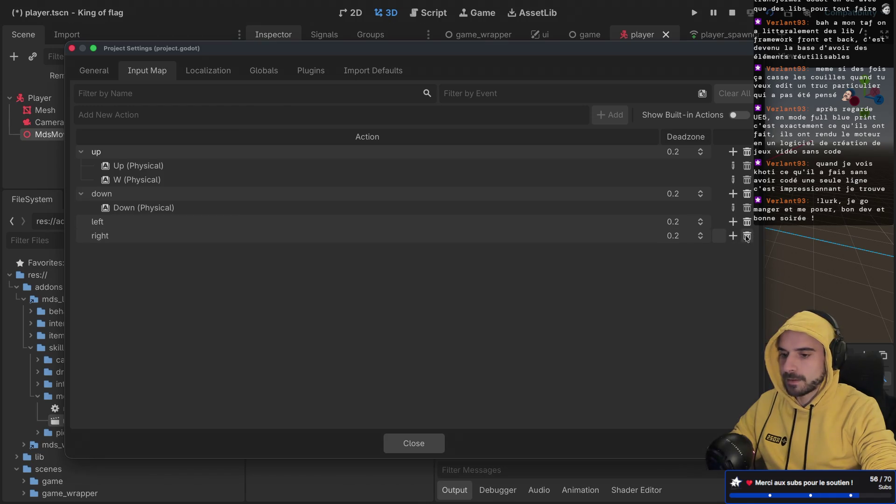
left_click(732, 193)
key("s")
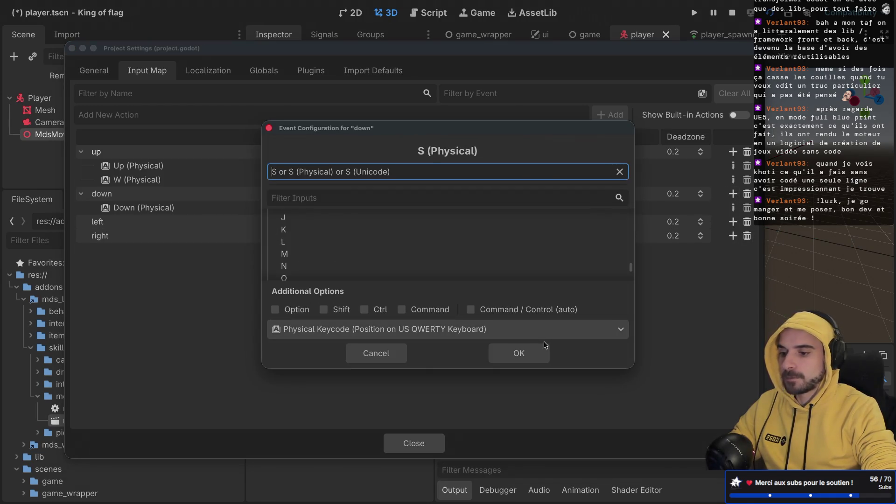
left_click(546, 346)
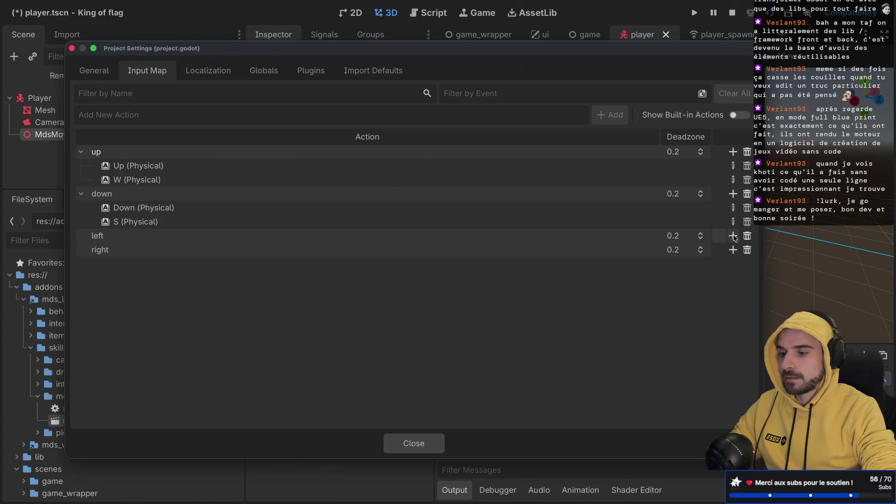
Bind the left action to the Left arrow and A.
left_click(732, 236)
key("Left")
left_click(543, 351)
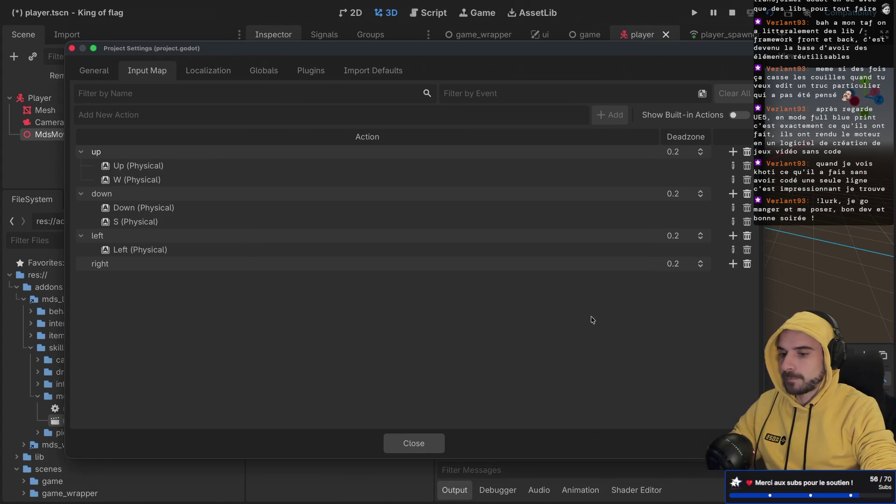
left_click(733, 236)
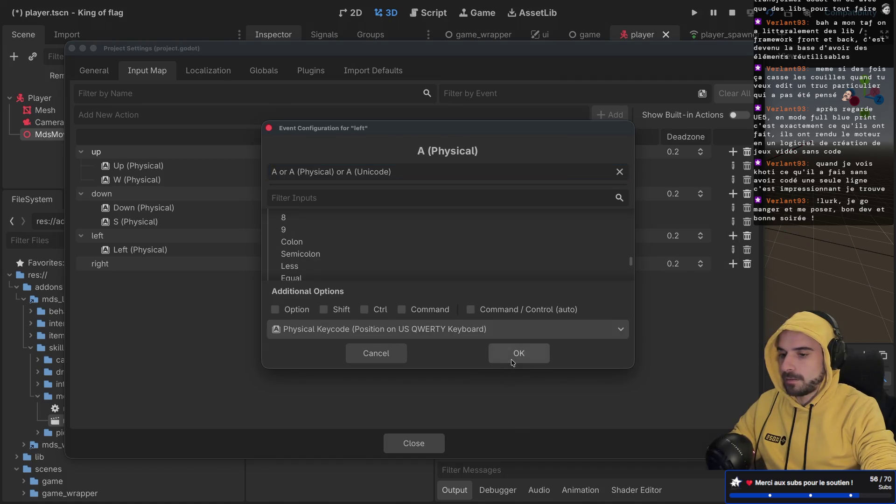
left_click(518, 354)
Bind right to D and the Right arrow, then close Project Settings.
left_click(733, 278)
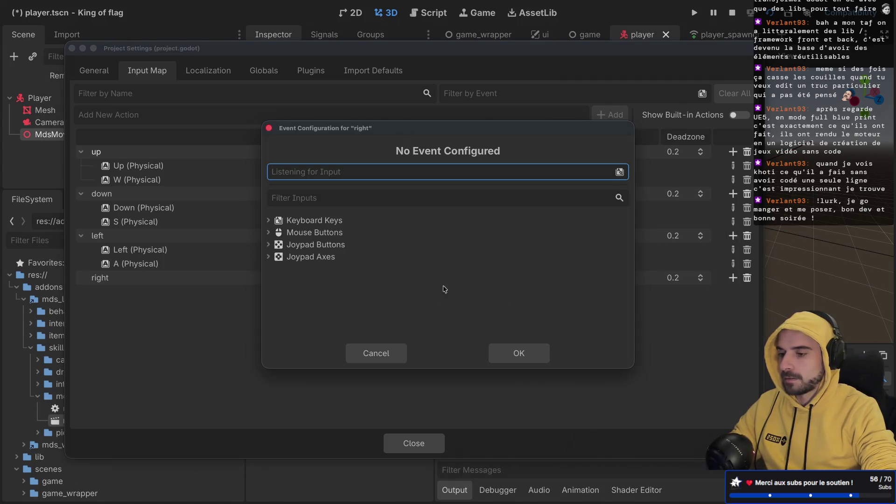
key("d")
left_click(522, 357)
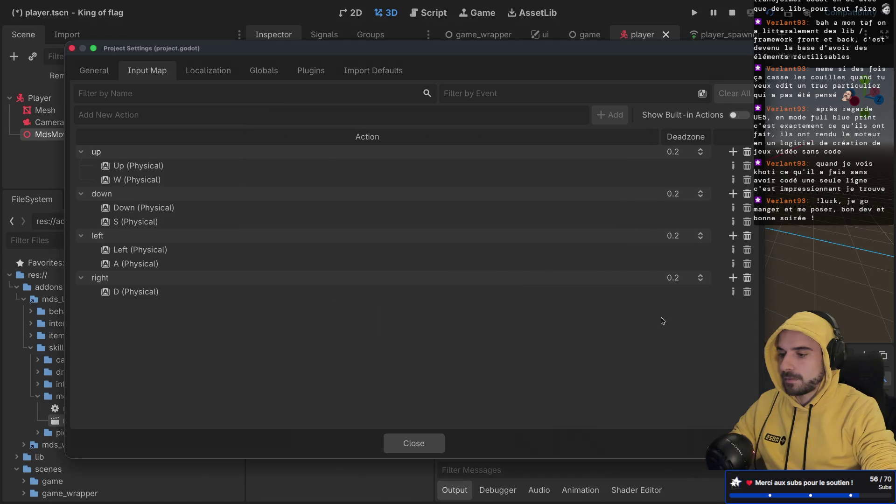
left_click(731, 279)
key("Right")
left_click(526, 356)
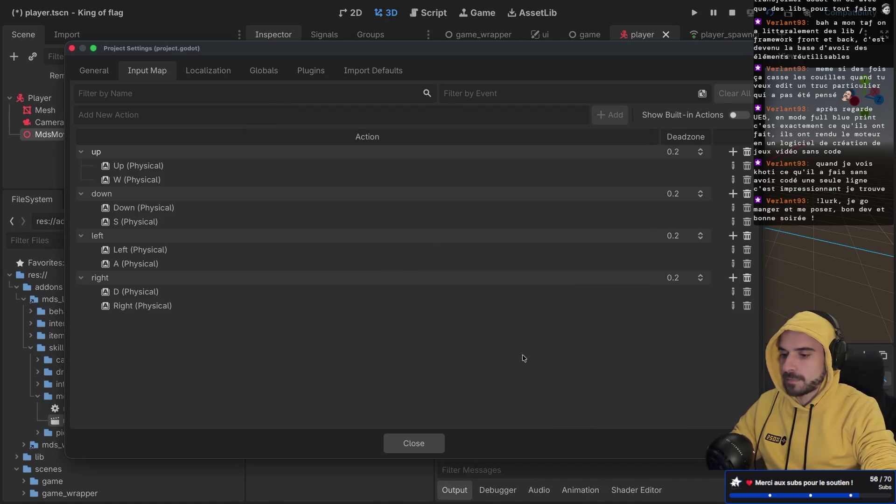
left_click(401, 452)
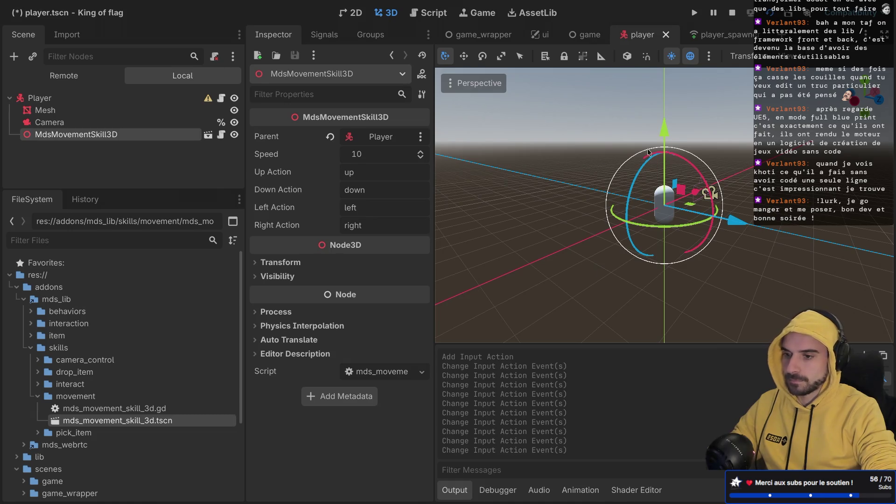
Run the game, stop it, and relaunch it from the game_wrapper scene.
key("super+b")
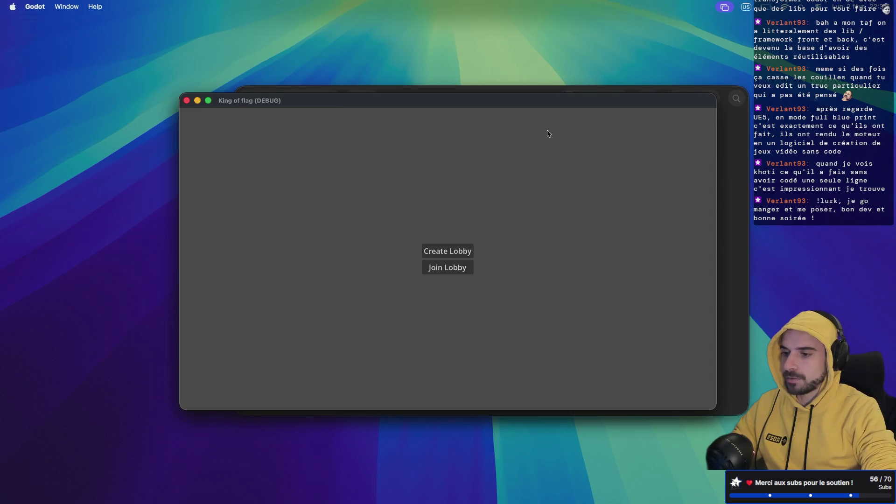
key("ctrl+Right")
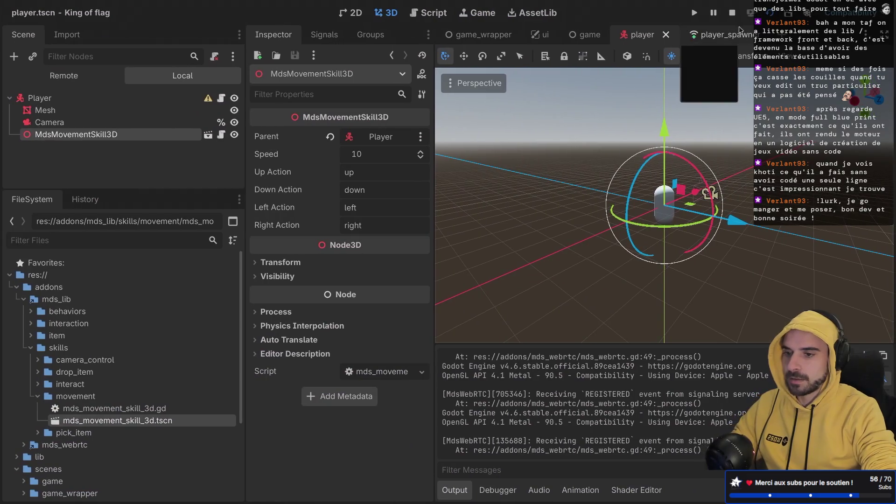
left_click(732, 15)
key("ctrl+Right")
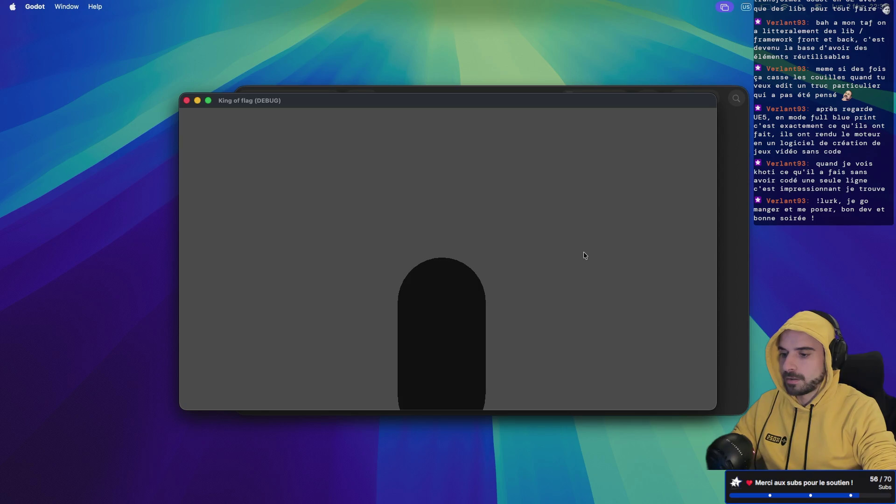
key("ctrl+Right")
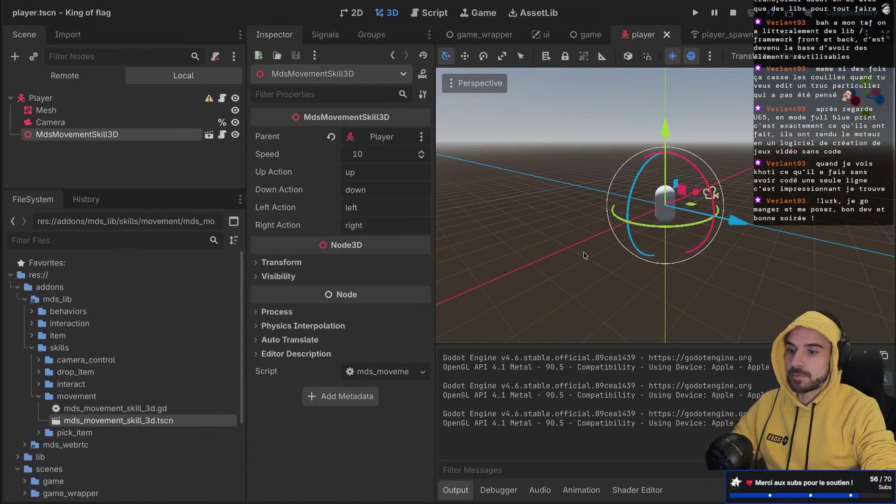
left_click(732, 14)
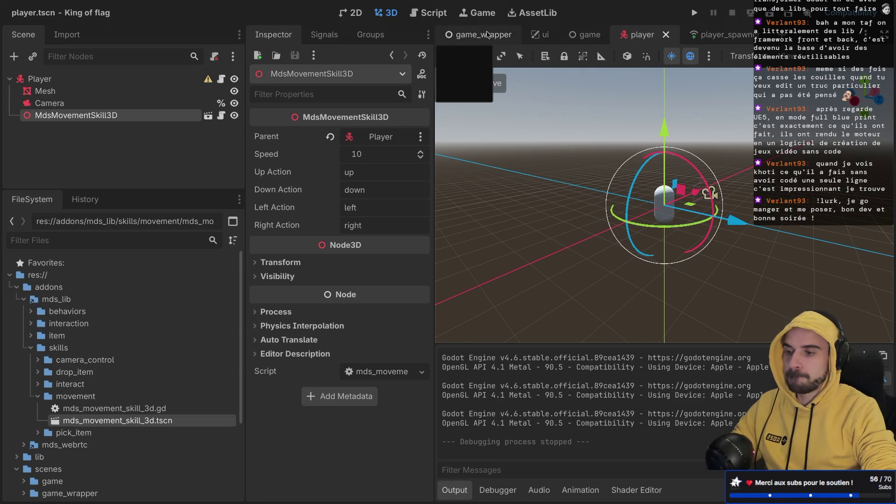
left_click(488, 35)
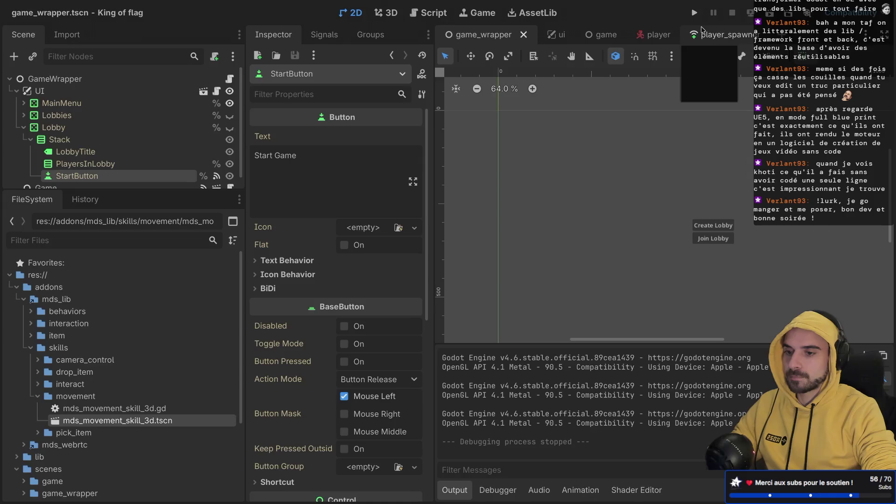
left_click(694, 13)
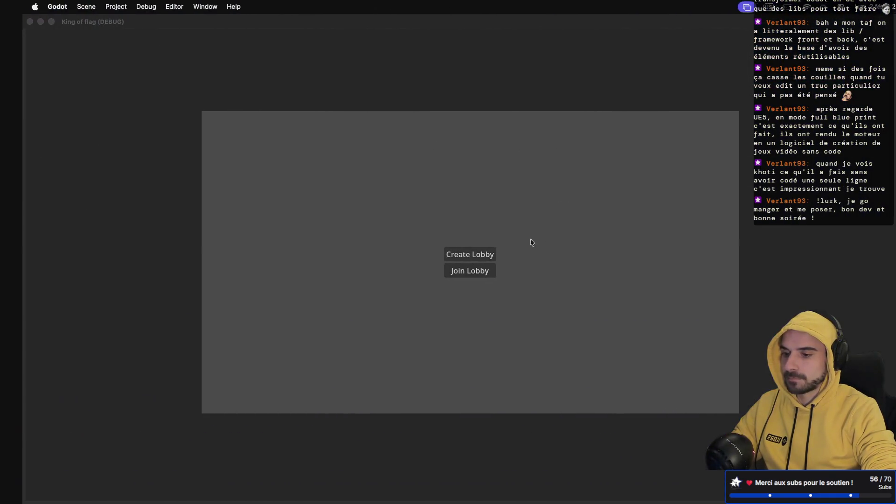
Create a lobby, join it from the second window and start the match.
left_click(454, 251)
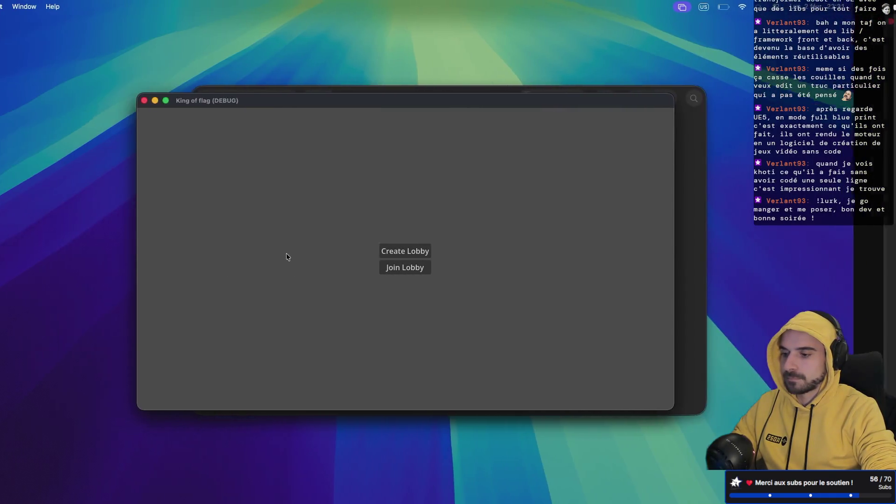
left_click(442, 268)
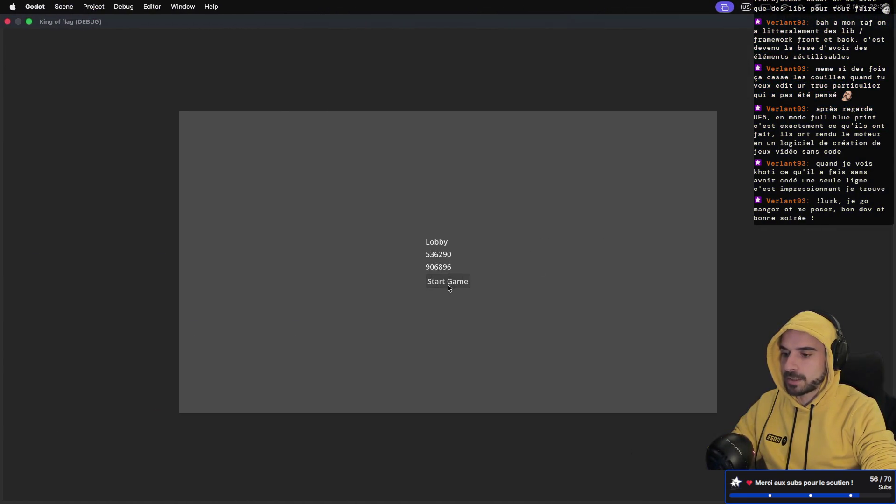
left_click(447, 282)
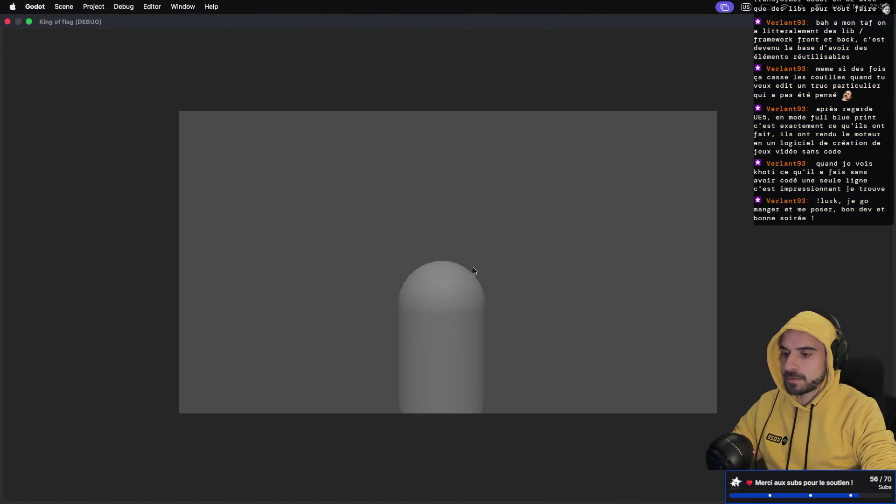
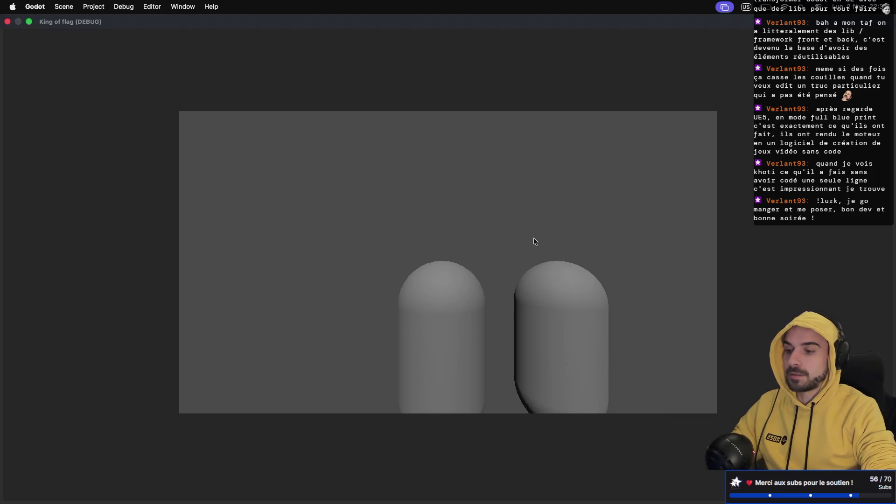
Relaunch King of flag, create a lobby, and paste code 628743 into another client.
key("super+b")
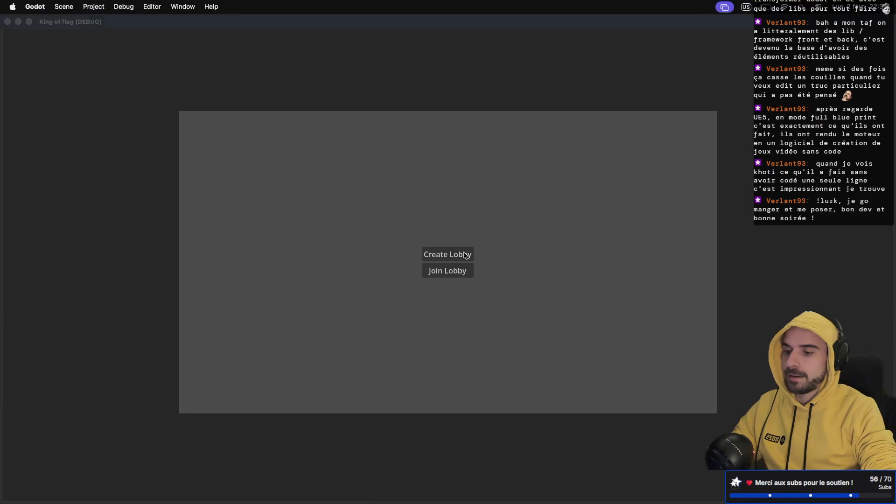
left_click(459, 256)
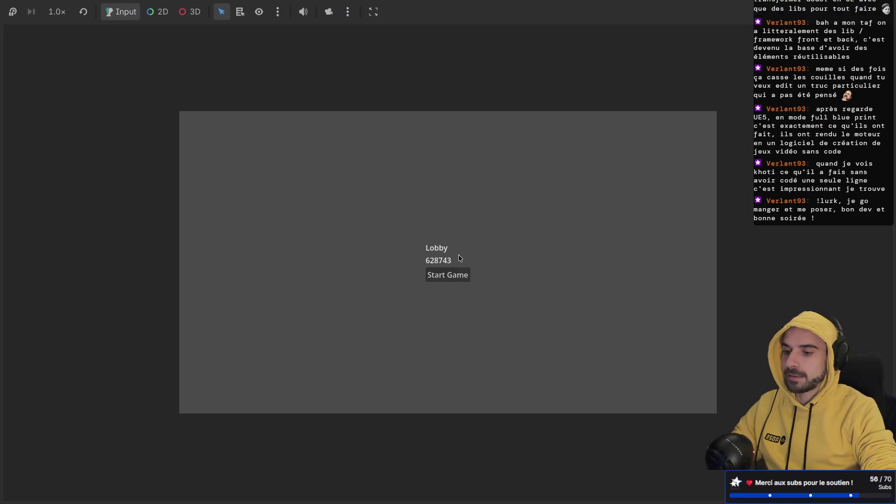
key("ctrl+Left")
left_click(448, 266)
type("628743")
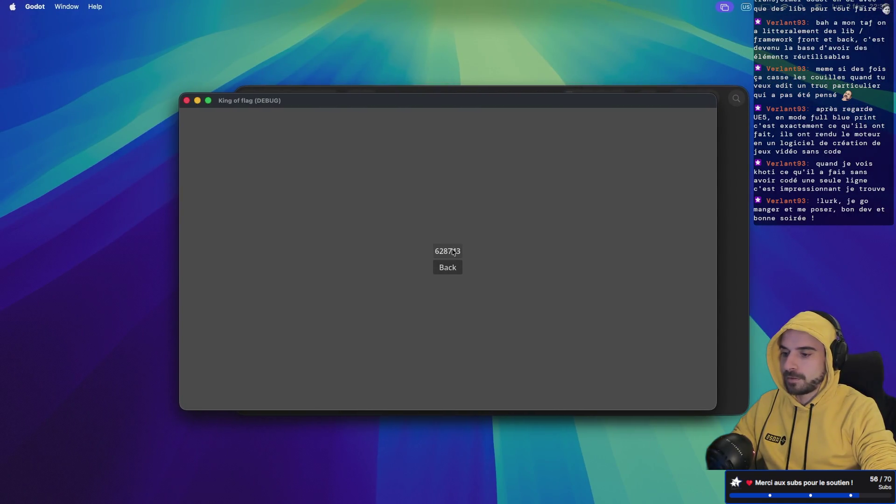
Join lobby 628743 from the other client and start the game for all three players.
left_click_drag(476, 103, 653, 187)
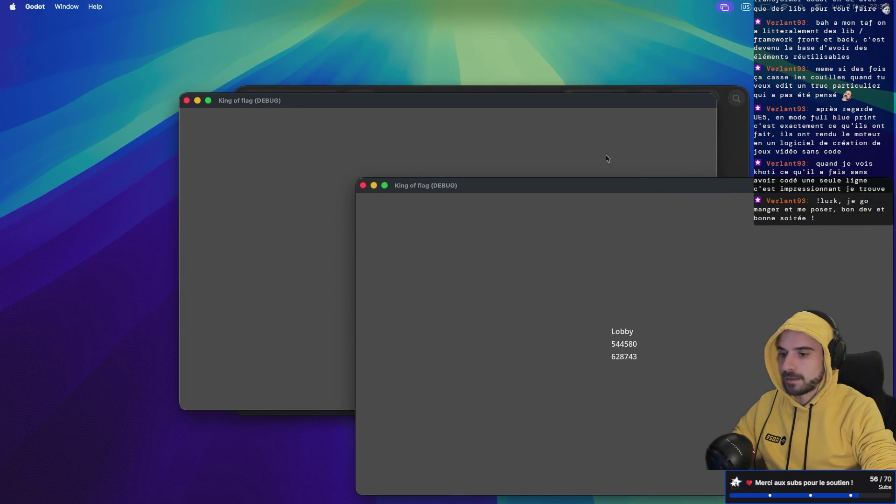
left_click(451, 243)
left_click(440, 269)
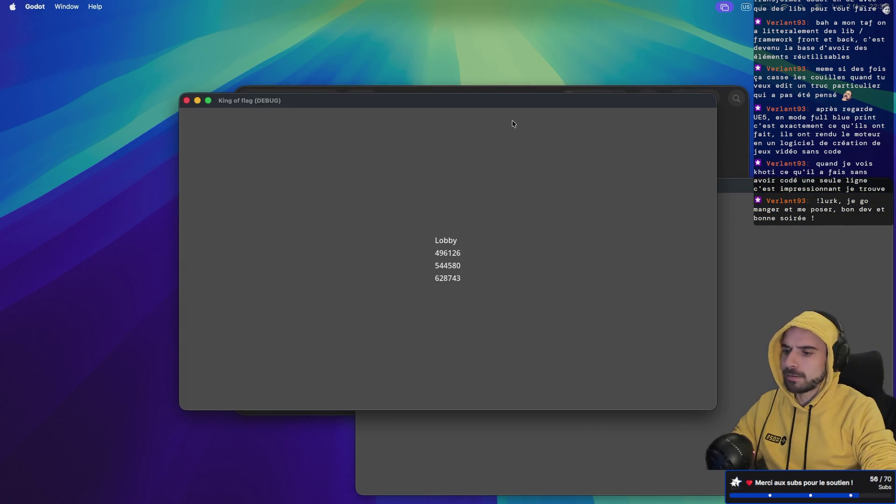
mouse_move(522, 102)
left_mouse_down()
mouse_move(363, 49)
mouse_move(348, 21)
left_mouse_up()
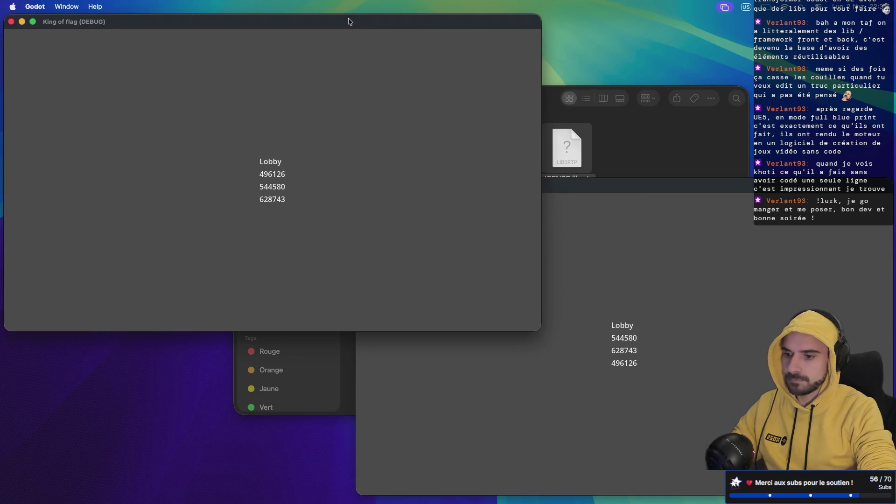
key("ctrl+Right")
left_click(447, 287)
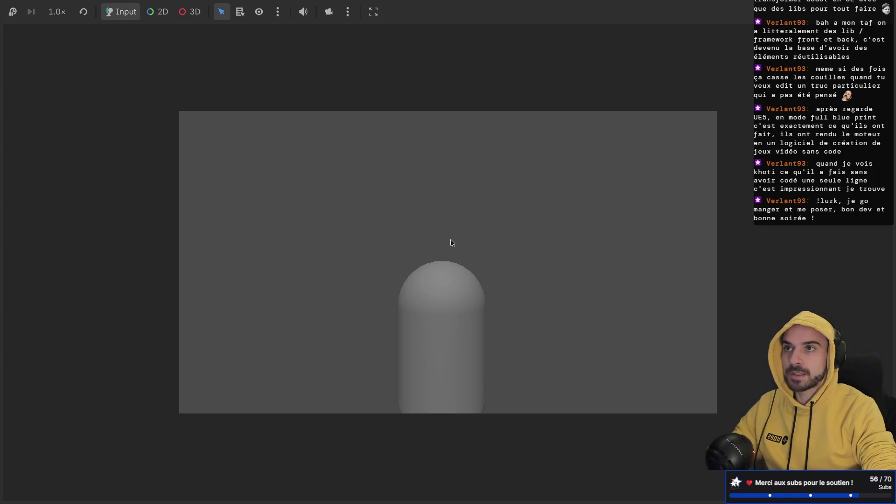
key("ctrl+Left")
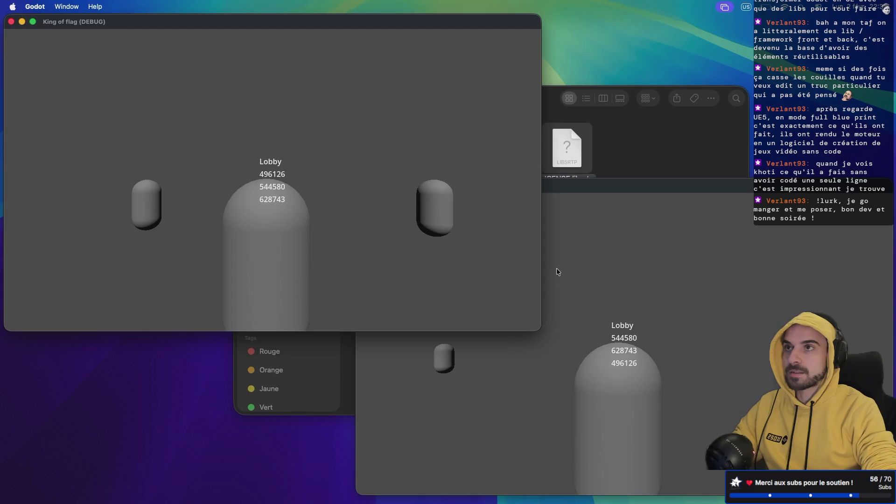
Arrange the two game windows and control the lower-right client's player.
left_click(583, 269)
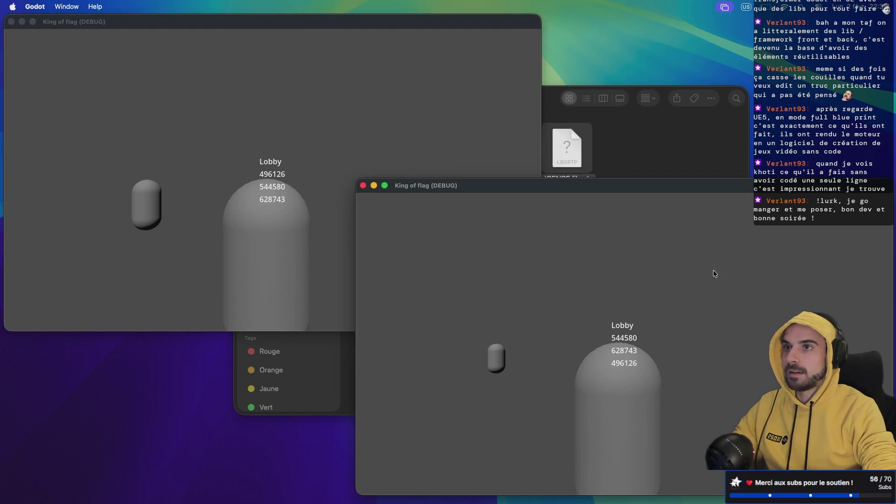
left_click(455, 121)
left_click_drag(612, 191, 681, 196)
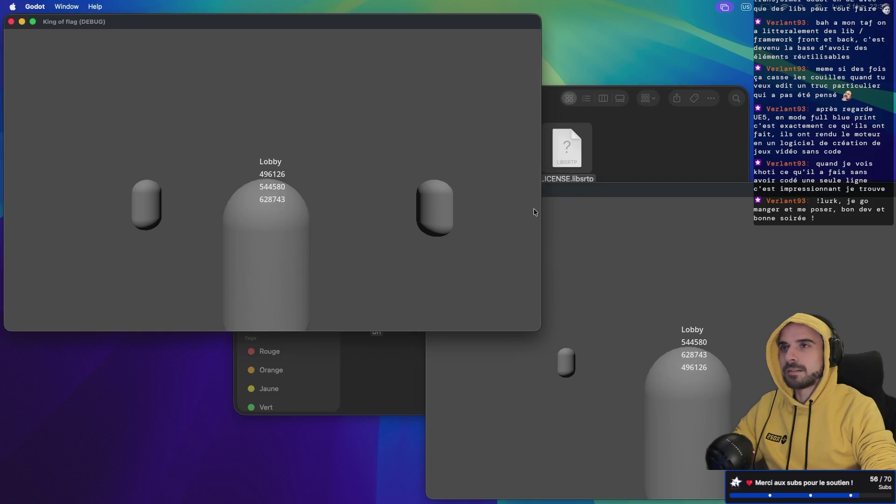
left_click_drag(476, 29, 447, 13)
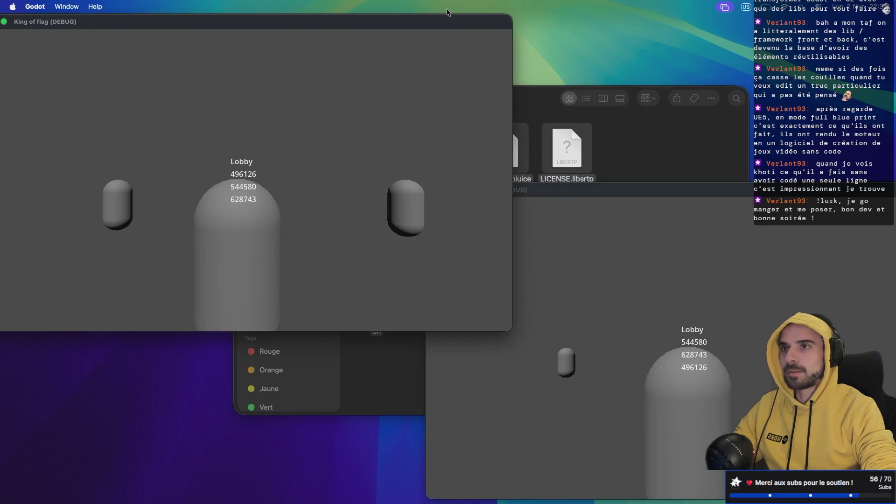
left_click(542, 256)
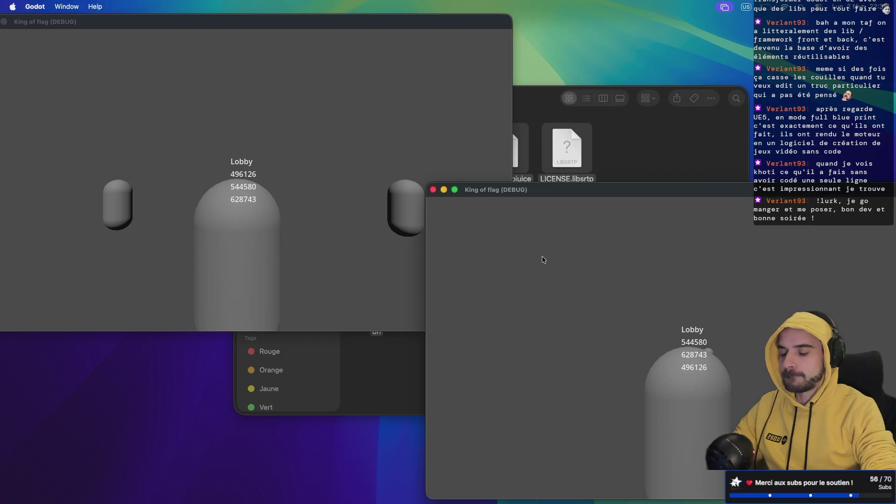
Back in the editor, show the Remote scene tree with GameWrapper expanded.
key("super+Tab")
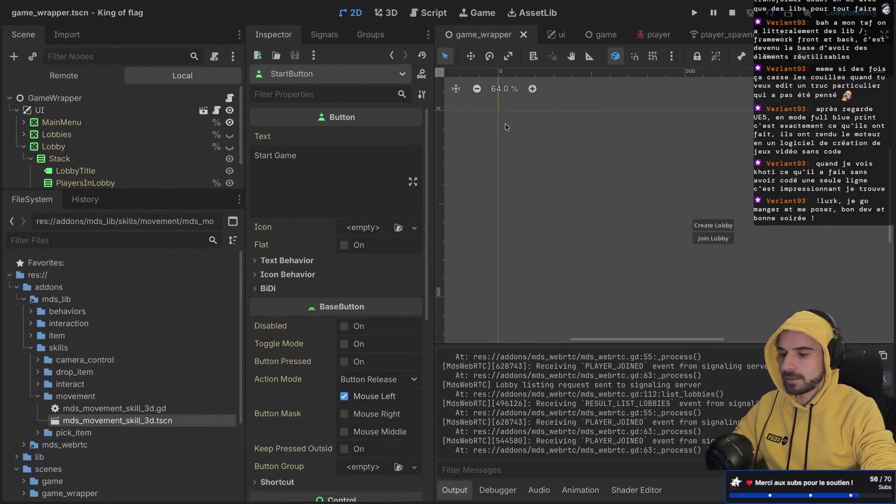
left_click_drag(435, 195, 387, 195)
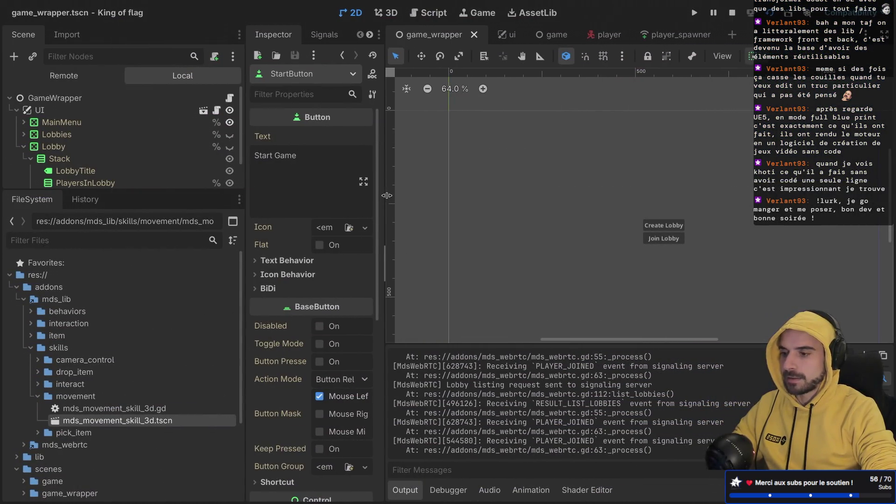
left_click(68, 76)
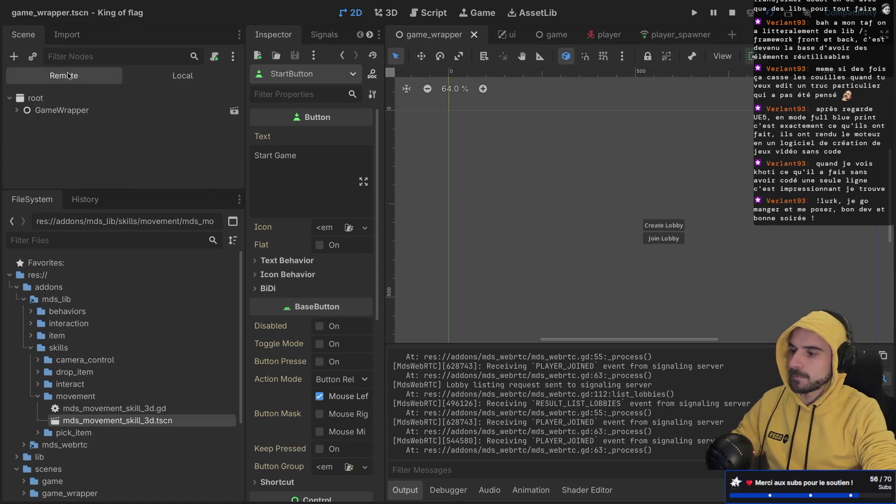
left_click(16, 110)
Move the upper-left client's player with D and W, then show the editor's Debugger panel.
key("alt+Tab")
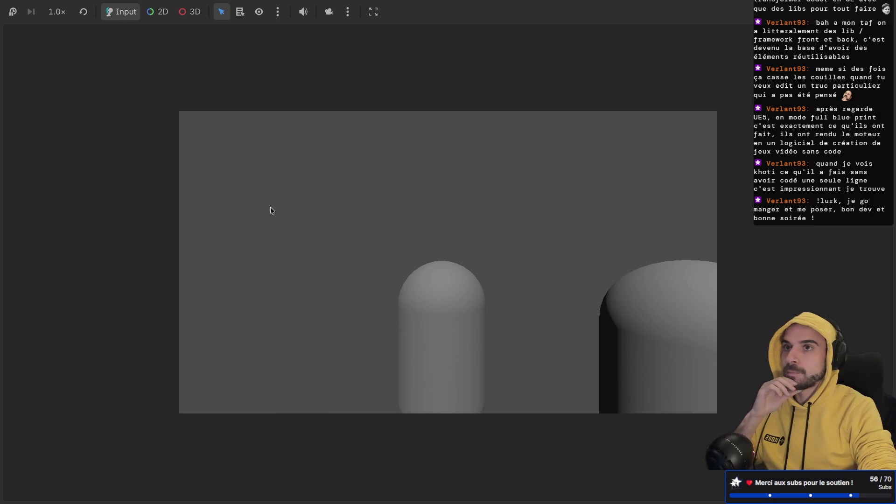
key("ctrl+Left")
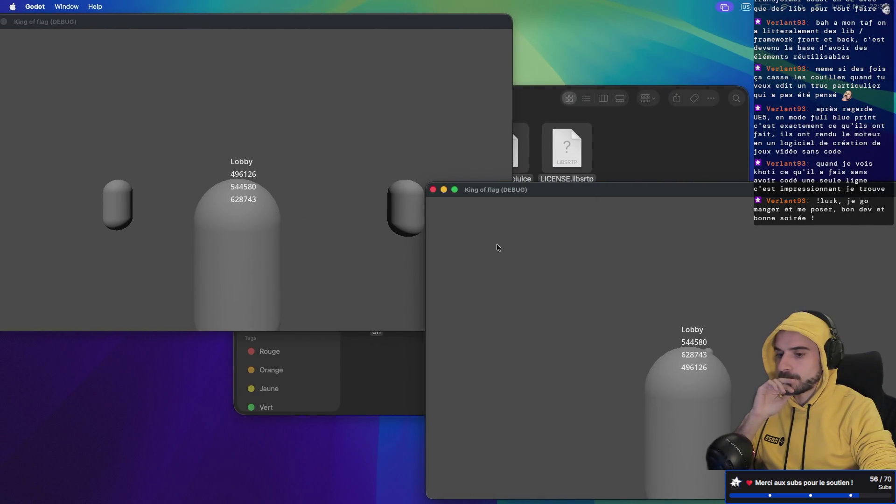
key("ctrl+Right")
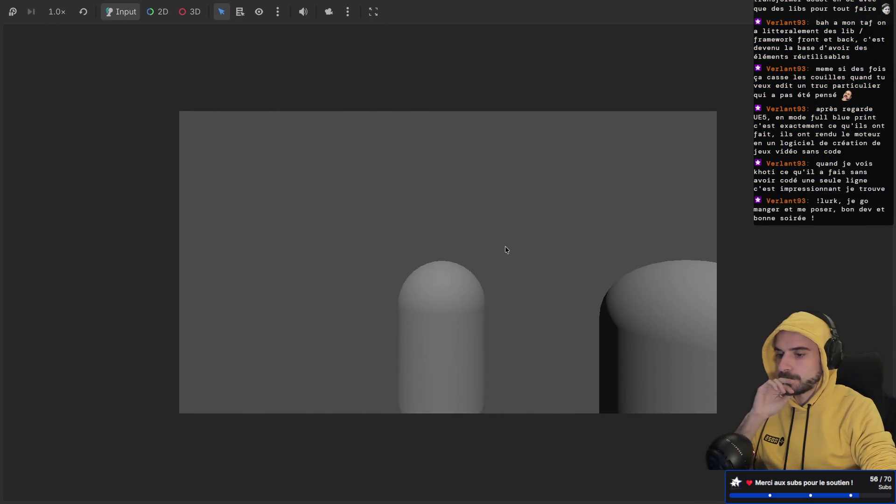
key("ctrl+Left")
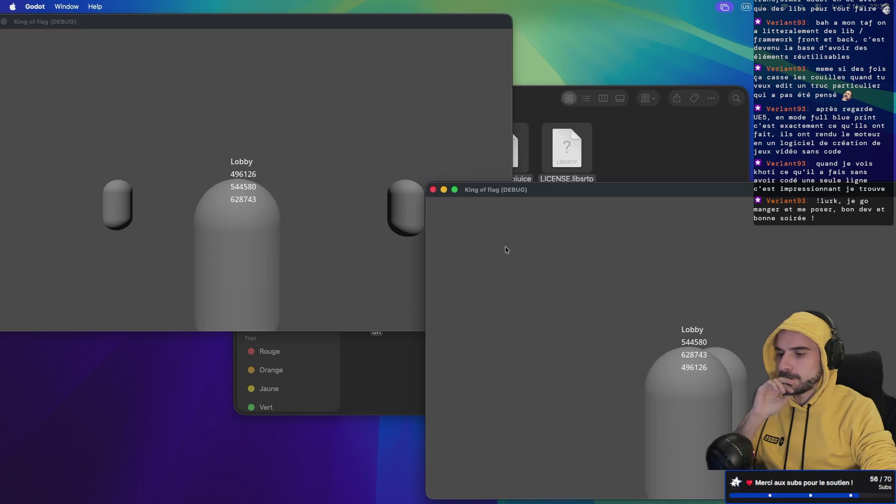
left_click(377, 132)
key("d")
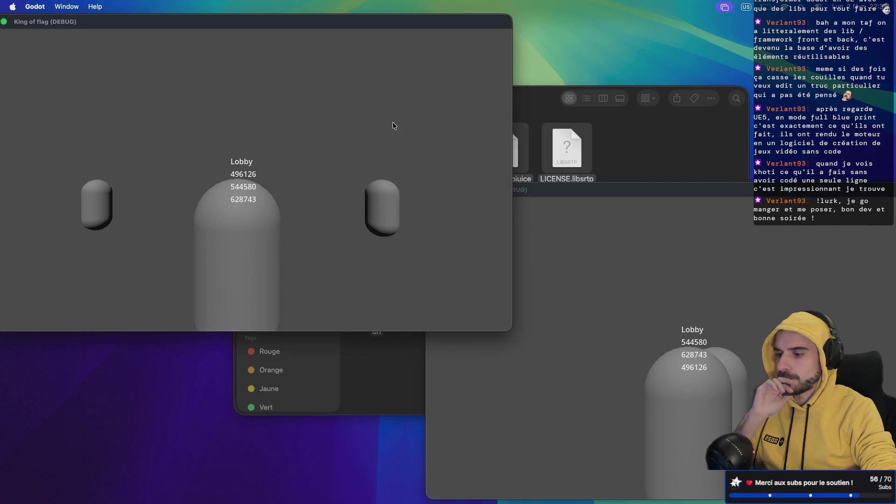
key("w")
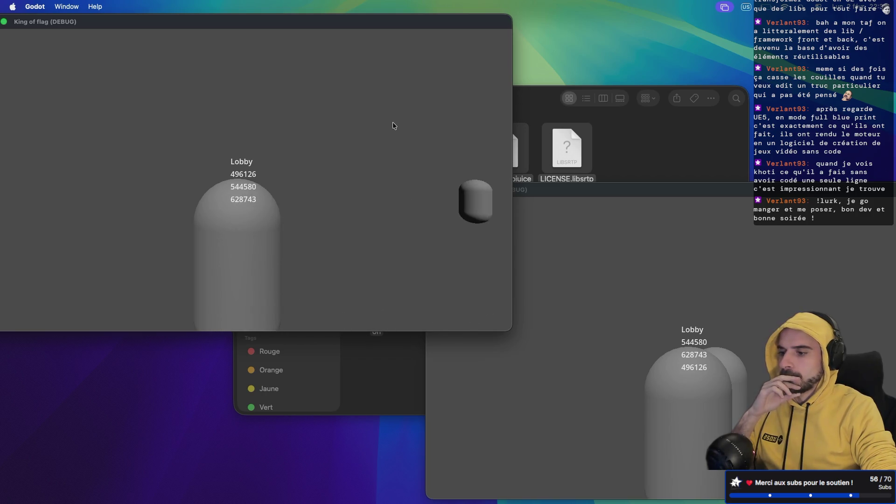
key("ctrl+Right")
key("ctrl+Right")
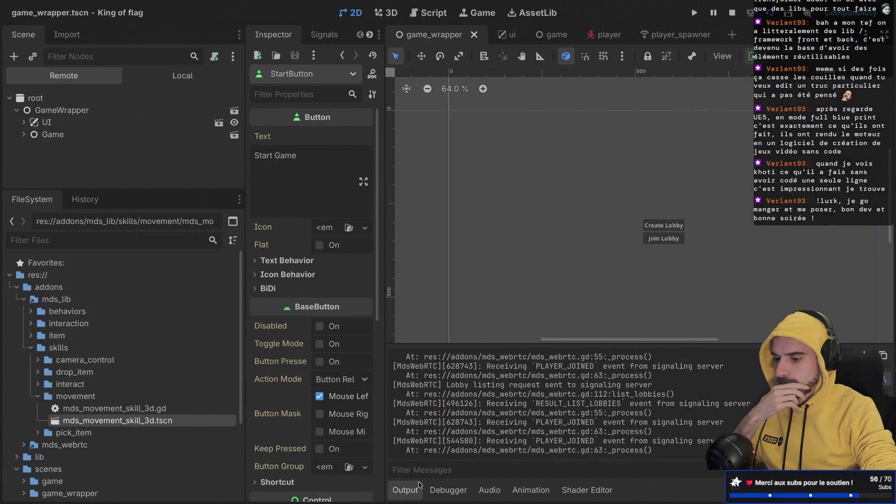
left_click(441, 490)
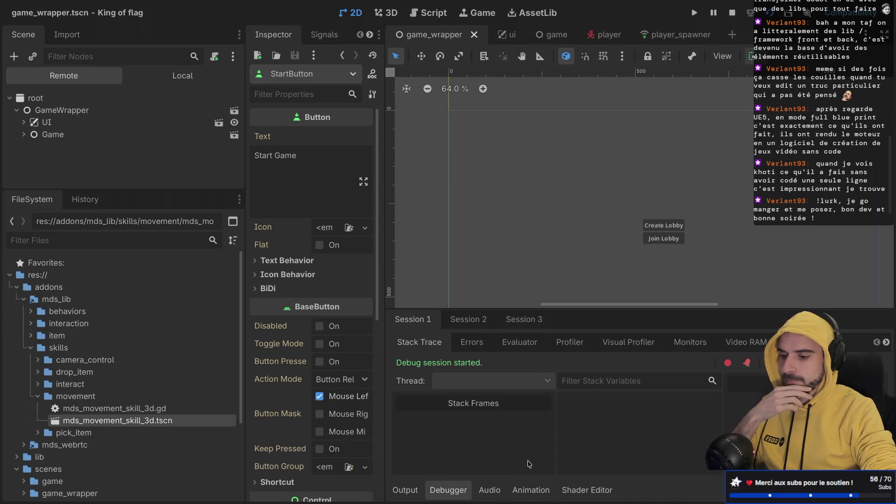
Look through the bottom panels and select the second debug session in the Debugger.
left_click(494, 490)
left_click(525, 492)
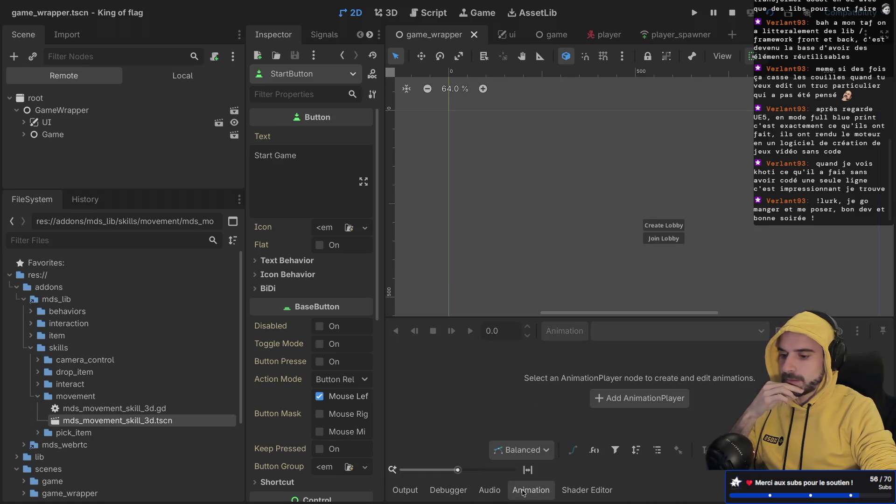
left_click(577, 493)
left_click(448, 490)
left_click(406, 493)
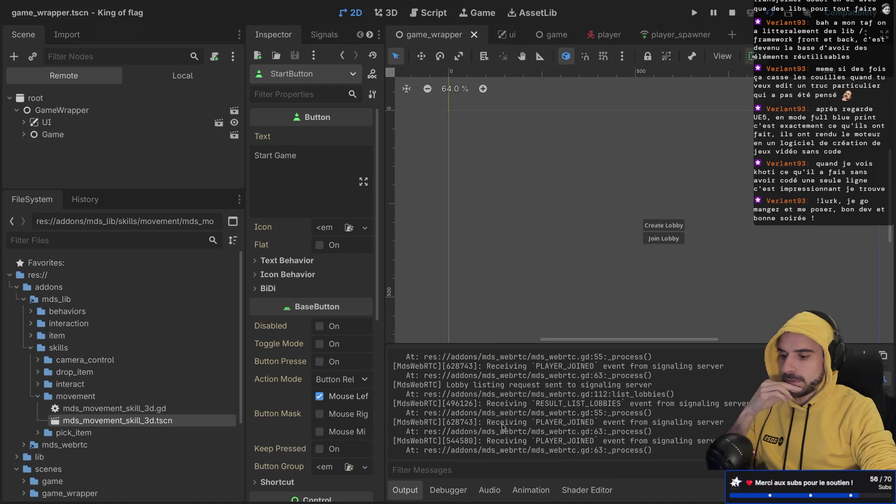
left_click(449, 490)
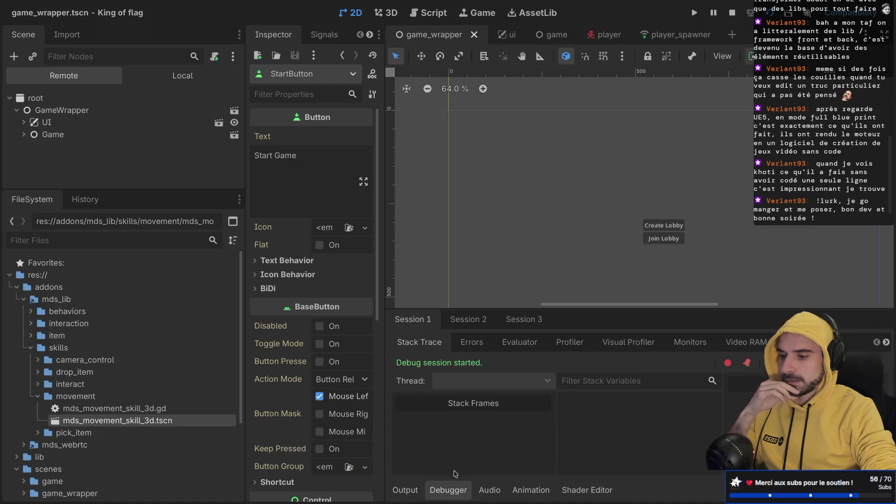
left_click(473, 320)
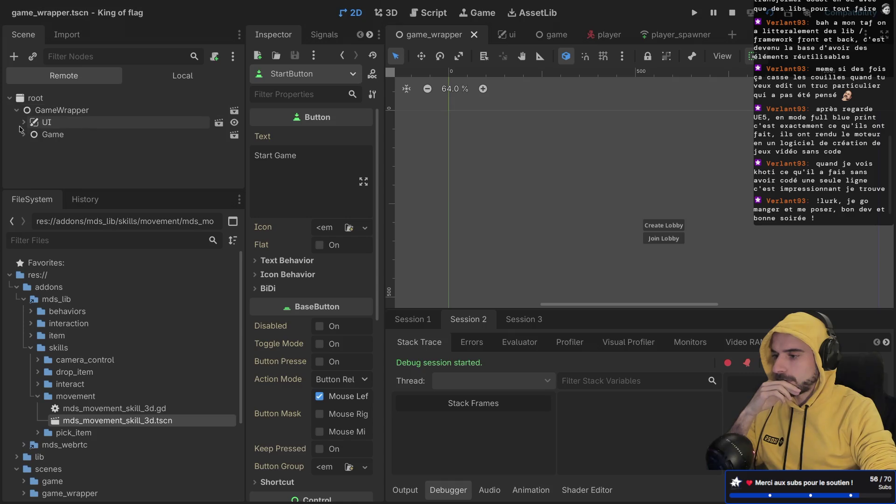
Expand Game > Players and inspect the first Player's body and movement skill properties.
left_click(23, 135)
left_click(31, 159)
scroll(71, 143, "down", 1)
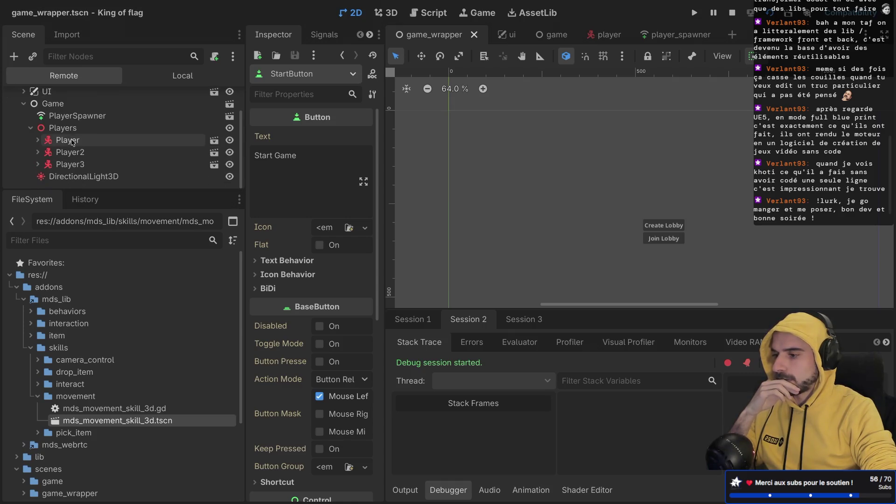
left_click(91, 144)
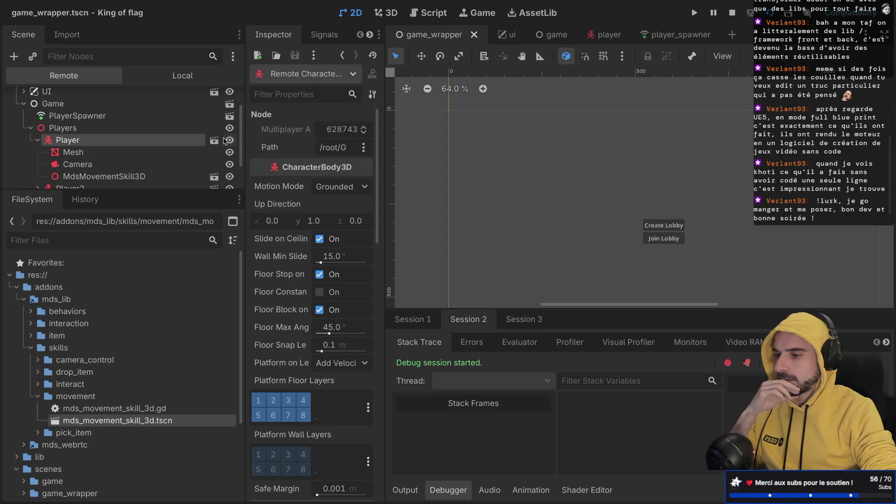
scroll(153, 163, "down", 2)
left_click(131, 142)
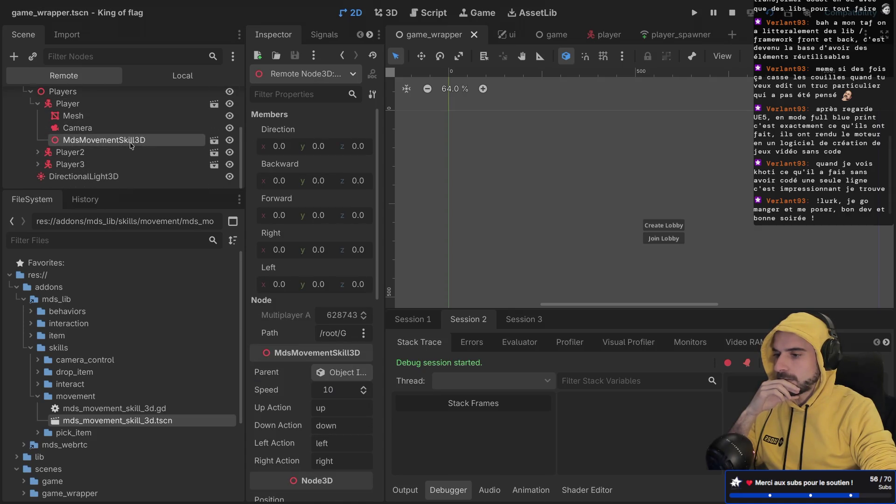
left_click(70, 105)
left_click_drag(385, 142, 435, 143)
Inspect Player2 and Player3, then open the MdsMovementSkill3D scene from the first player.
left_click(102, 153)
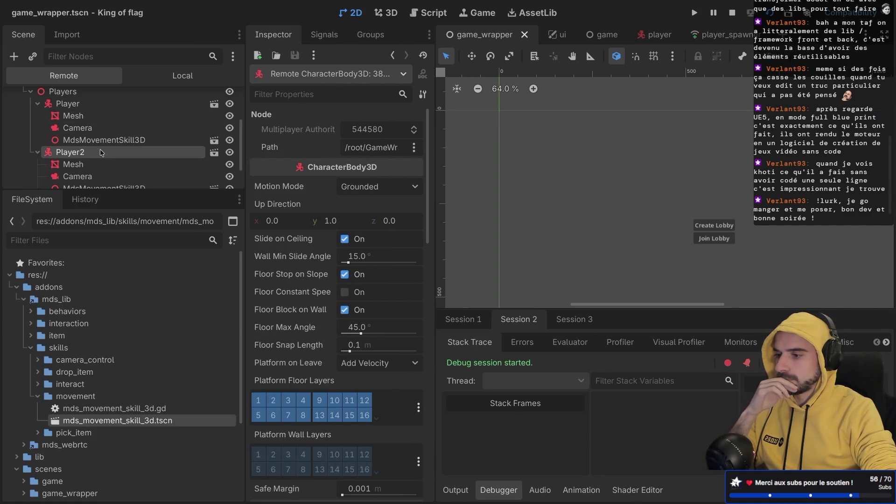
left_click(66, 164)
left_click(37, 164)
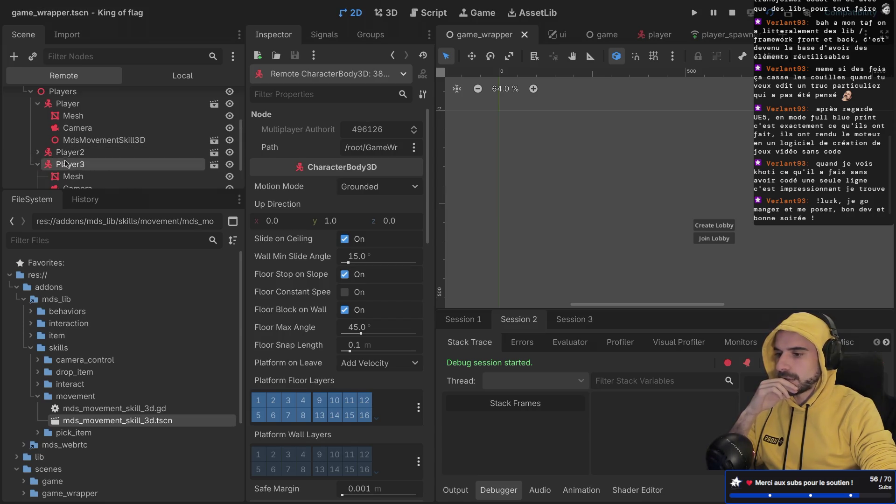
scroll(37, 140, "up", 1)
left_click(37, 118)
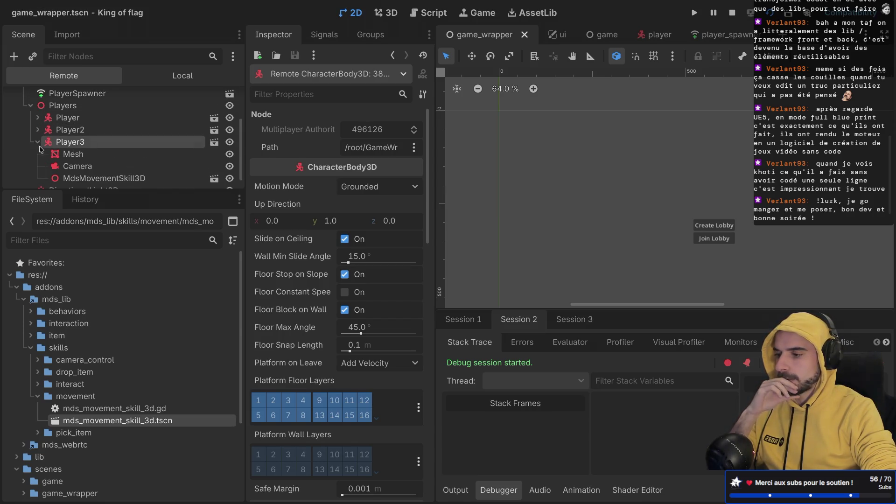
left_click(37, 142)
left_click(37, 140)
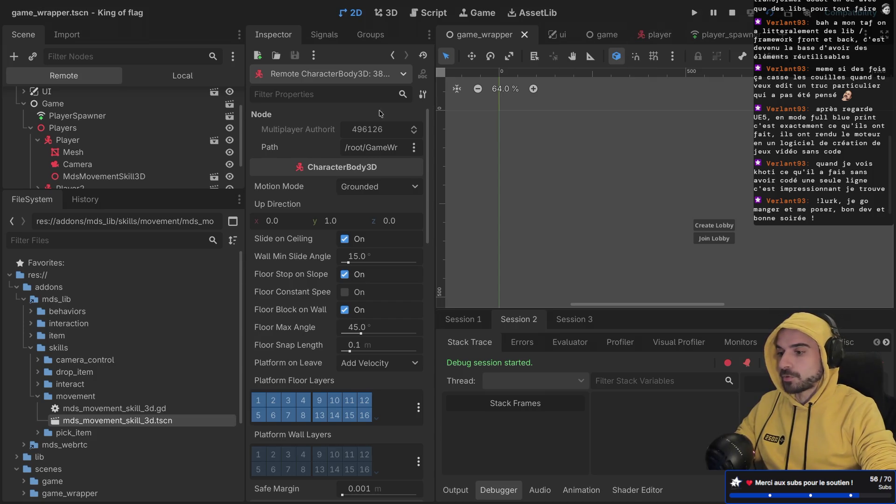
left_click(214, 177)
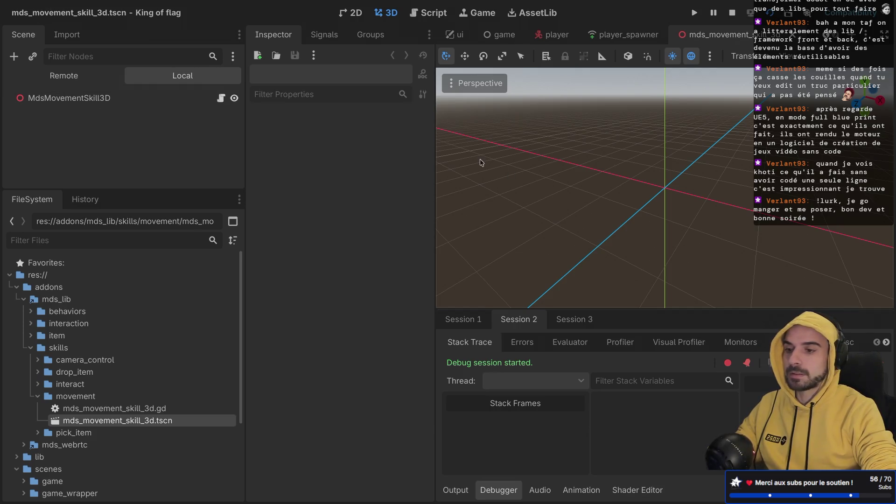
Add a MultiplayerSynchronizer to Player and move it above Mesh as the first child.
key("ctrl+shift+w")
left_click(636, 33)
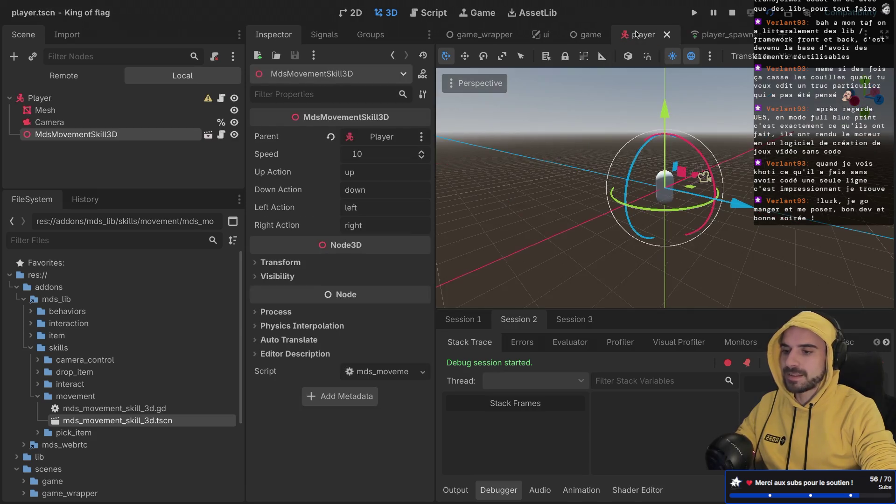
left_click(49, 111)
left_click(53, 98)
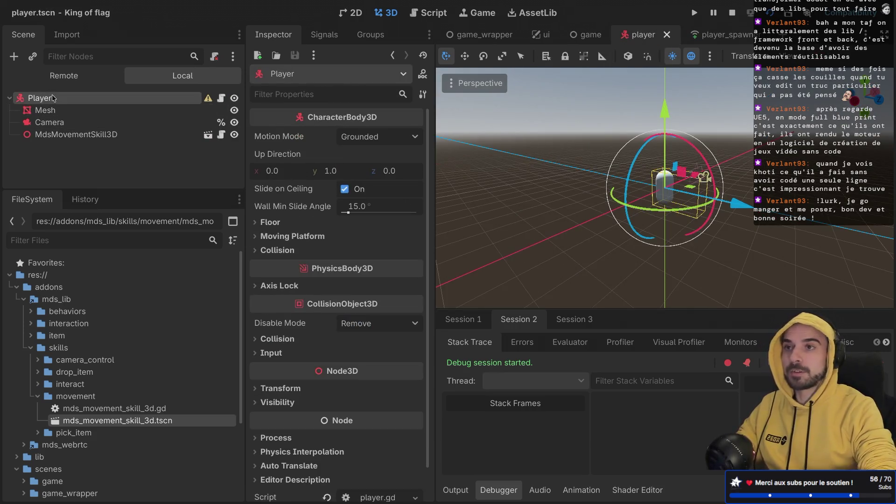
key("ctrl+a")
type("sync")
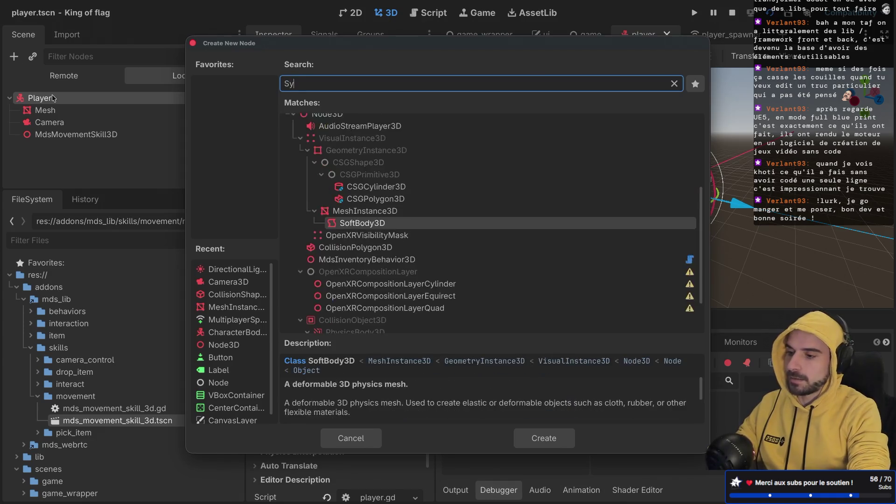
key("Return")
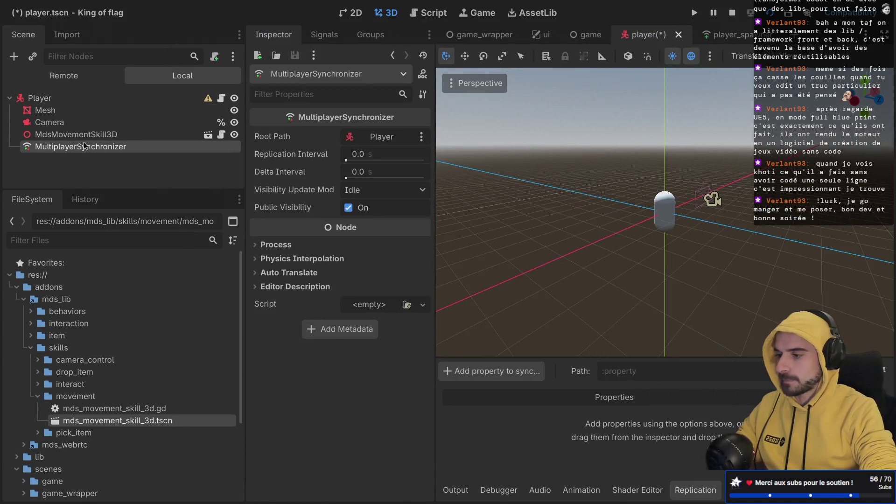
left_click_drag(77, 145, 74, 107)
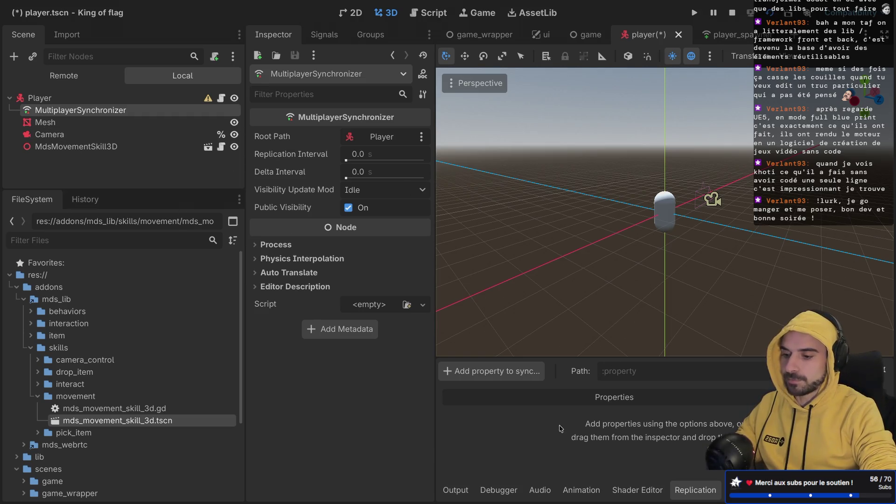
Add Player:position and Player:rotation as synchronized properties in Replication.
left_click(507, 373)
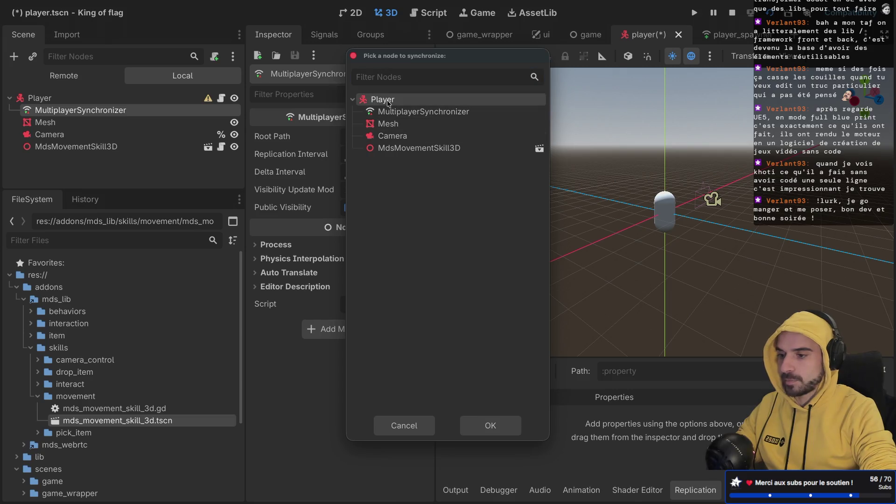
left_click(491, 427)
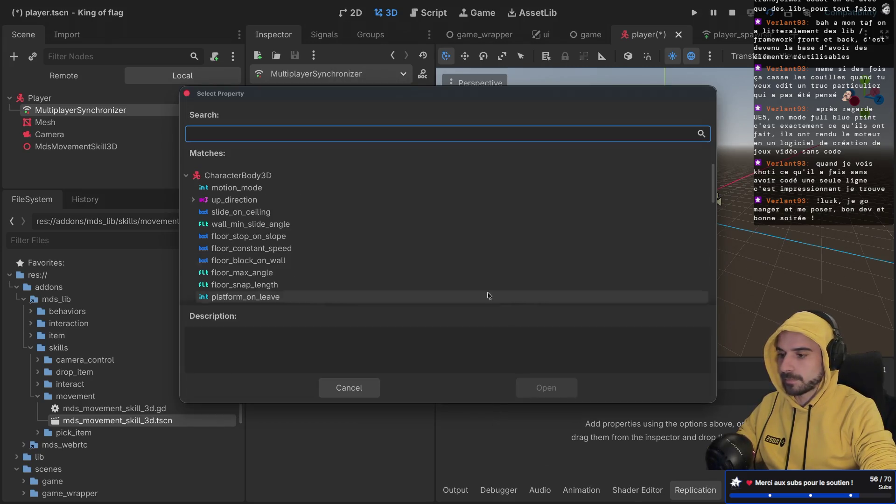
type("posi")
key("Return")
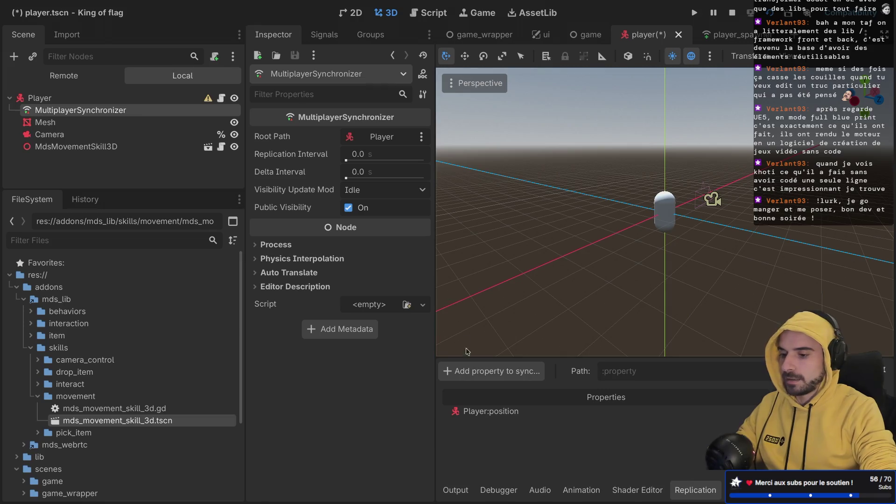
left_click(467, 371)
type("rot")
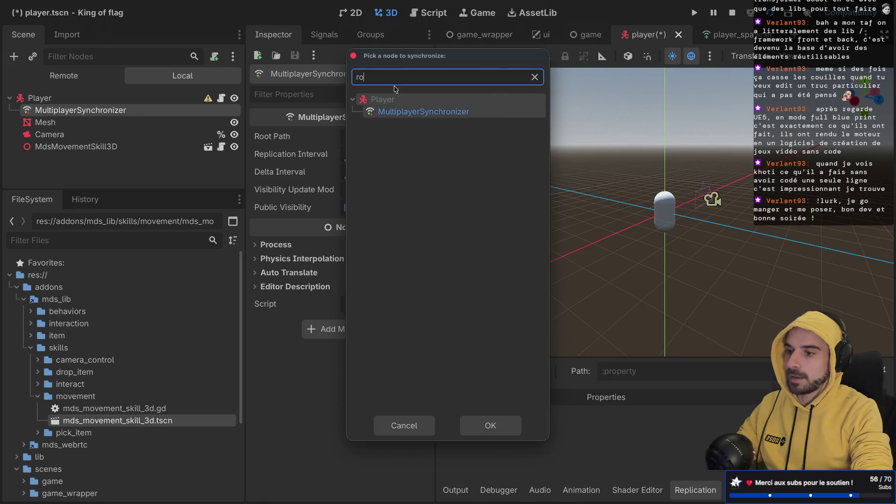
key("BackSpace")
key("BackSpace")
key("BackSpace")
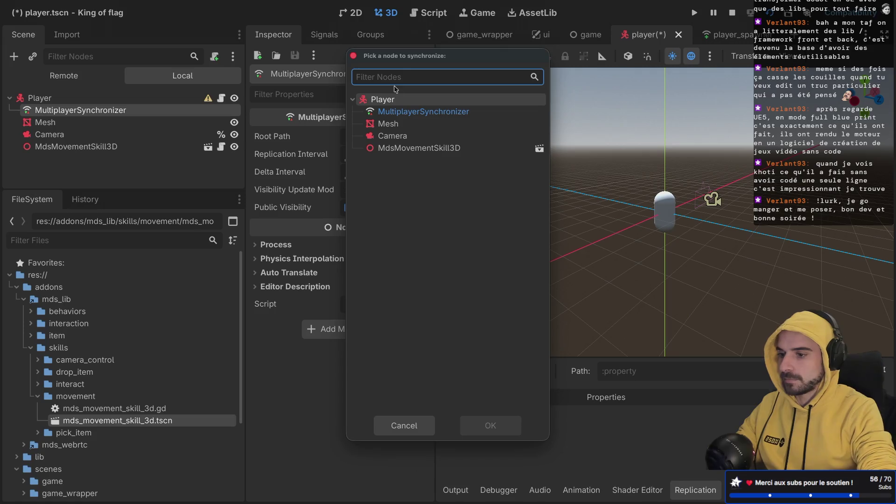
double_click(394, 97)
type("rot")
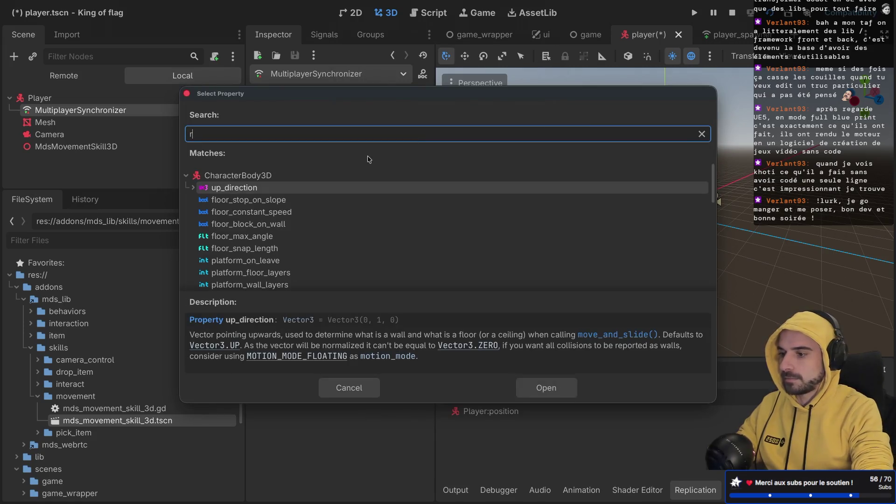
key("Return")
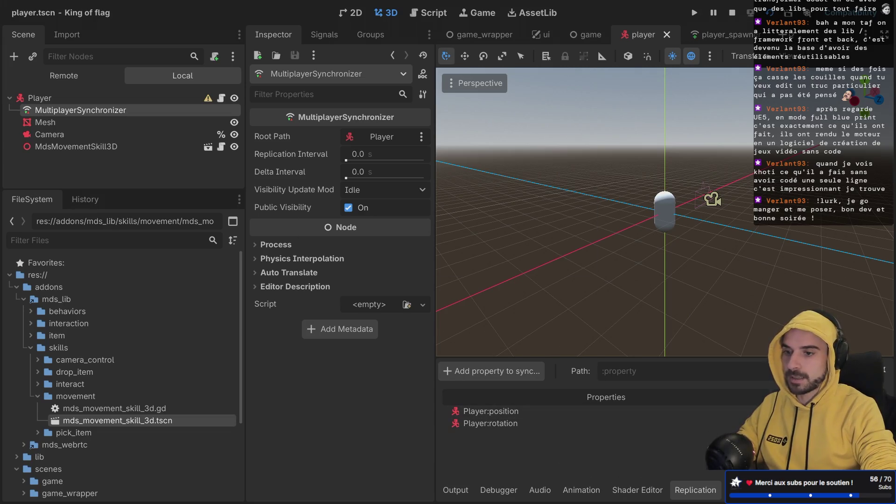
Save and run King of flag, arranging the game windows with one maximized.
key("super+b")
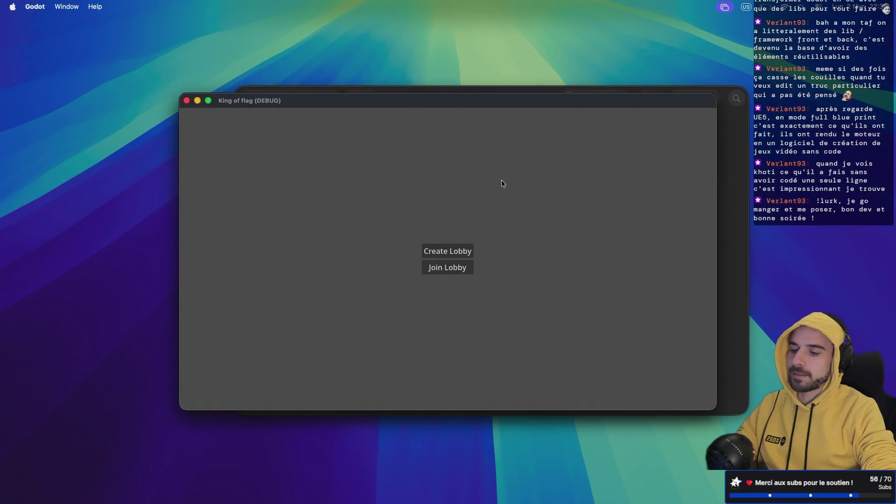
left_click_drag(439, 108, 572, 212)
mouse_move(516, 107)
left_mouse_down()
mouse_move(384, 88)
mouse_move(328, 58)
left_mouse_up()
left_click_drag(582, 209, 628, 192)
double_click(628, 192)
Create lobby 22989, join it from the other windows, and start the match.
left_click(465, 250)
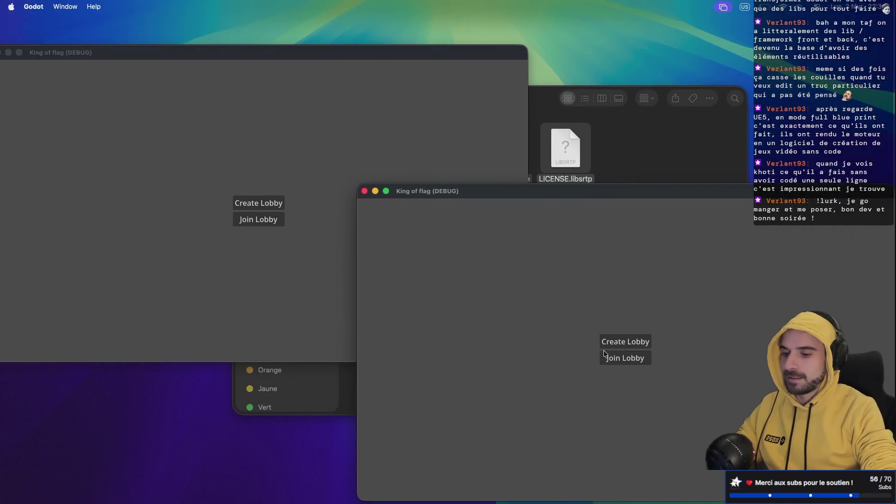
left_click(604, 354)
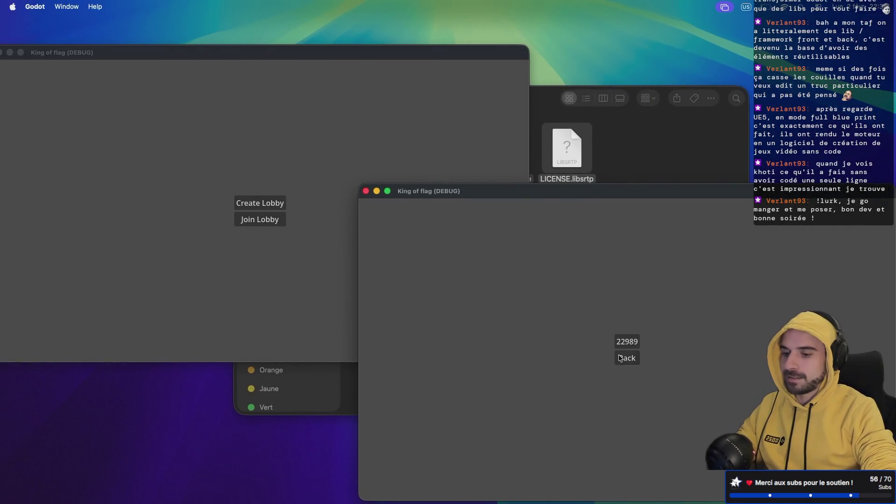
left_click(245, 220)
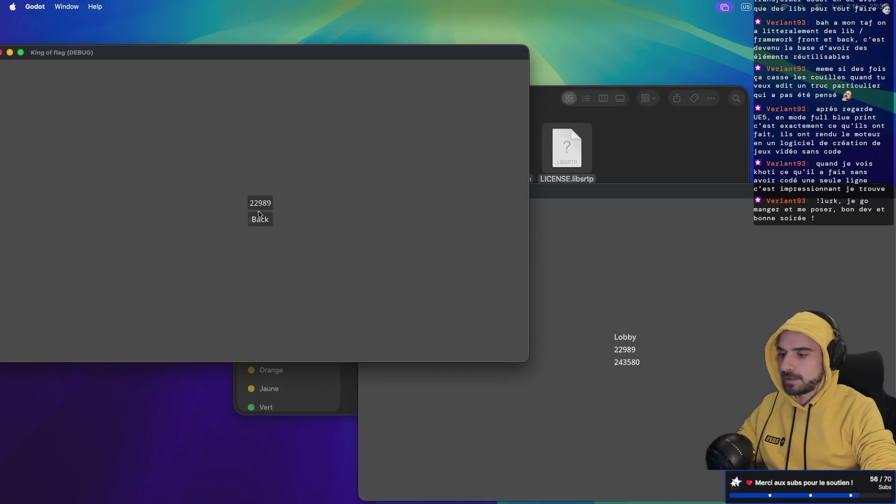
left_click(260, 202)
key("ctrl+Right")
key("ctrl+Right")
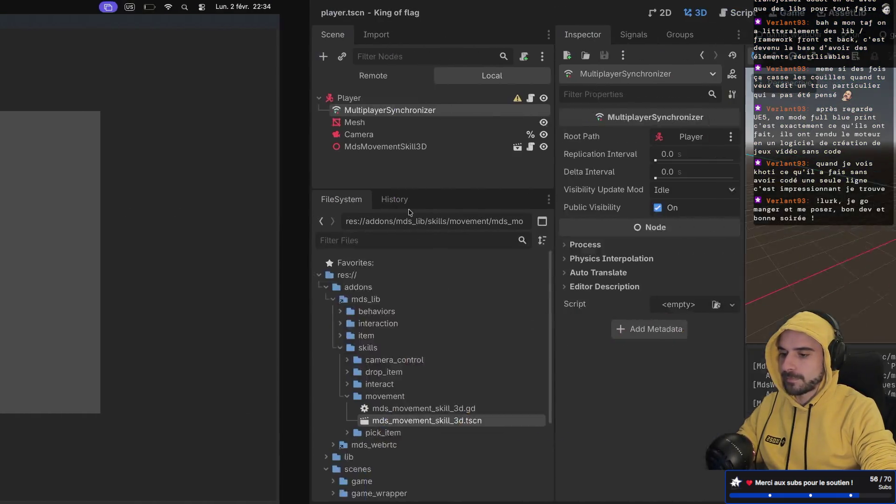
key("ctrl+Left")
left_click(455, 289)
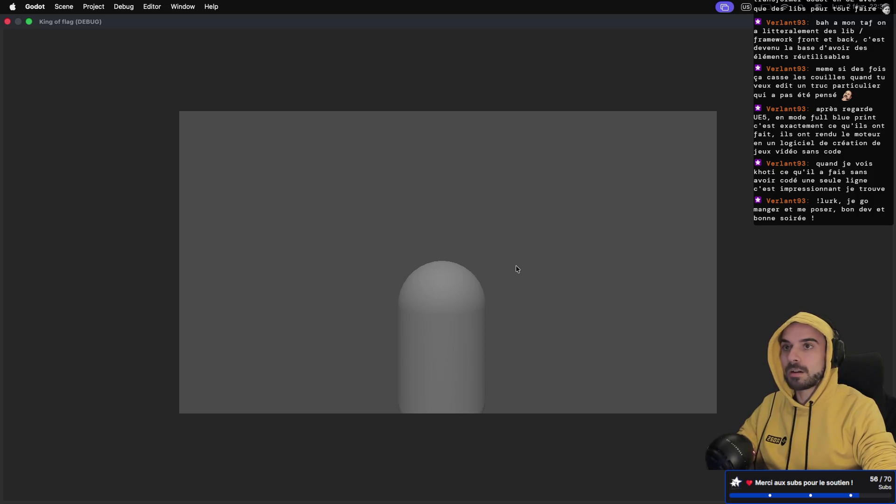
Switch between the game clients to compare their views of the match.
key("ctrl+Left")
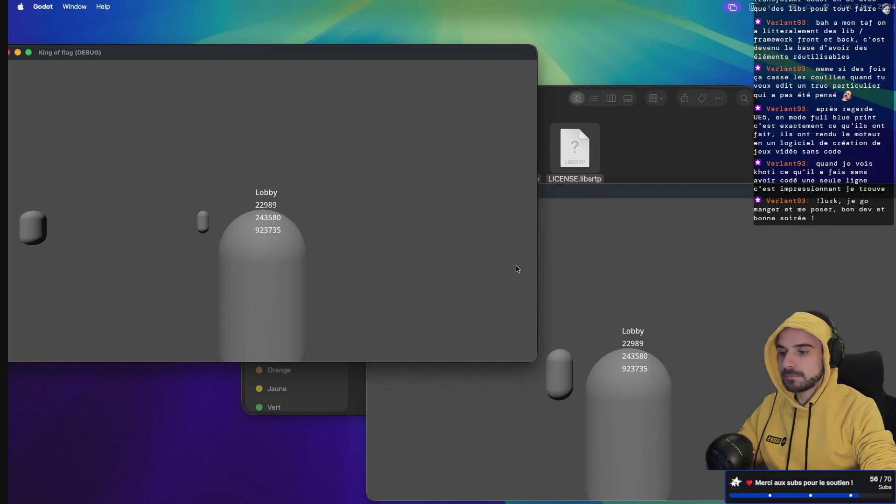
left_click(637, 268)
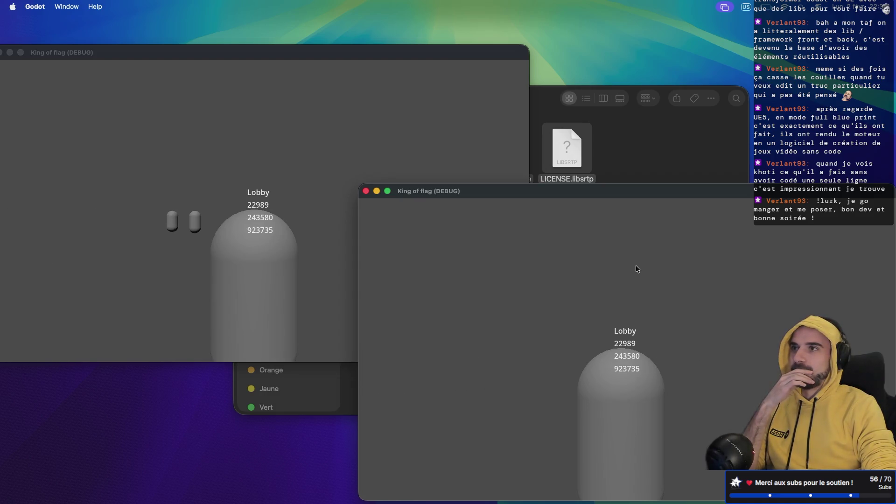
left_click(209, 139)
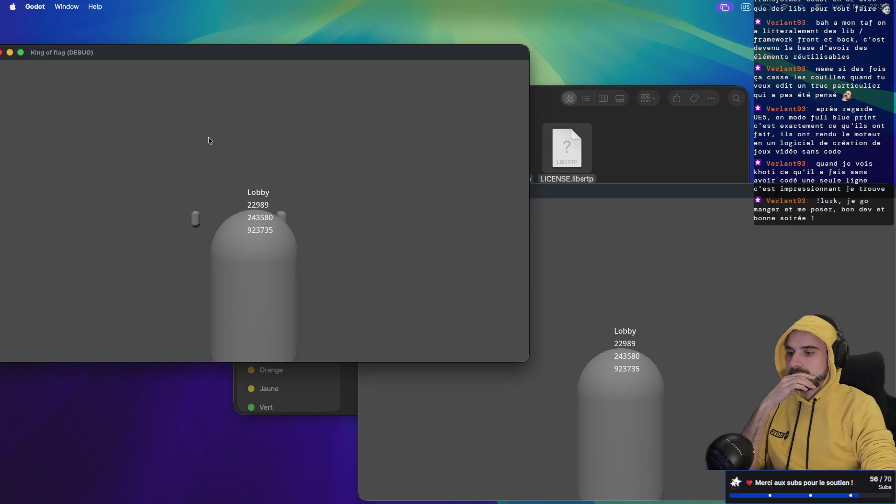
left_click(623, 320)
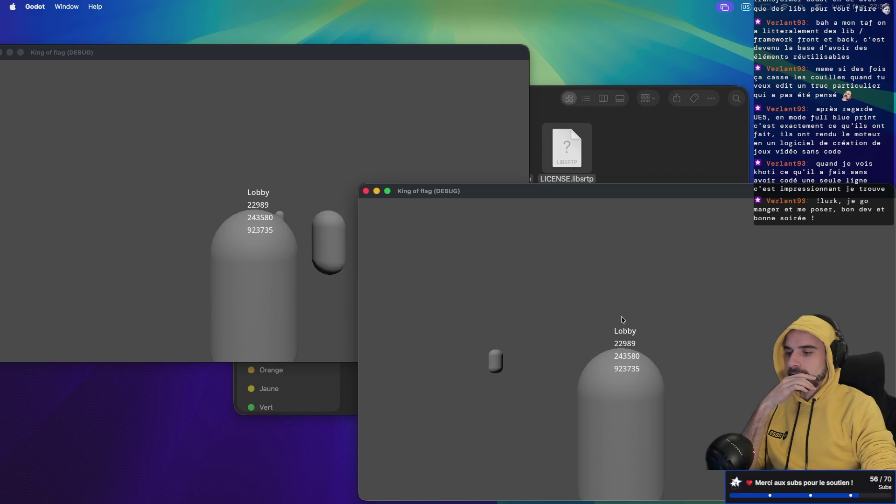
left_click(418, 140)
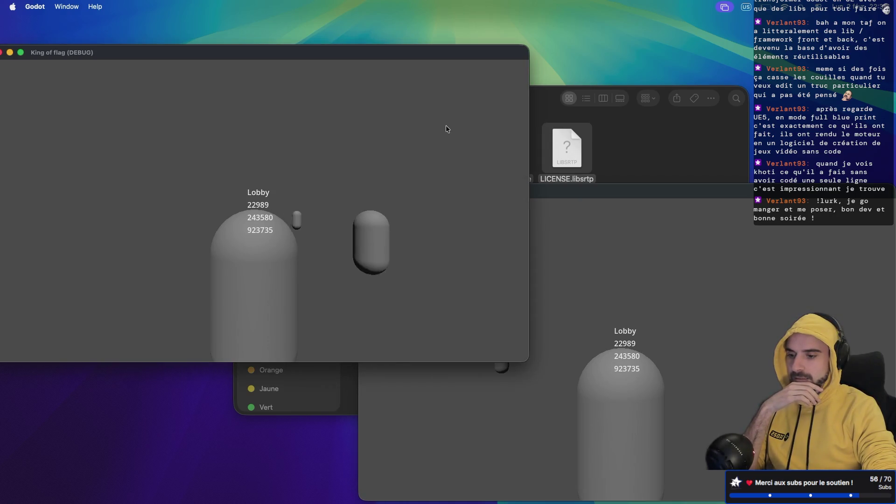
left_click(635, 196)
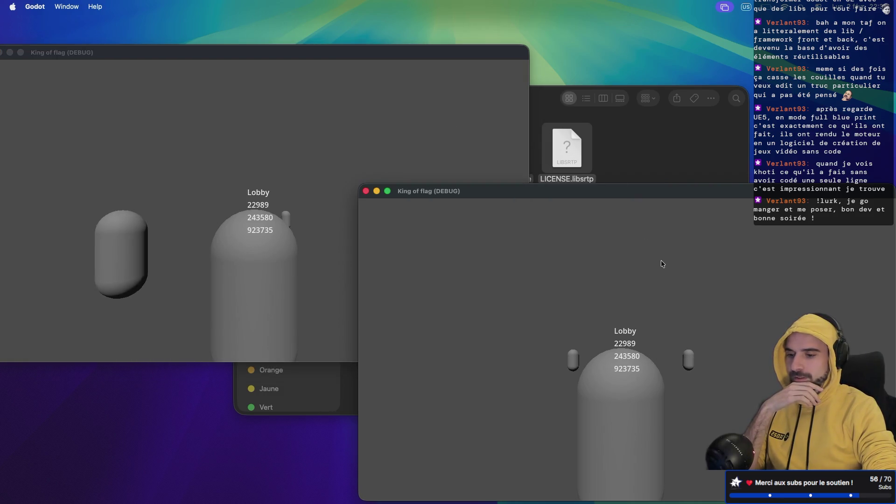
left_click(368, 115)
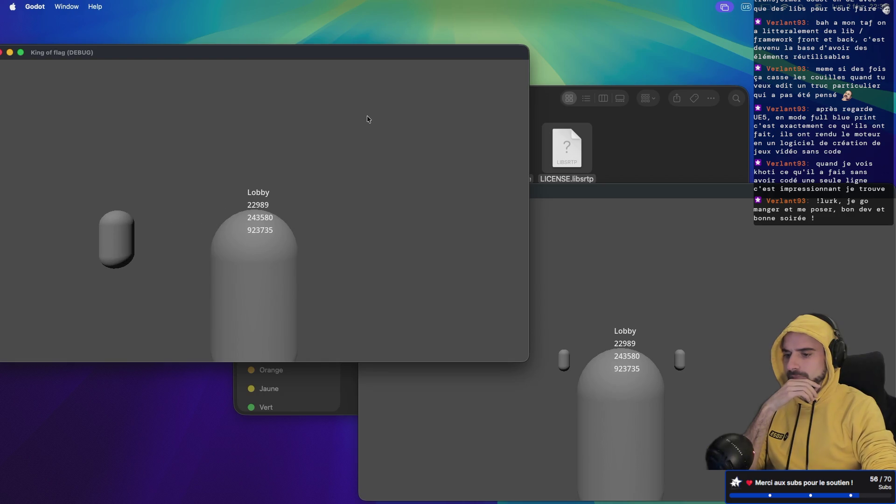
left_click(657, 268)
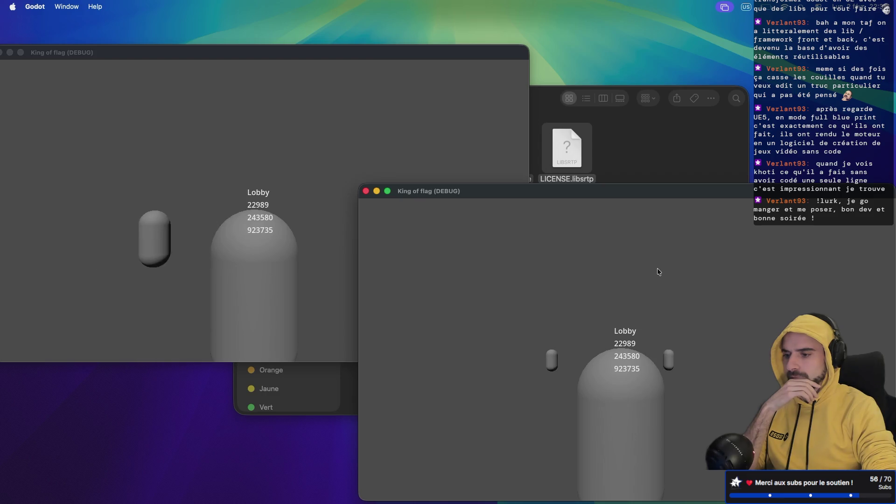
Walk the players with A and D, checking movement in the other client, then return to the editor.
key("a")
left_click(360, 134)
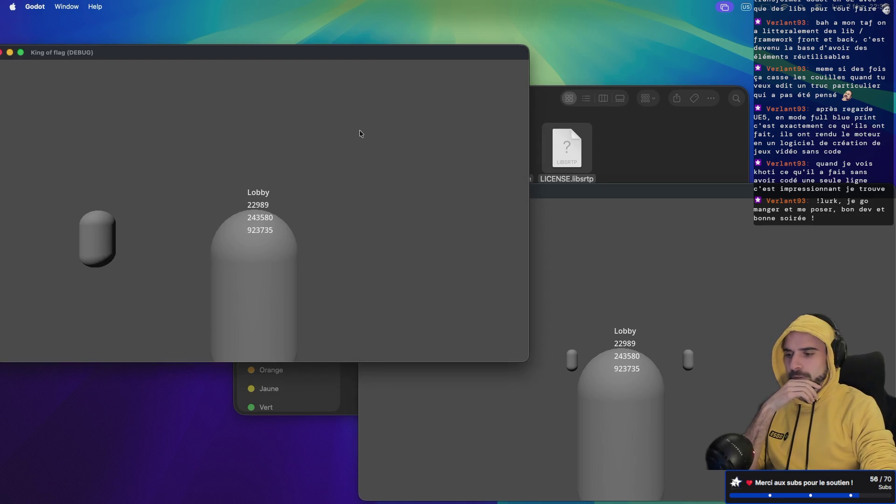
key("d")
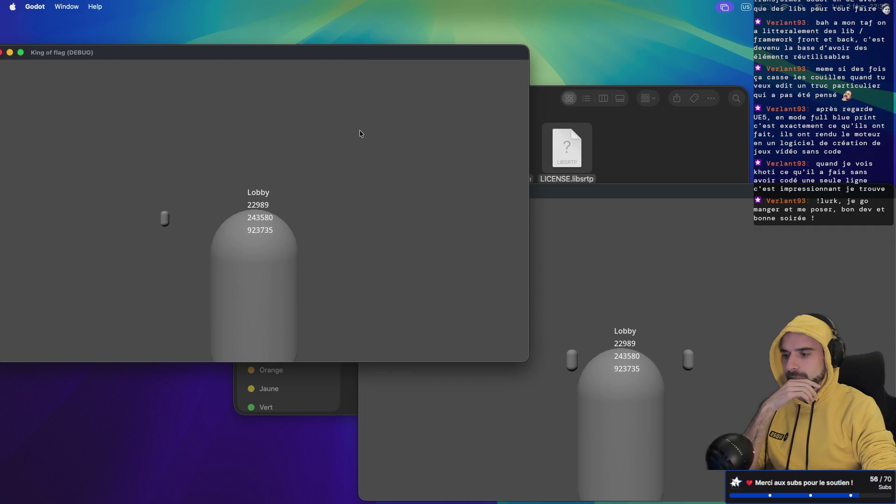
key("a")
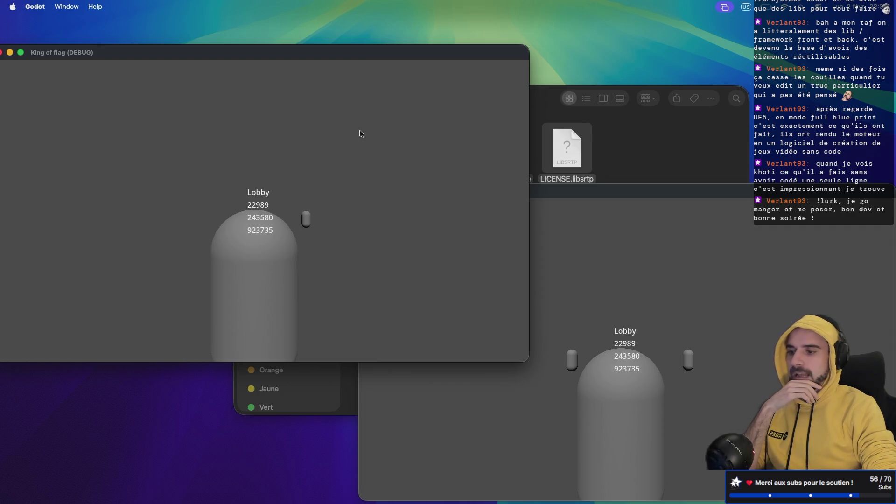
key("a")
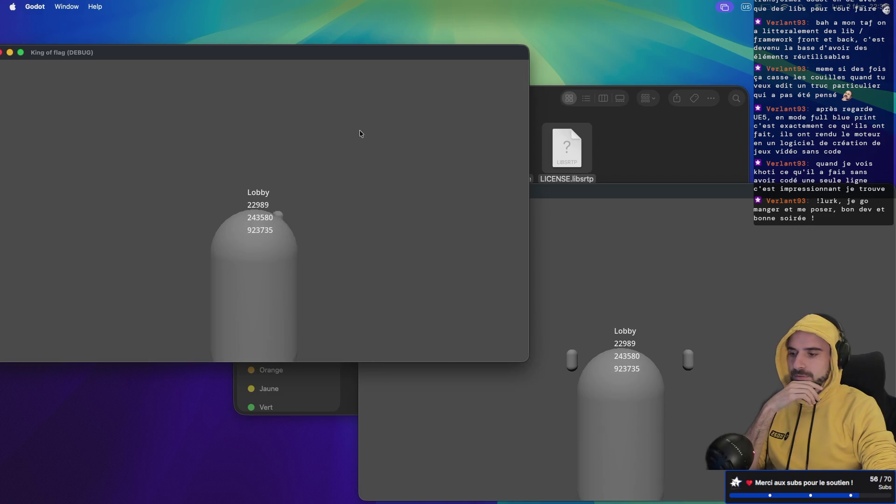
key("a")
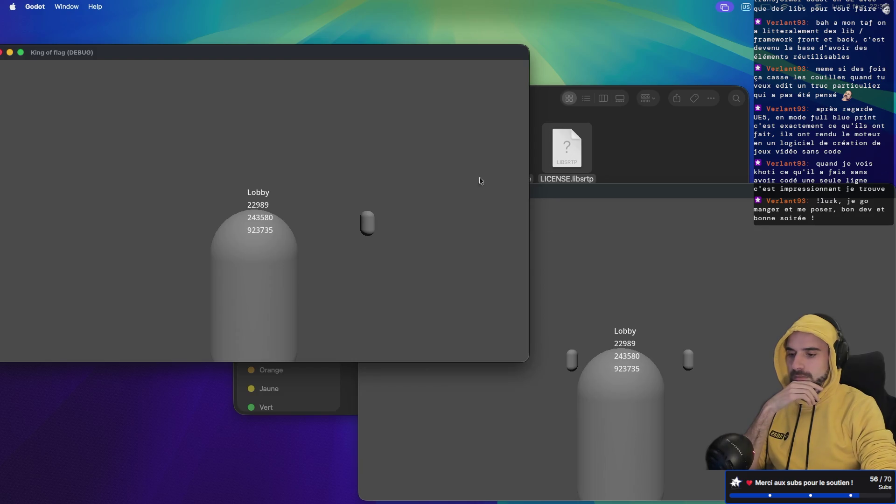
left_click(619, 285)
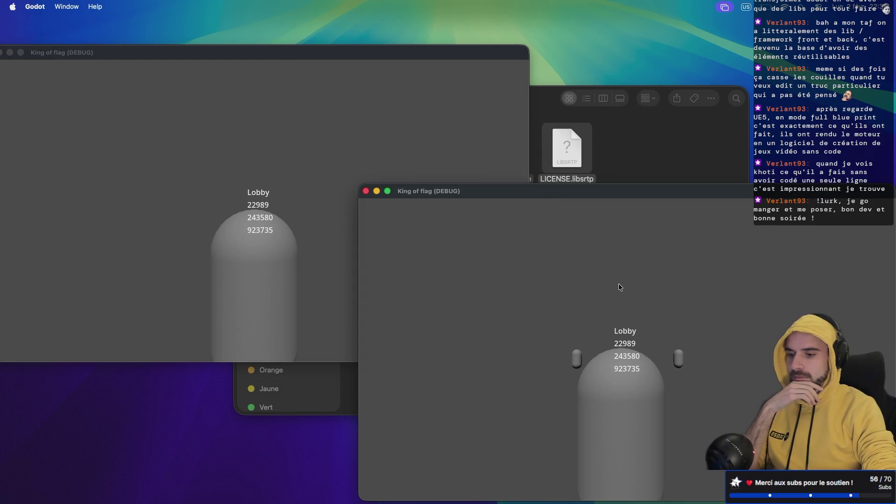
left_click(300, 146)
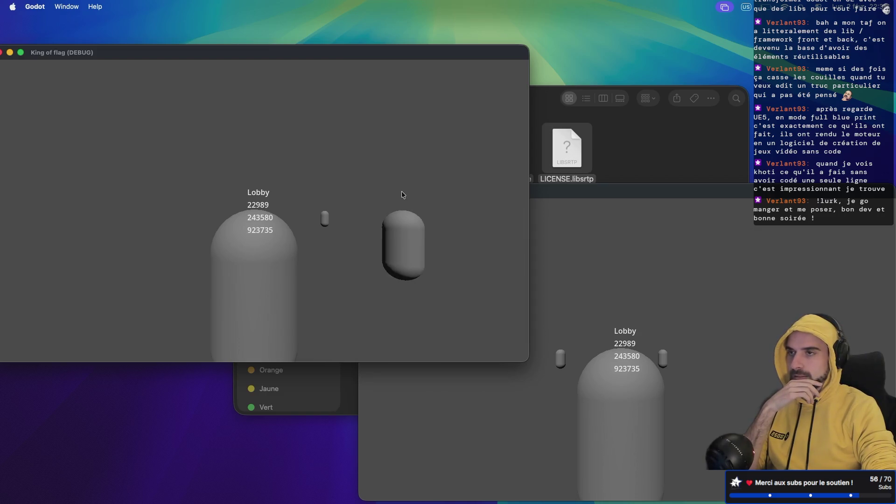
left_click(600, 306)
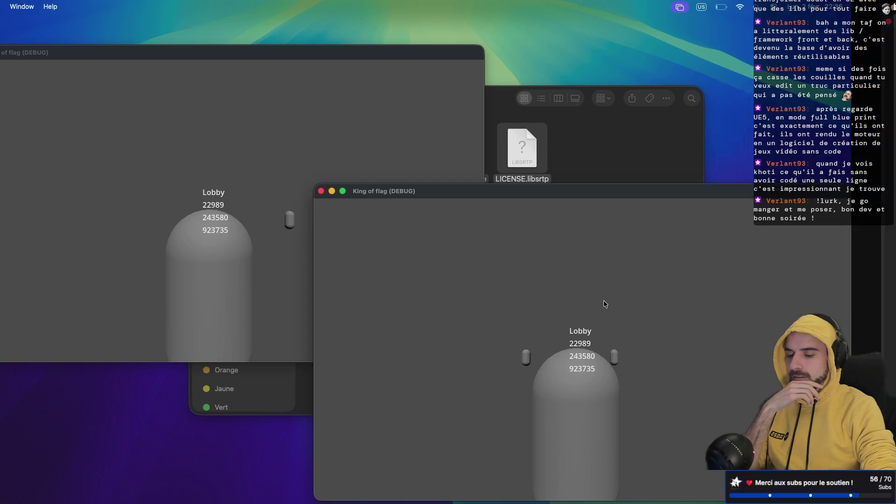
key("super+Tab")
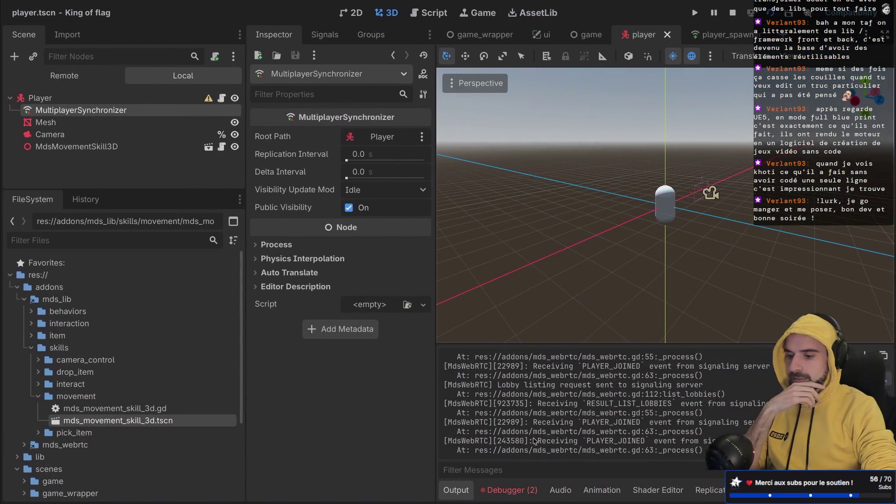
Read the two errors in Debugger Session 3, then relaunch King of flag.
left_click(577, 321)
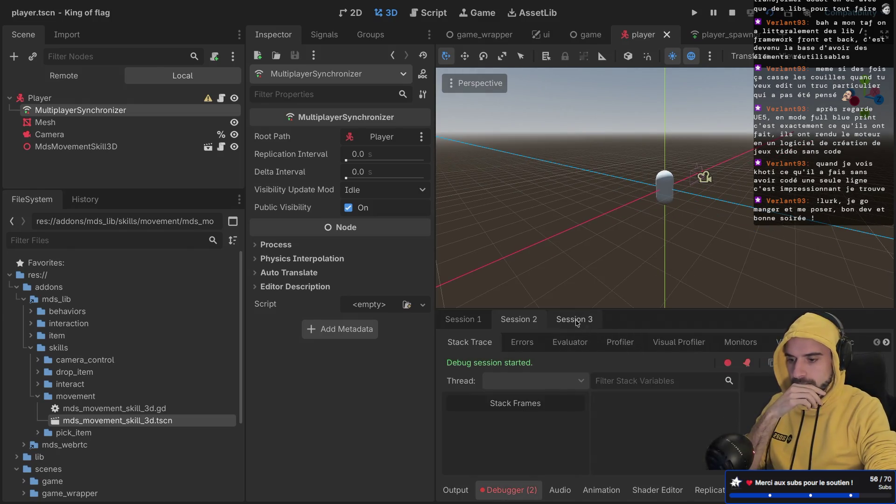
left_click(535, 344)
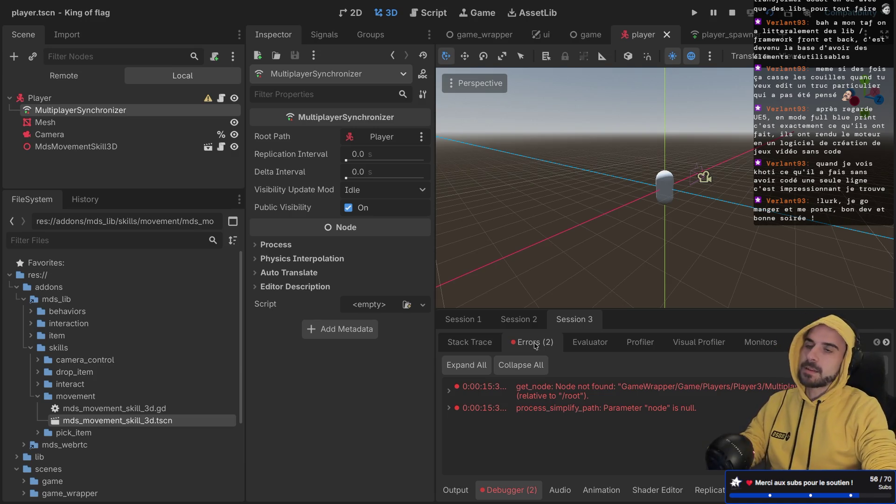
key("super+b")
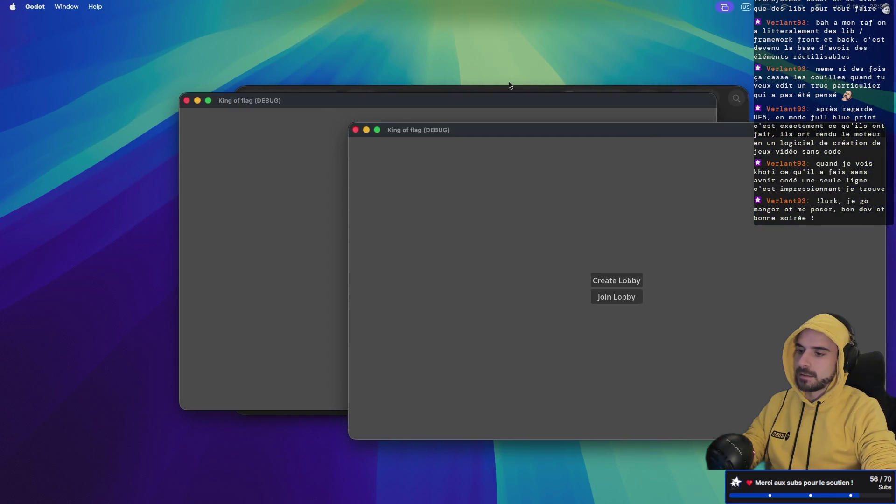
Arrange the game windows, create lobby 584674, and join it from the front client.
mouse_move(508, 99)
left_mouse_down()
mouse_move(360, 64)
mouse_move(335, 39)
mouse_move(351, 28)
left_mouse_up()
mouse_move(612, 133)
left_mouse_down()
mouse_move(623, 195)
mouse_move(604, 192)
mouse_move(619, 198)
left_mouse_up()
left_click(446, 254)
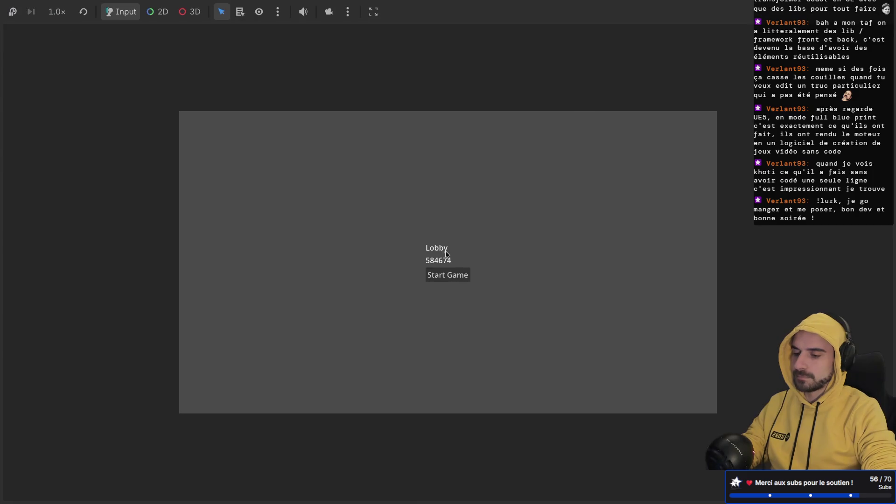
key("ctrl+Left")
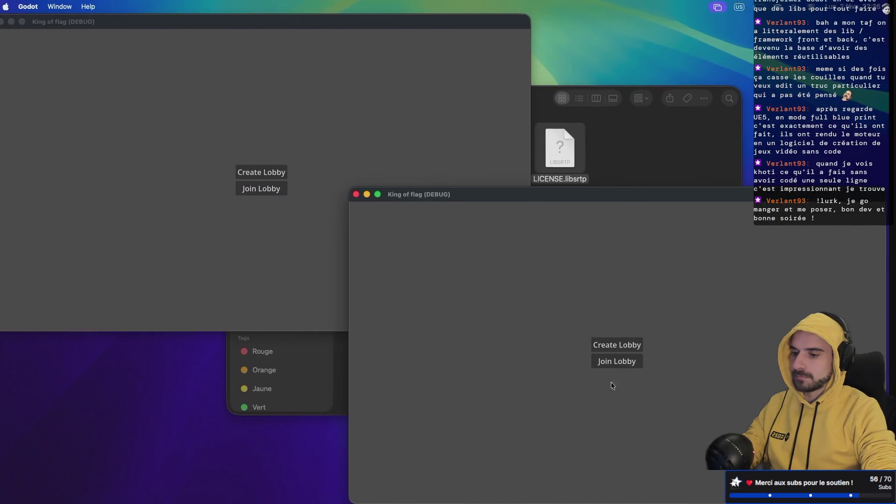
left_click(632, 366)
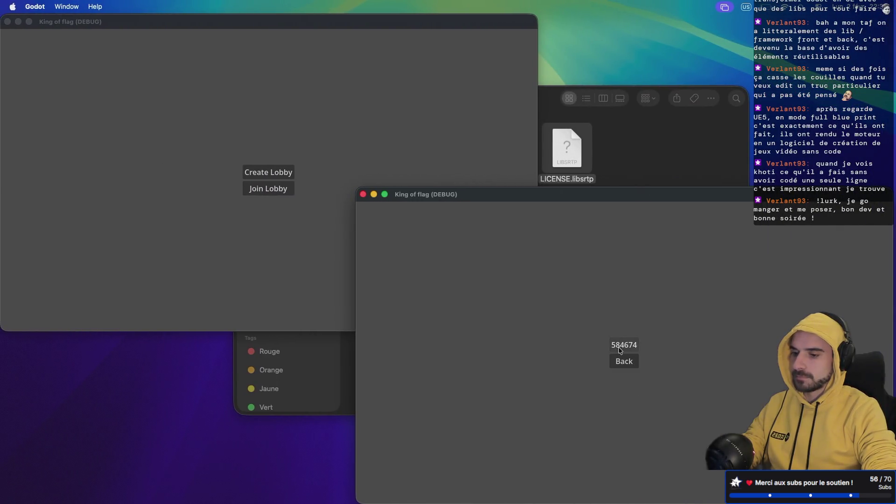
Join lobby 584674 from the left client and start the game for everyone.
left_click(254, 184)
left_click(257, 186)
left_click(269, 173)
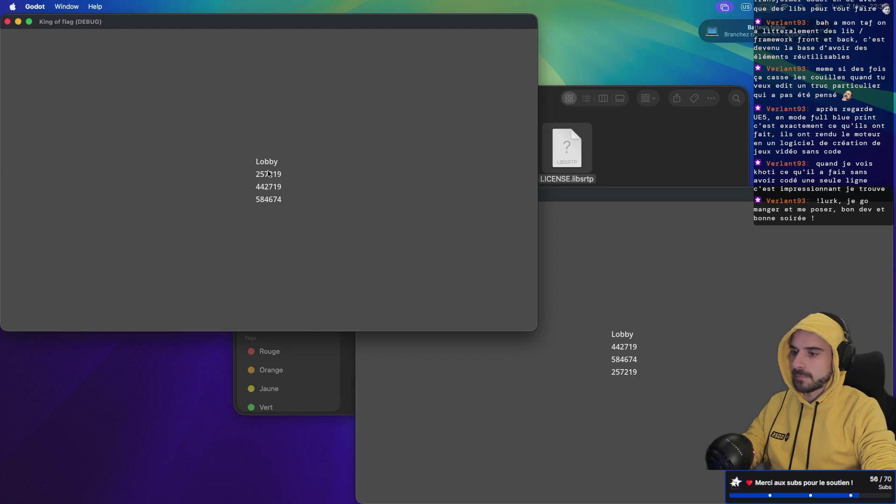
key("ctrl+Right")
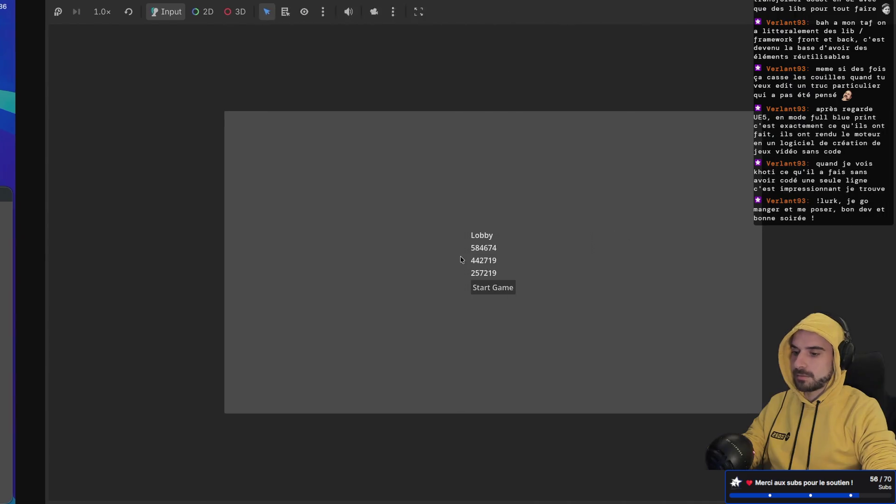
left_click(444, 284)
key("ctrl+Right")
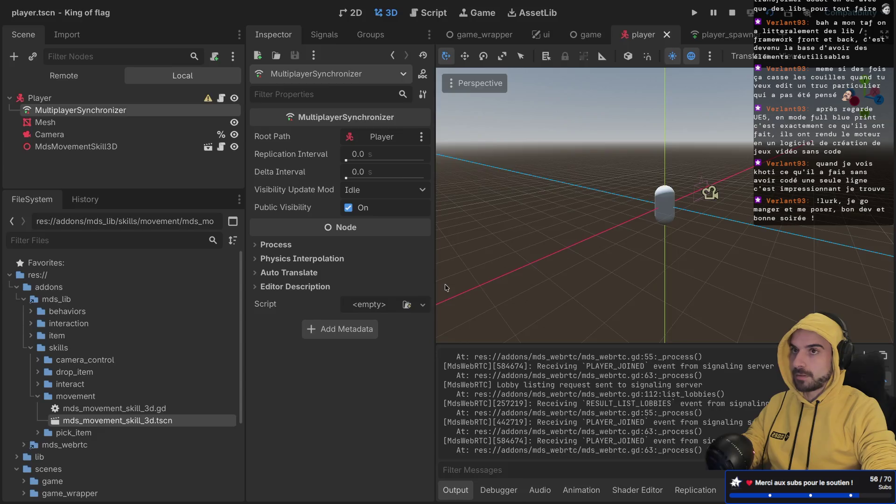
key("ctrl+Left")
key("ctrl+Right")
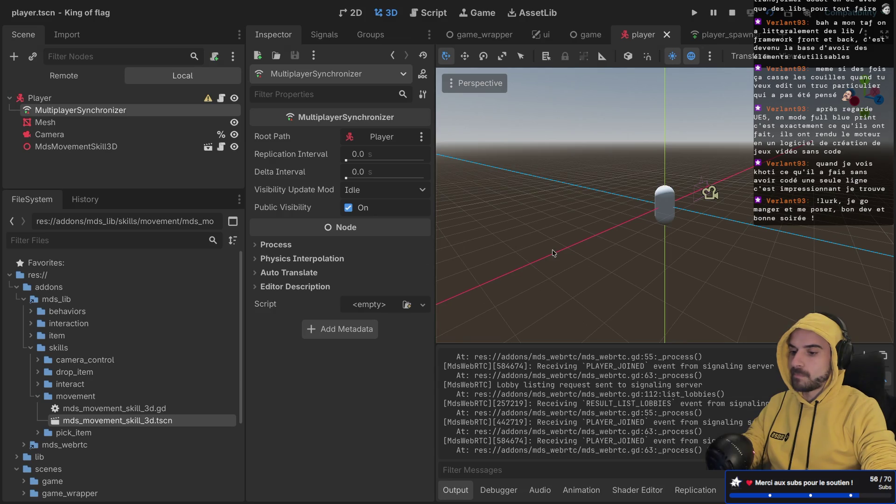
key("ctrl+Left")
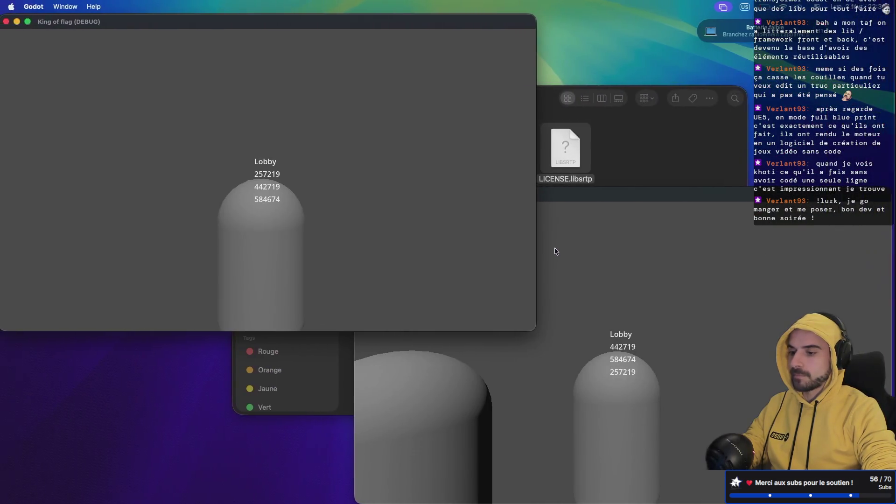
Check both running game clients and move the player left in the front one.
key("ctrl+Right")
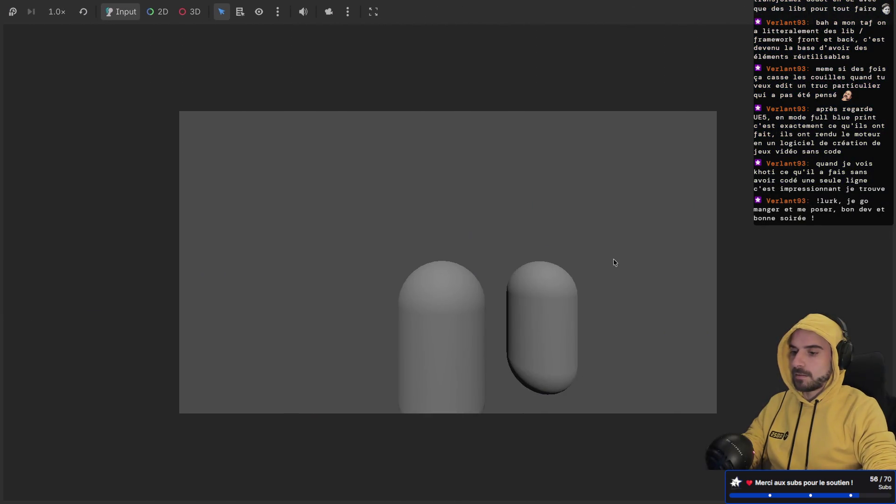
key("ctrl+Left")
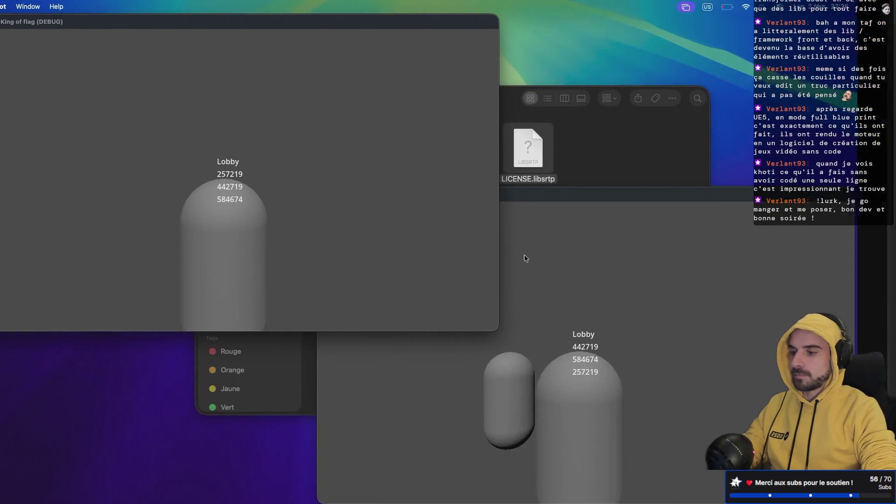
key("Left")
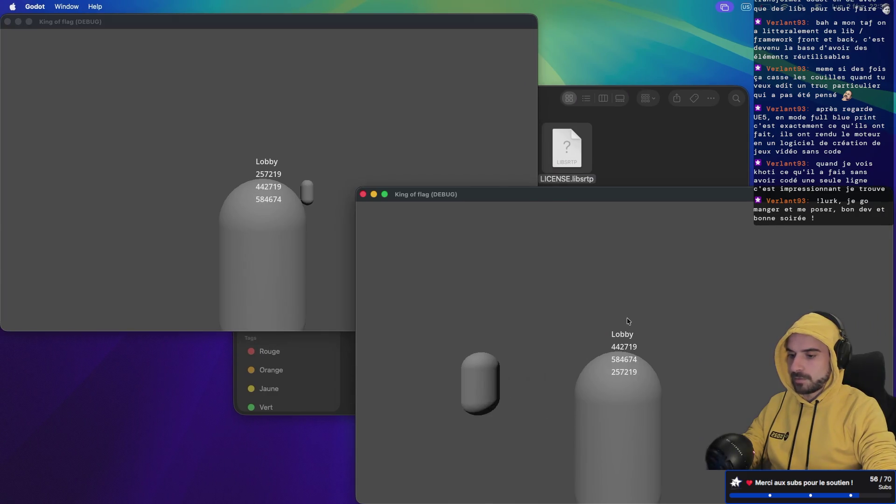
left_click(254, 212)
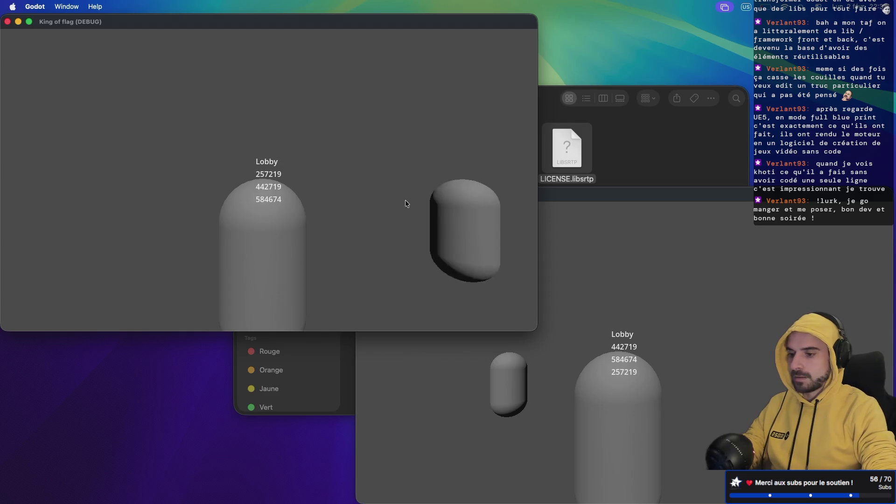
left_click(640, 293)
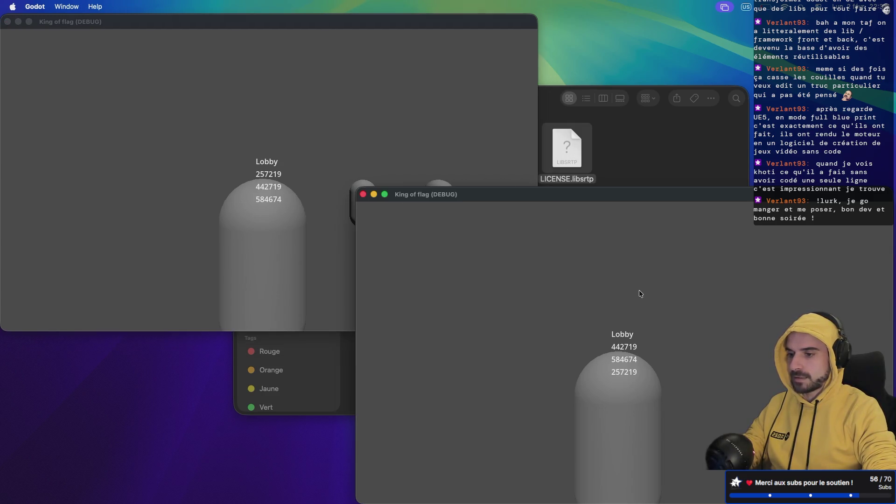
Restart the project as two game instances and move the local player with D.
key("super+period")
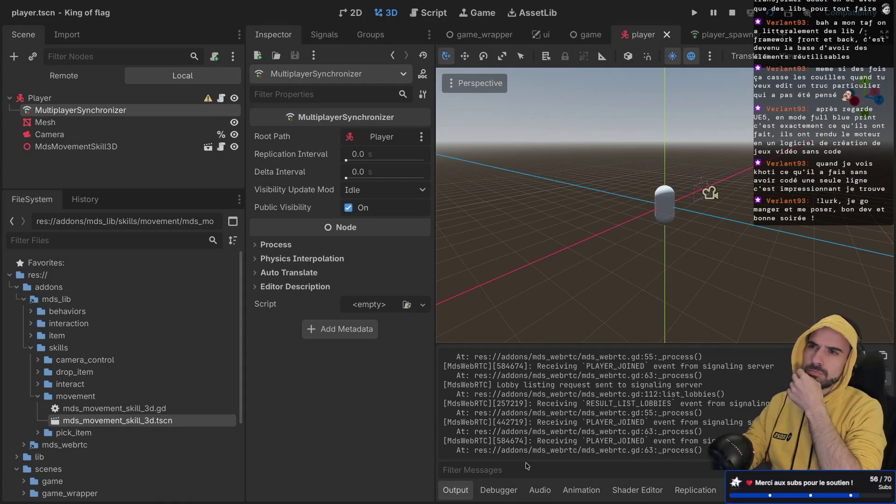
key("super+b")
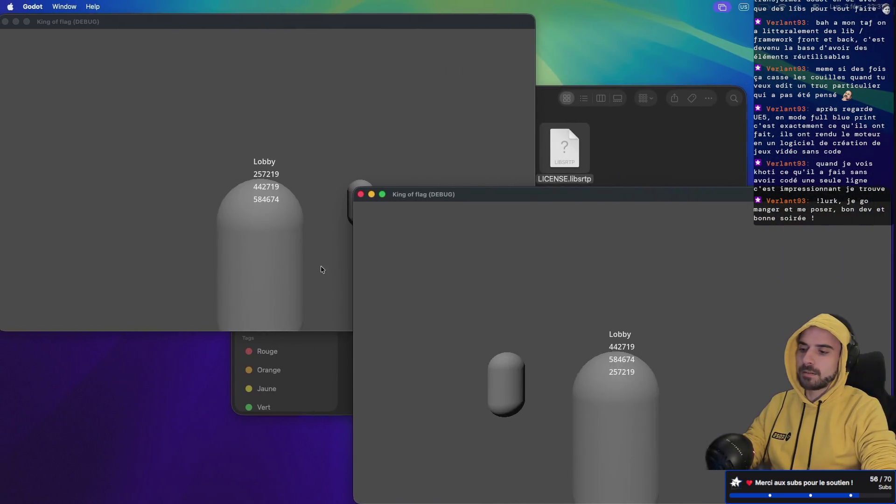
left_click(321, 269)
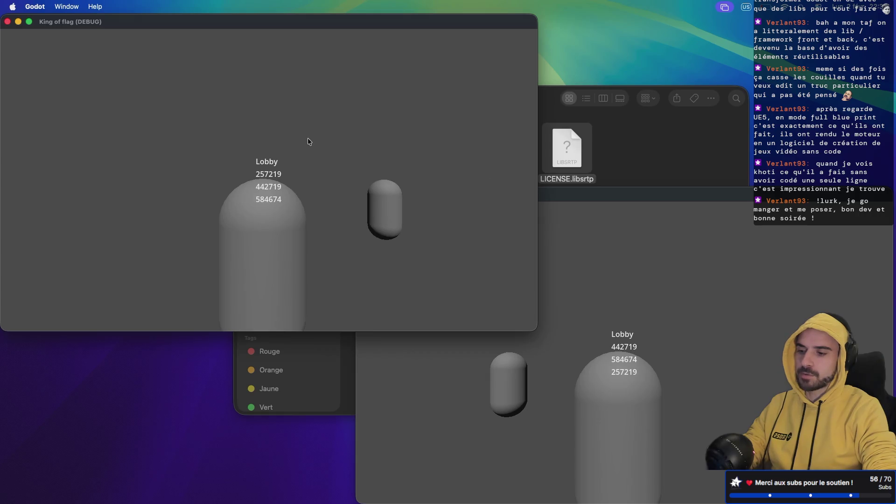
left_click(618, 275)
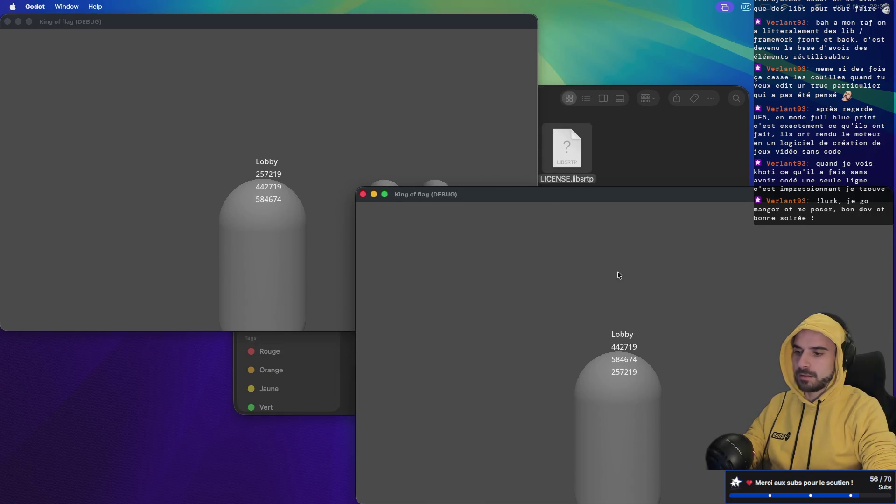
key("ctrl+Right")
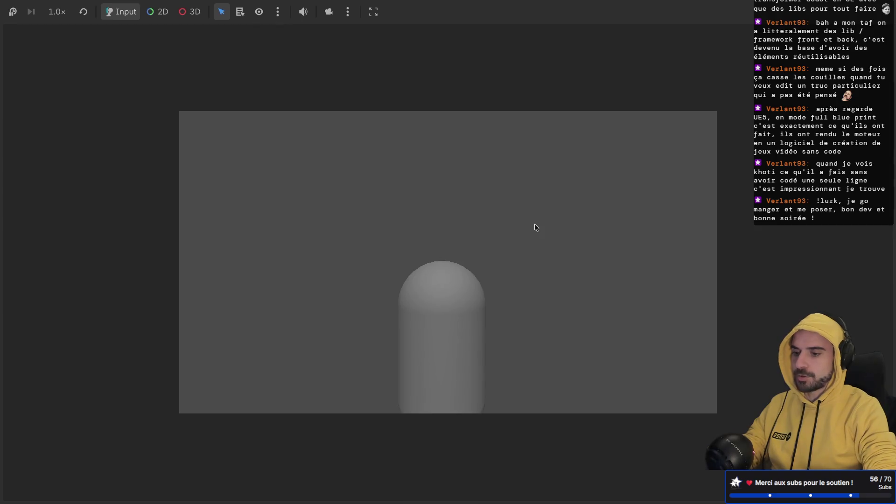
key("ctrl+Left")
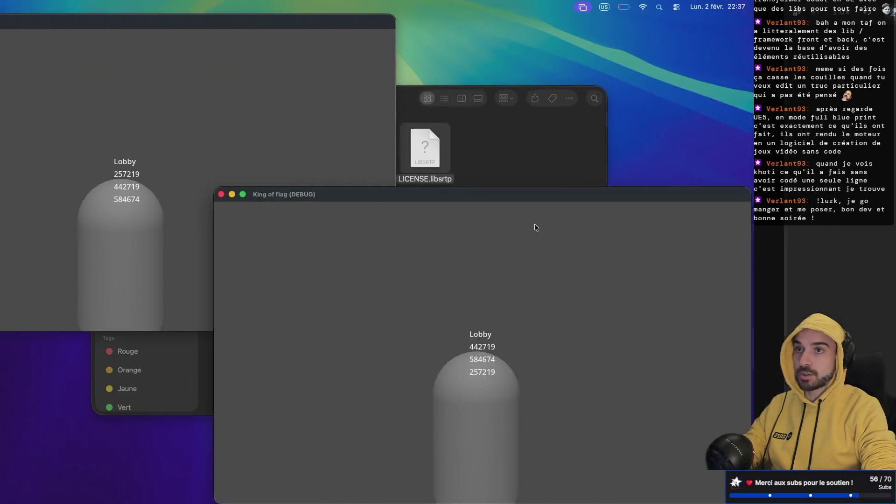
left_click(343, 154)
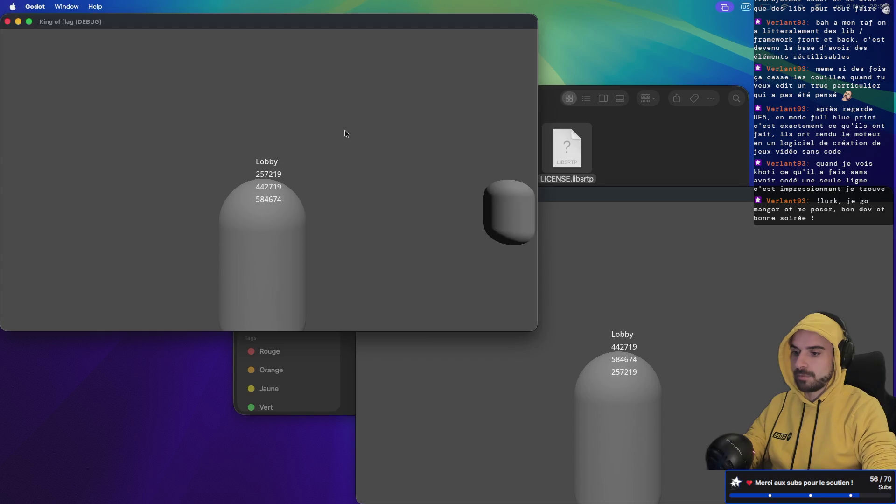
left_click(660, 297)
key("d")
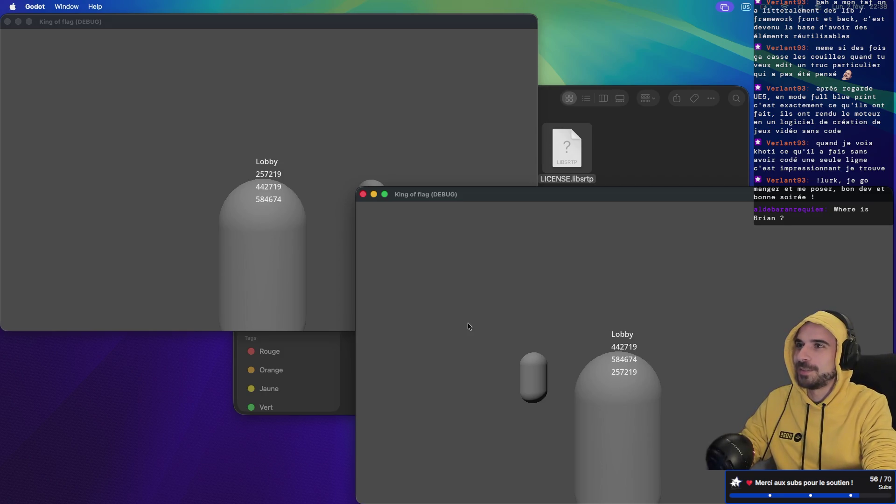
Arrange the two game windows side by side, one left and one right.
double_click(490, 199)
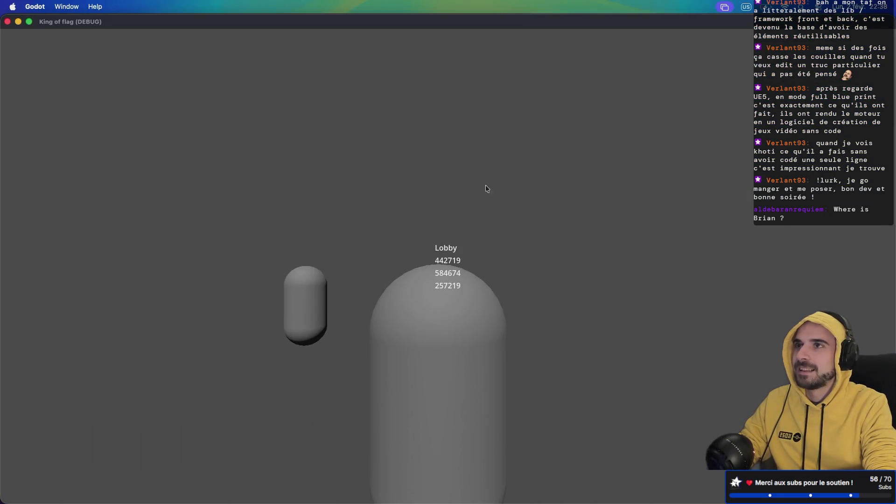
double_click(440, 26)
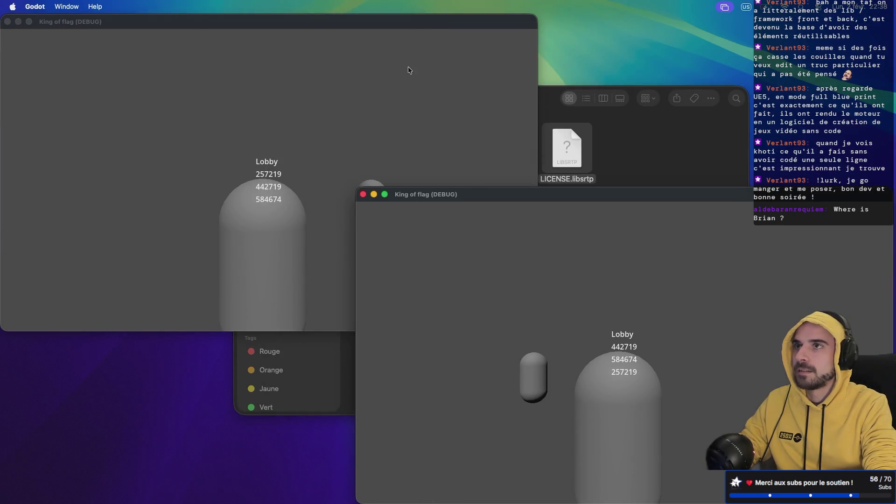
mouse_move(517, 197)
left_mouse_down()
mouse_move(569, 195)
mouse_move(242, 185)
mouse_move(164, 197)
left_mouse_up()
left_click_drag(197, 26, 543, 17)
left_click(251, 280)
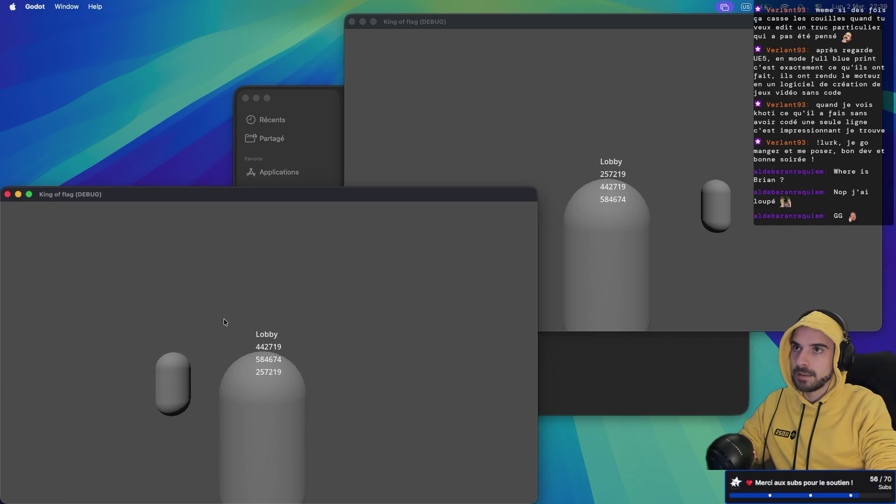
left_click(670, 162)
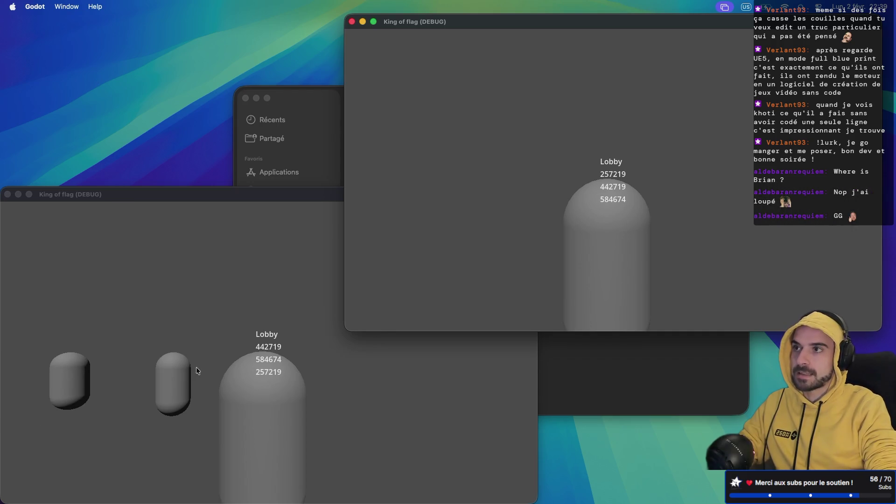
Compare the game windows against the editor space, then stop both game instances.
key("ctrl+Right")
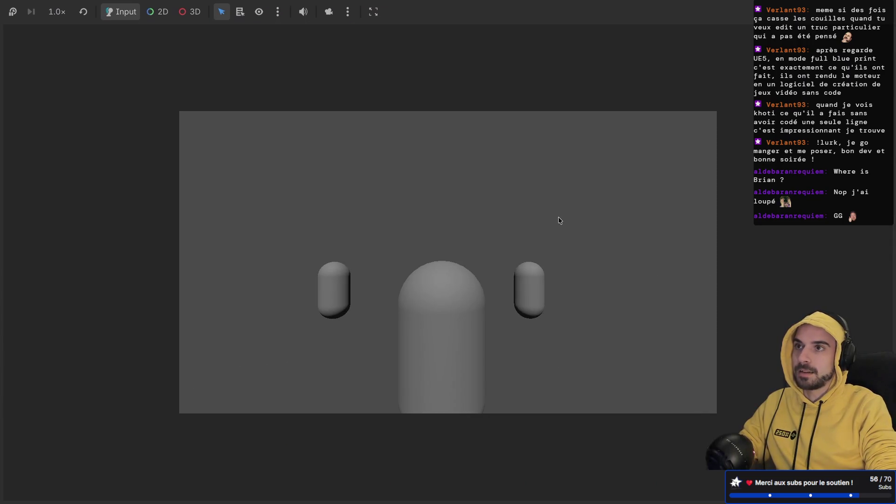
key("ctrl+Left")
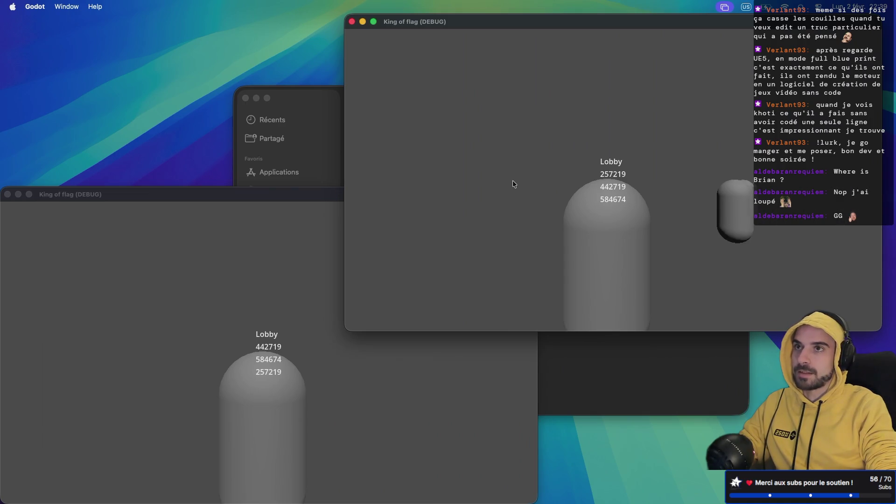
left_click(217, 308)
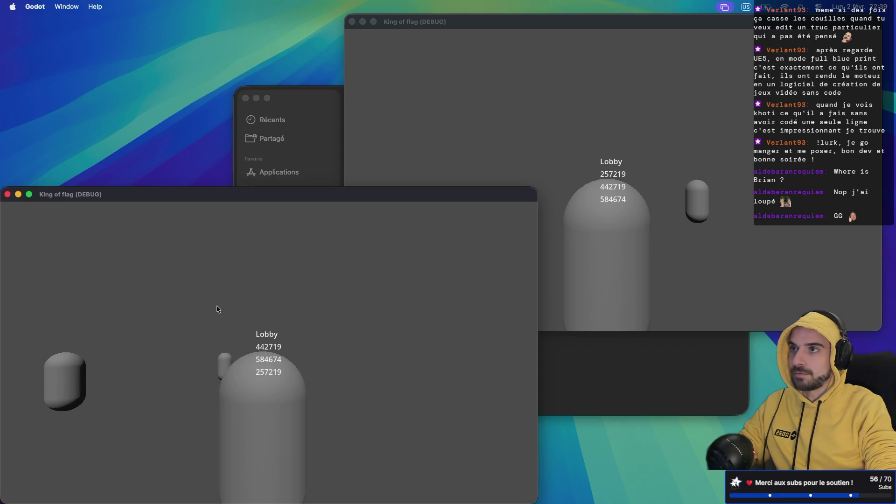
key("ctrl+Right")
key("ctrl+Left")
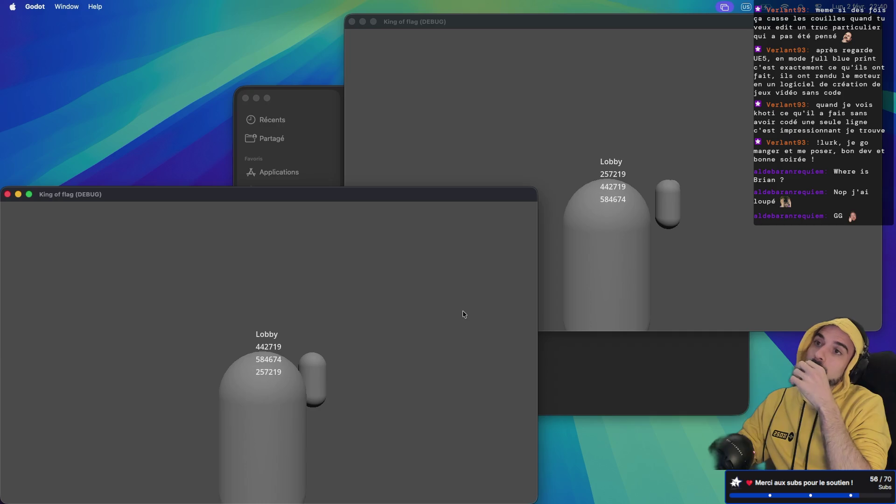
key("super+period")
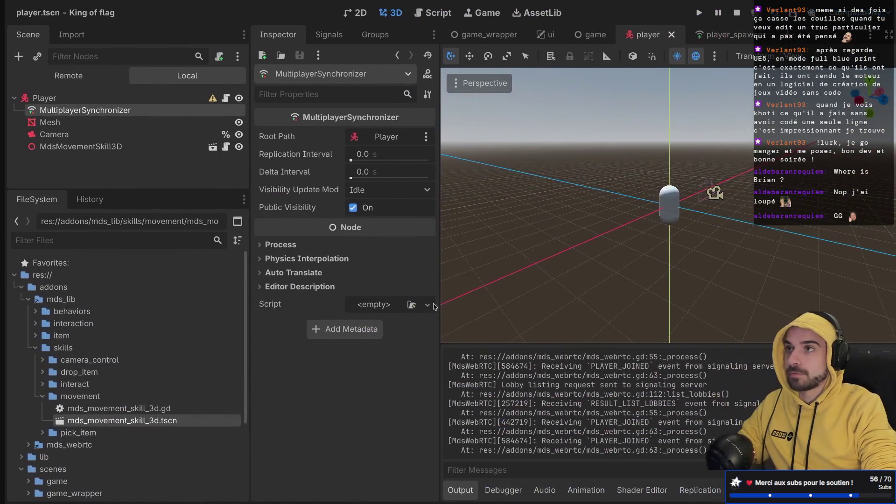
Instance camera_control.tscn as a child of Player and open the CameraControl script.
left_click(72, 100)
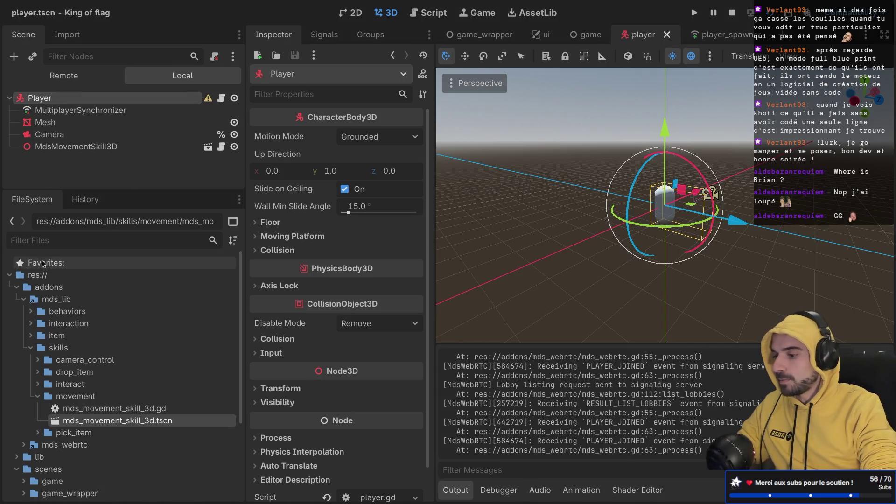
left_click(38, 397)
left_click(39, 360)
mouse_move(96, 385)
left_mouse_down()
mouse_move(114, 390)
mouse_move(103, 201)
mouse_move(59, 97)
left_mouse_up()
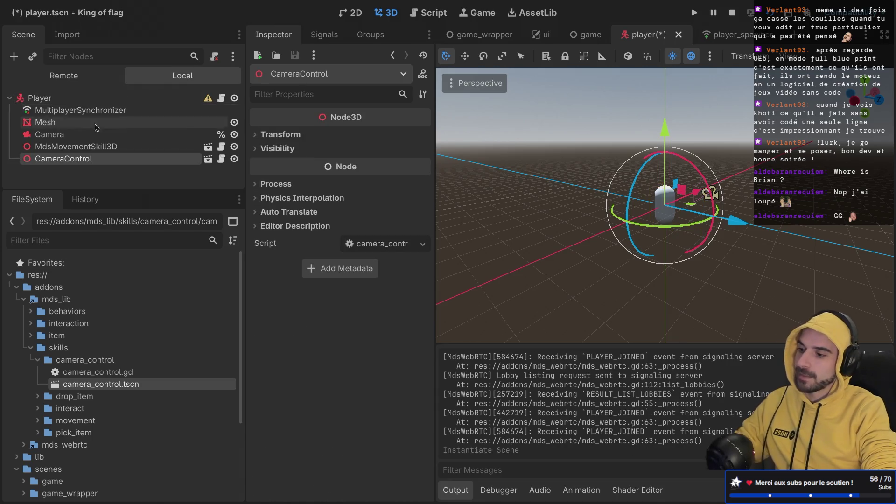
left_click(85, 149)
left_click(102, 161)
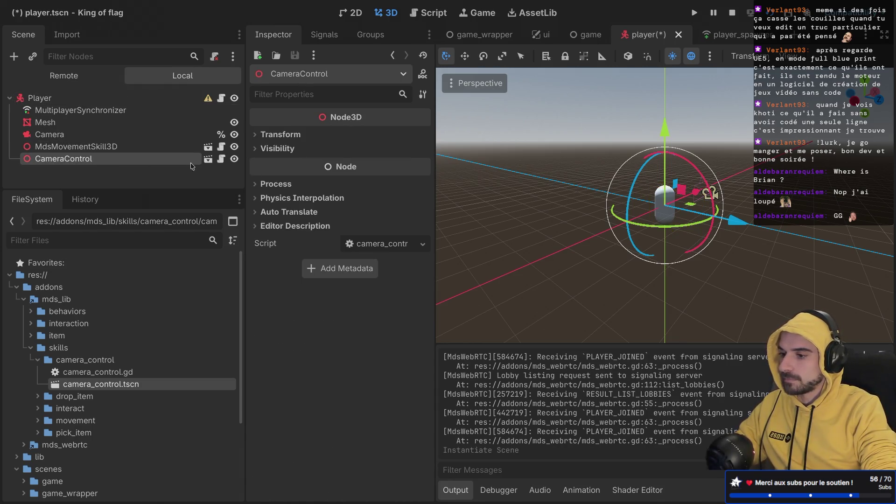
left_click(222, 160)
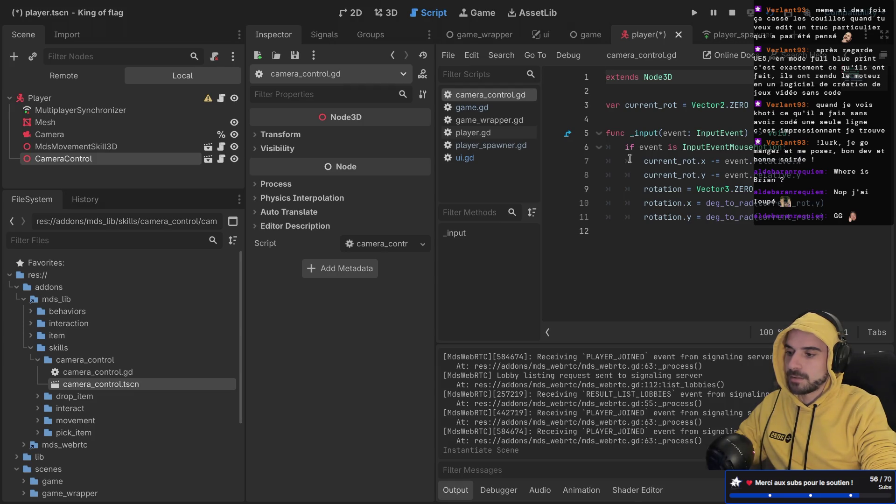
Nest CameraControl under Camera, save player.tscn, and relaunch the game.
left_click_drag(65, 159, 60, 135)
key("ctrl+s")
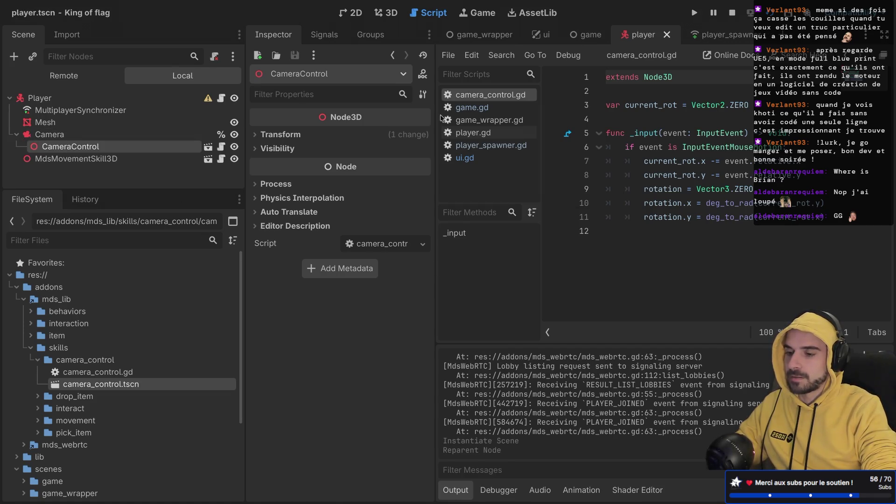
key("super+b")
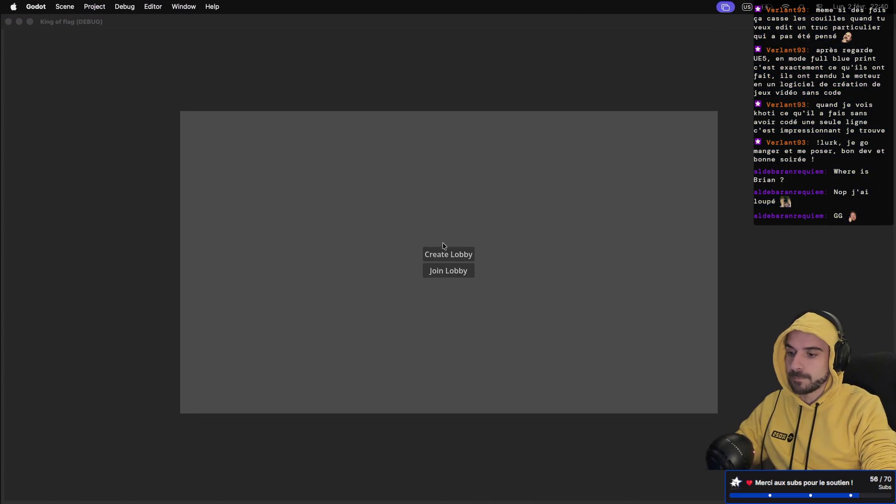
Host a lobby, join it from the other window, start the match, then stop the debug session.
left_click(441, 252)
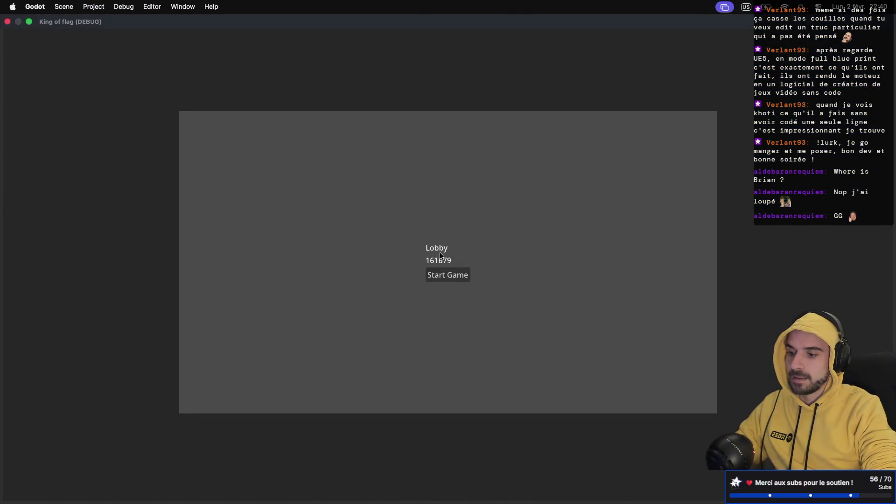
key("ctrl+Left")
left_click(442, 269)
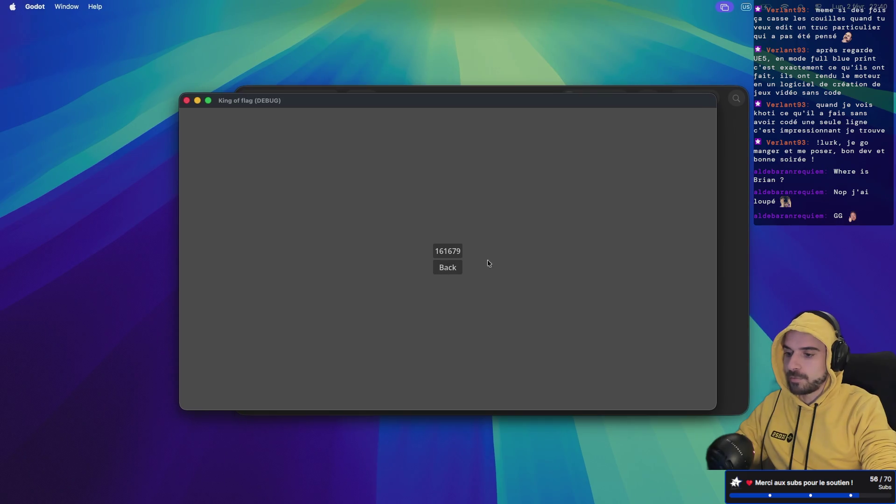
key("ctrl+Right")
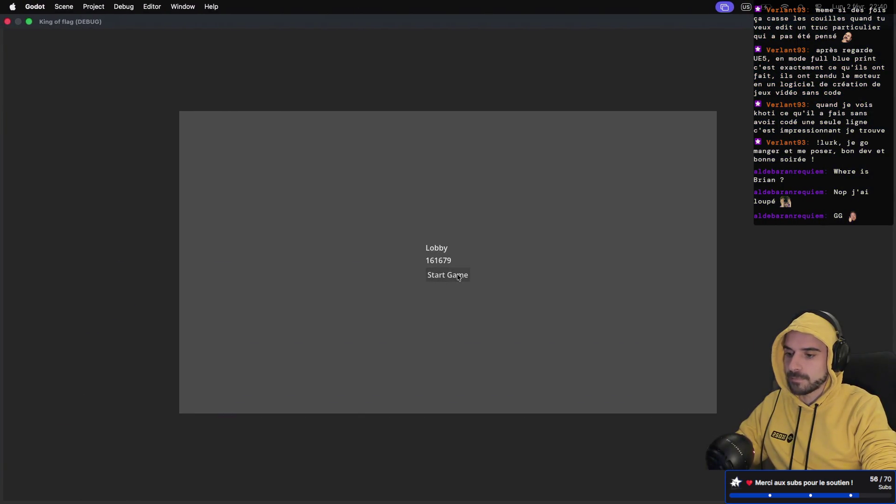
left_click(451, 279)
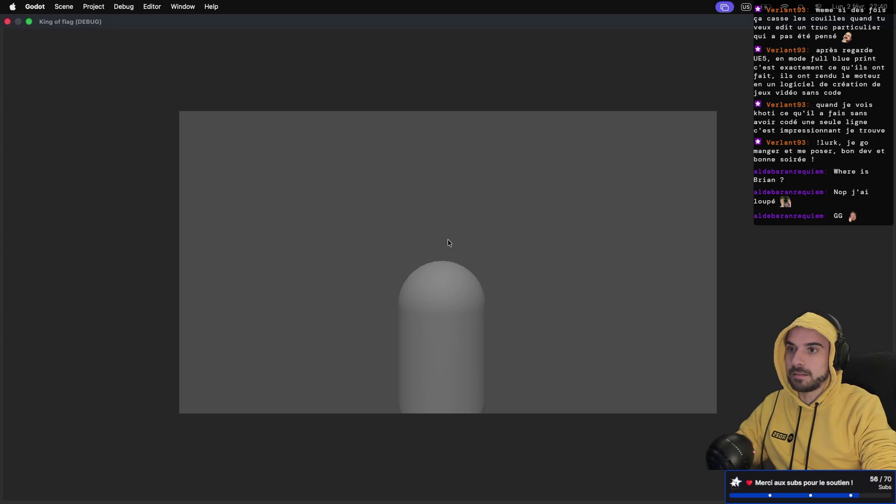
key("super+period")
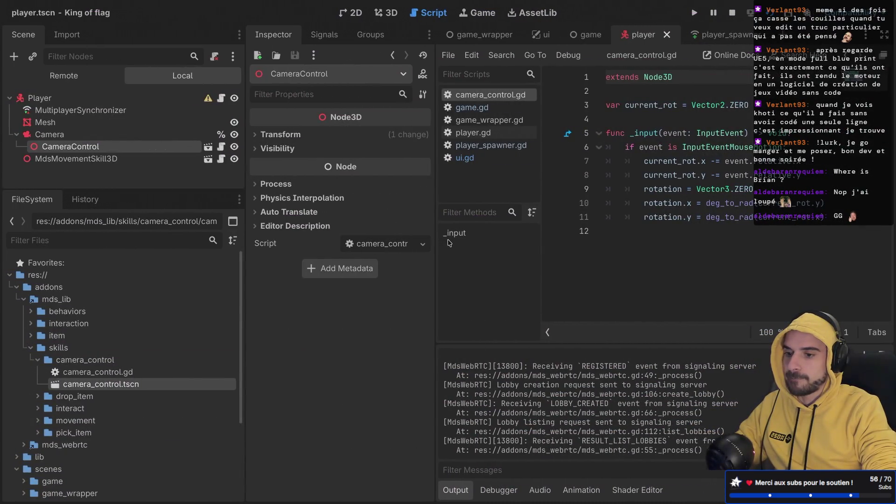
key("super+b")
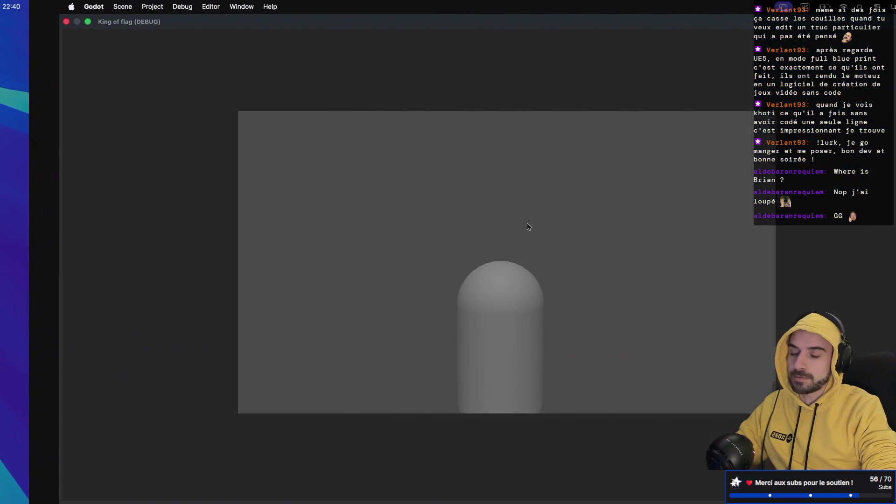
key("super+q")
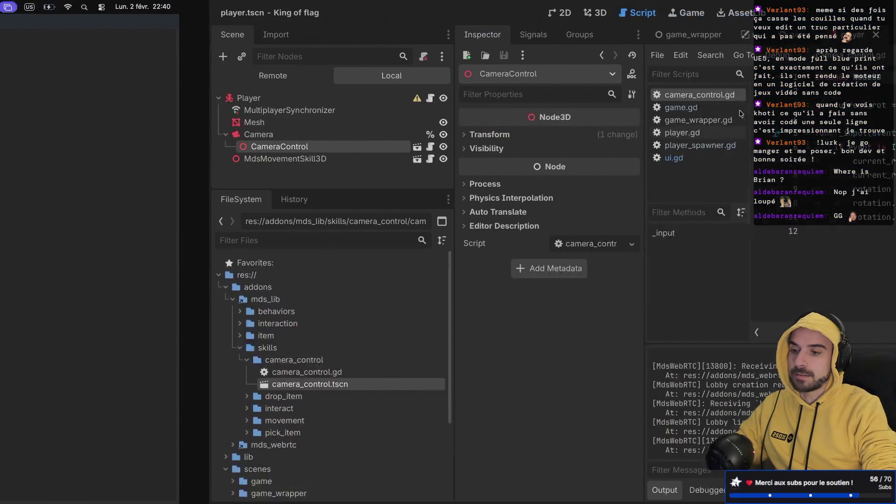
left_click(733, 12)
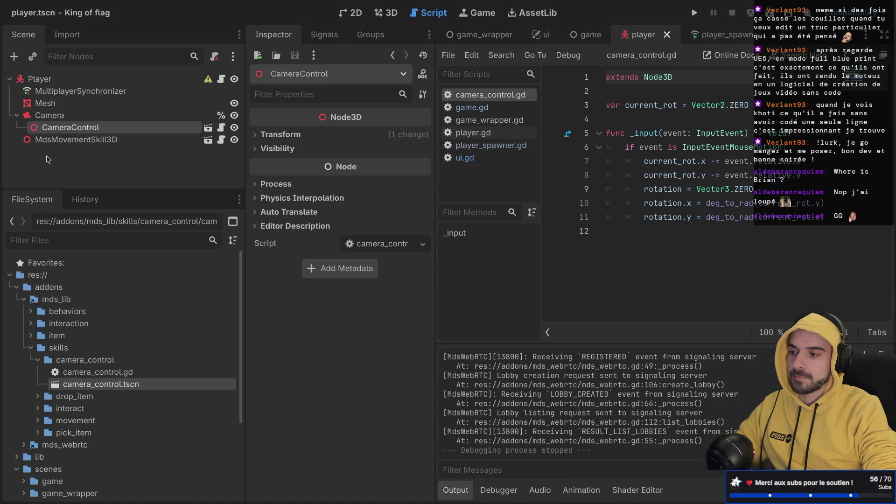
Drag CameraControl back directly under Player, then save and rerun the game.
left_click_drag(72, 123, 61, 147)
key("super+b")
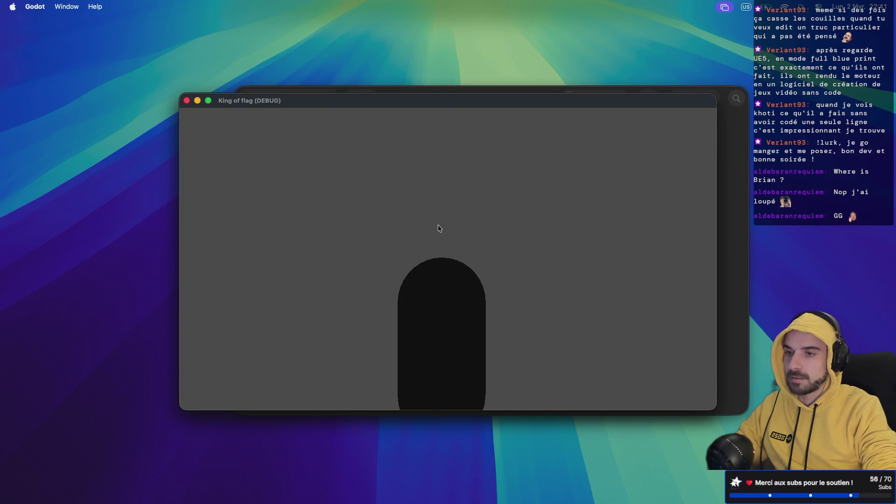
key("ctrl+Right")
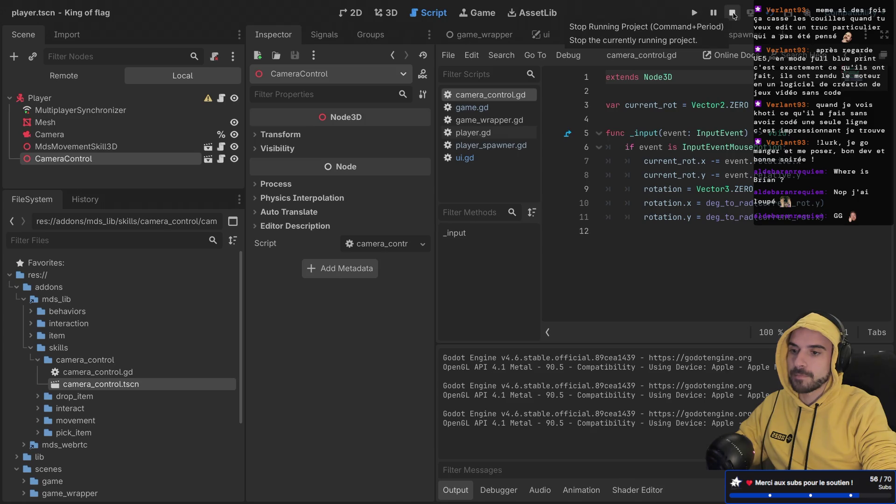
Stop the King of flag debug session with the toolbar Stop button.
left_click(732, 14)
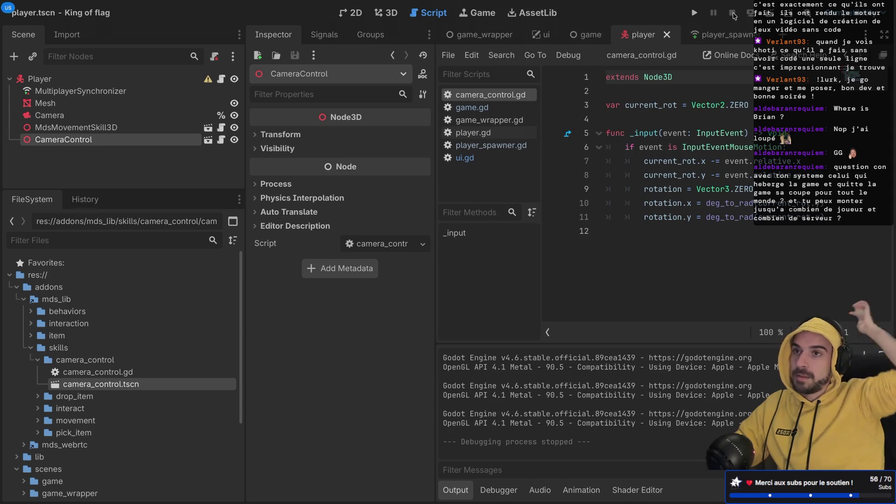
Run game_wrapper, host a lobby, join it from the second window, and start the match.
left_click(468, 35)
key("super+b")
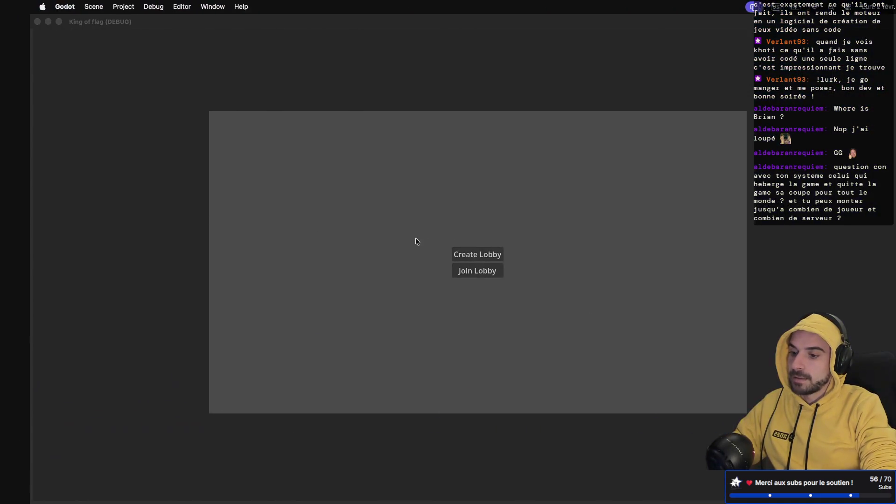
left_click(447, 251)
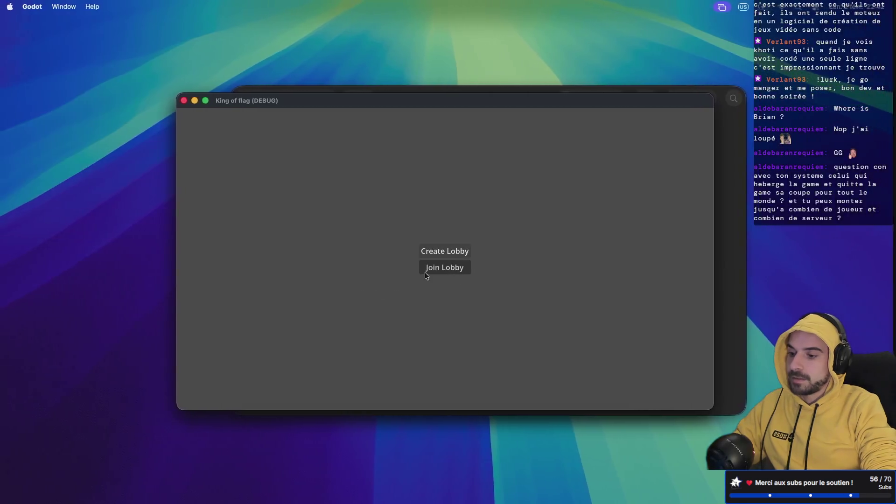
left_click(435, 268)
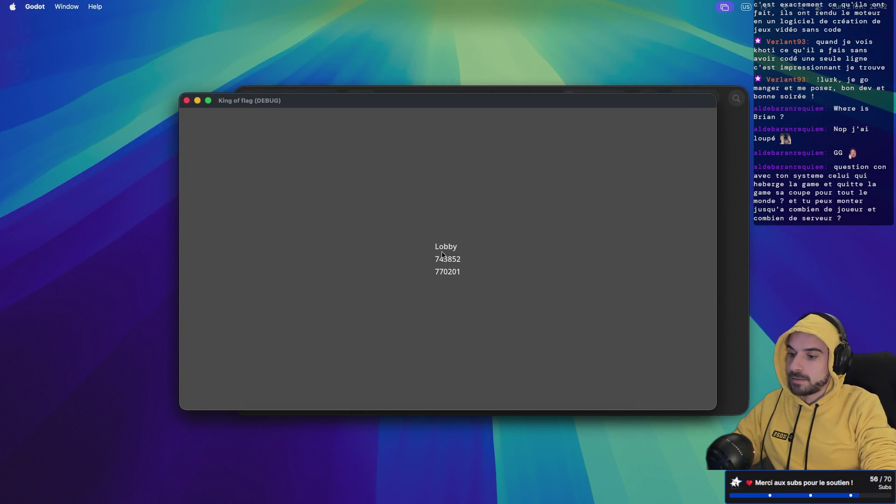
key("ctrl+Right")
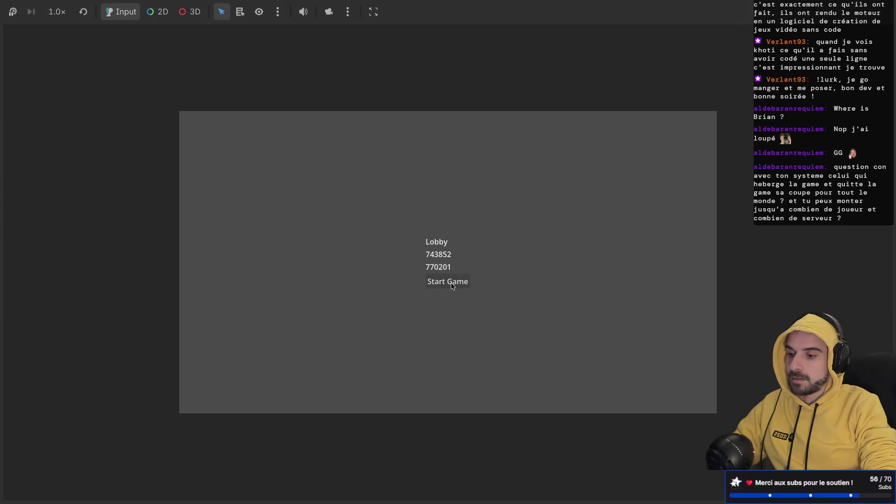
left_click(458, 283)
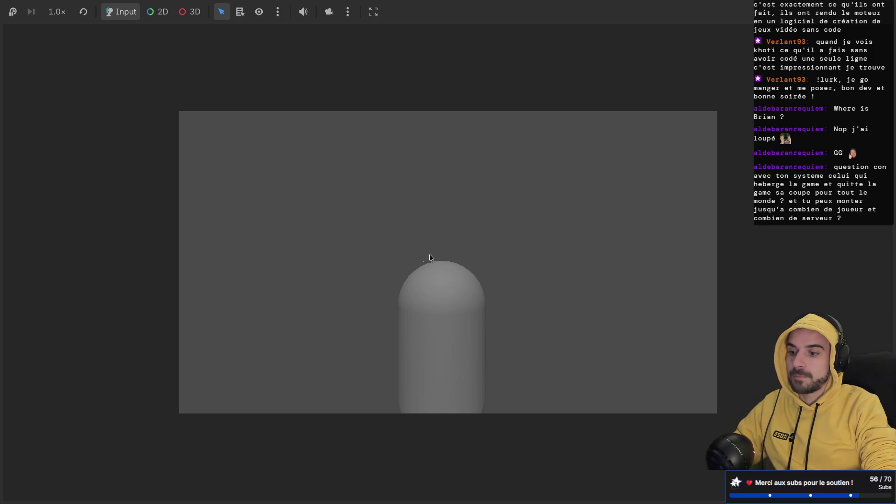
key("F8")
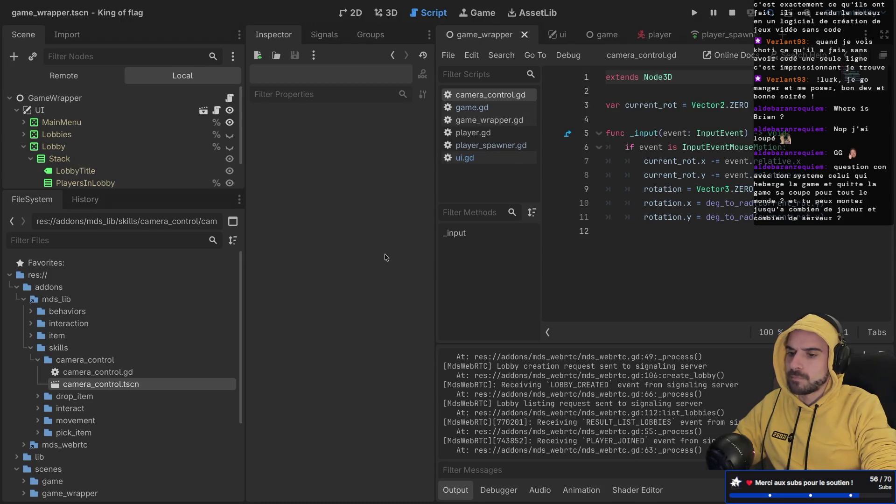
Return to player.tscn and inspect the embedded game view's 3D node selection options.
left_click(637, 36)
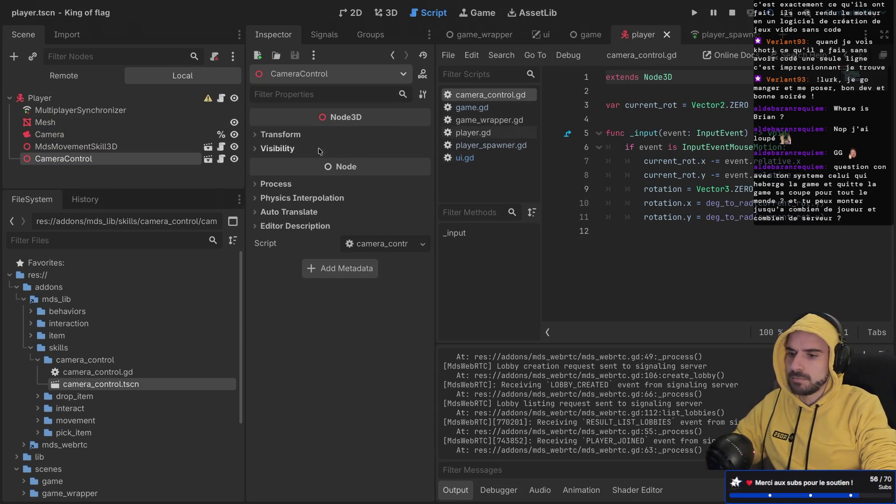
key("ctrl+shift+F11")
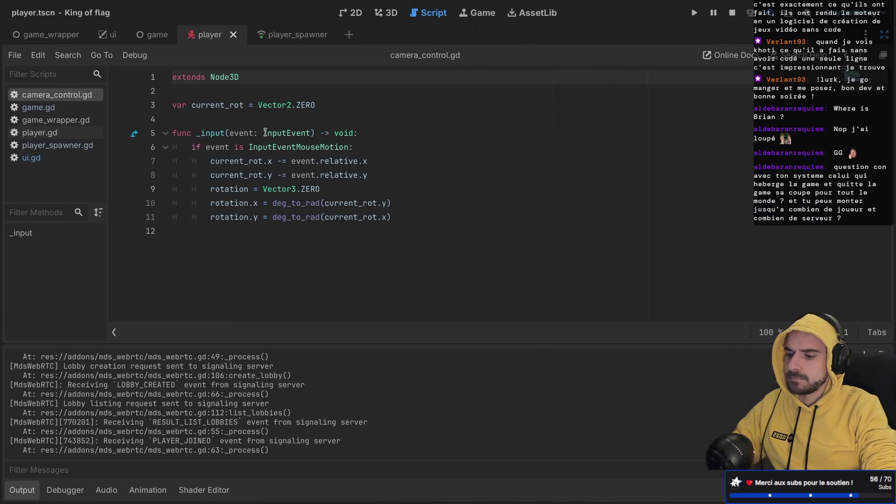
key("F6")
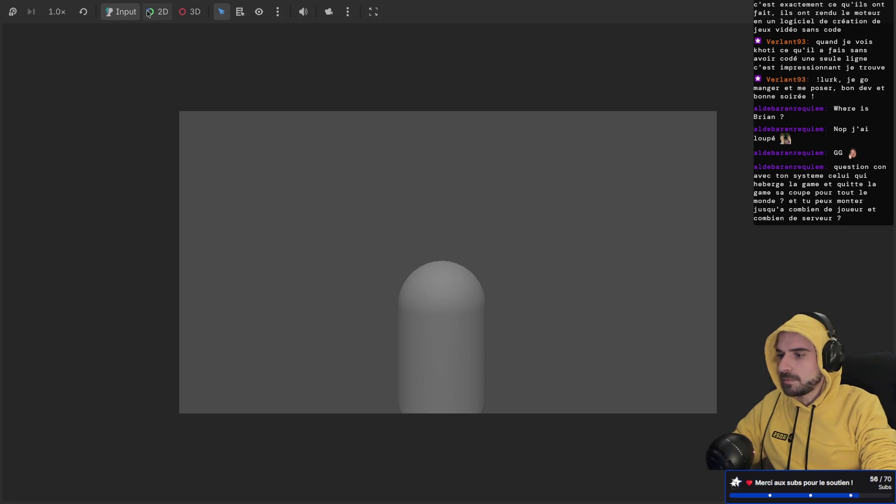
left_click(182, 17)
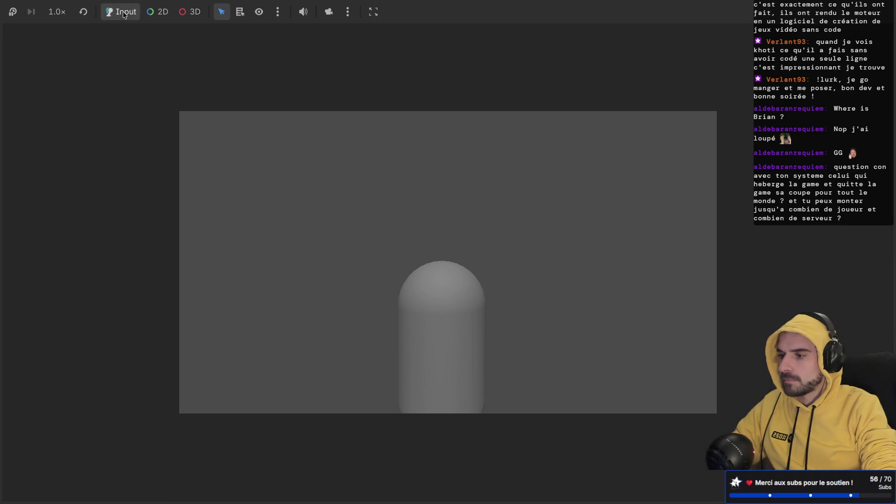
left_click(278, 12)
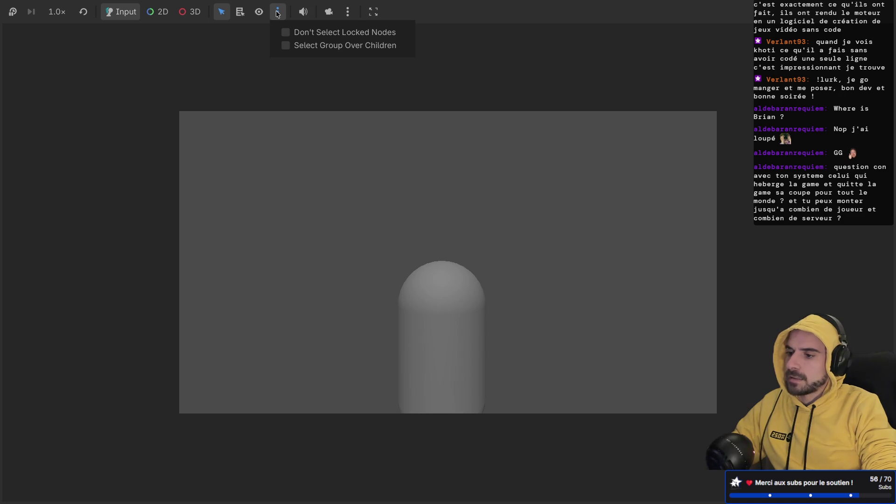
left_click(303, 12)
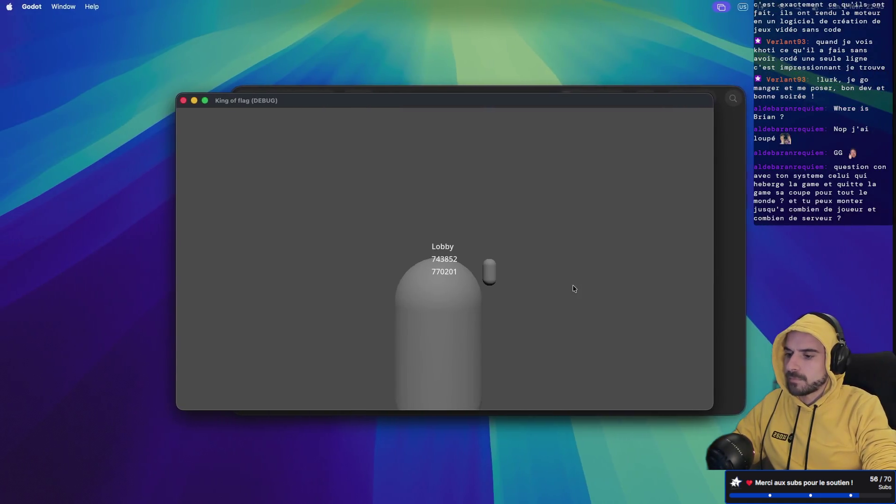
key("ctrl+Right")
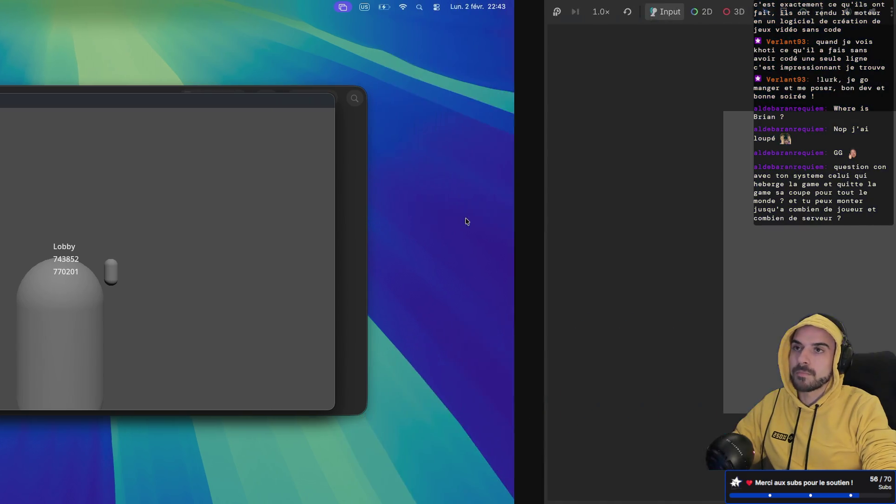
key("ctrl+Right")
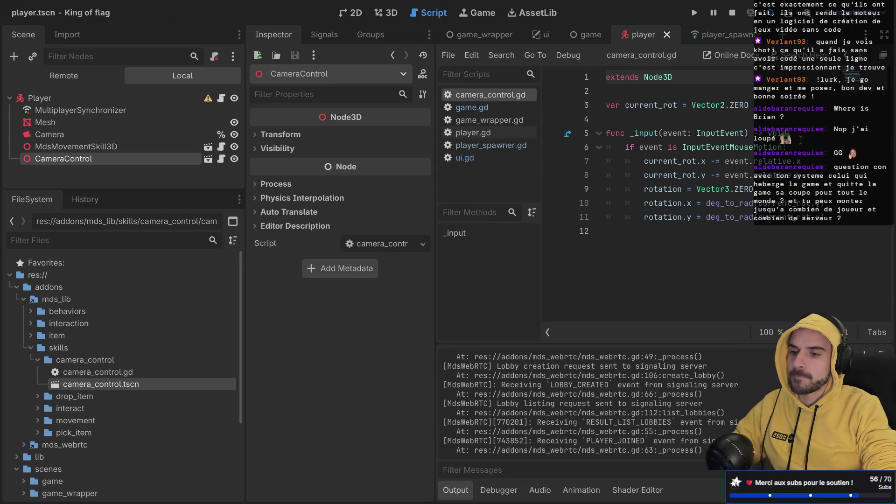
Add 'if get_multiplayer_authority() != multiplayer.get_unique_id(): return' atop _input and save.
key("ctrl+super+d")
left_click(376, 136)
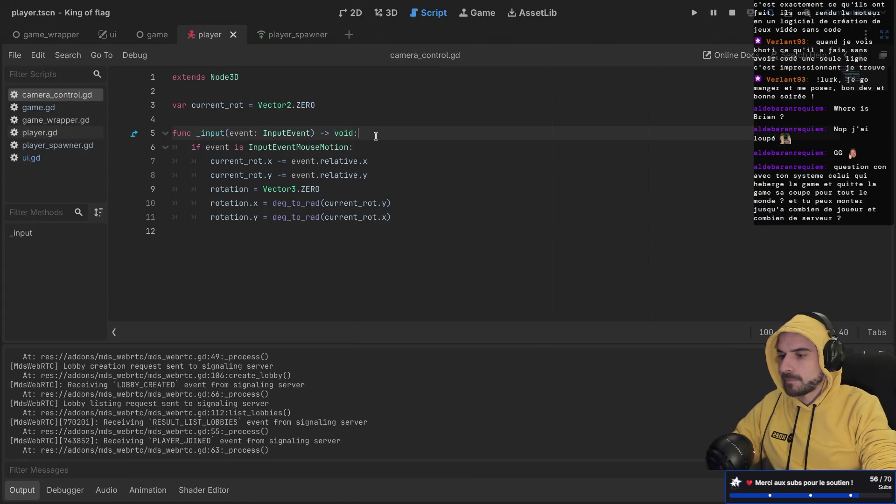
key("Return")
type("if")
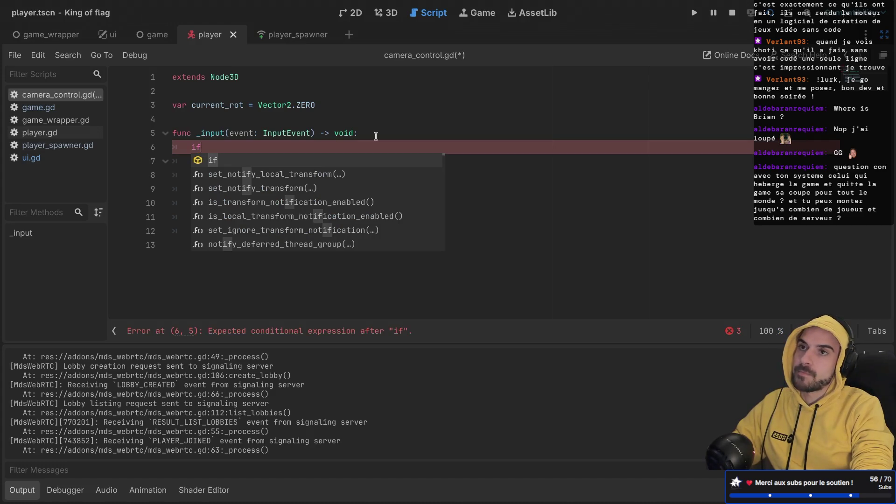
type(" get_Mul")
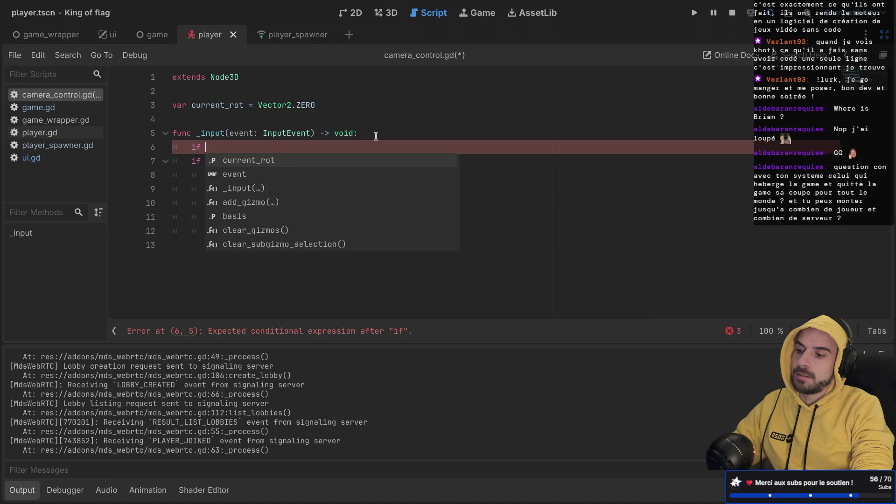
key("Return")
type("!= mul")
key("Return")
type(".get_u")
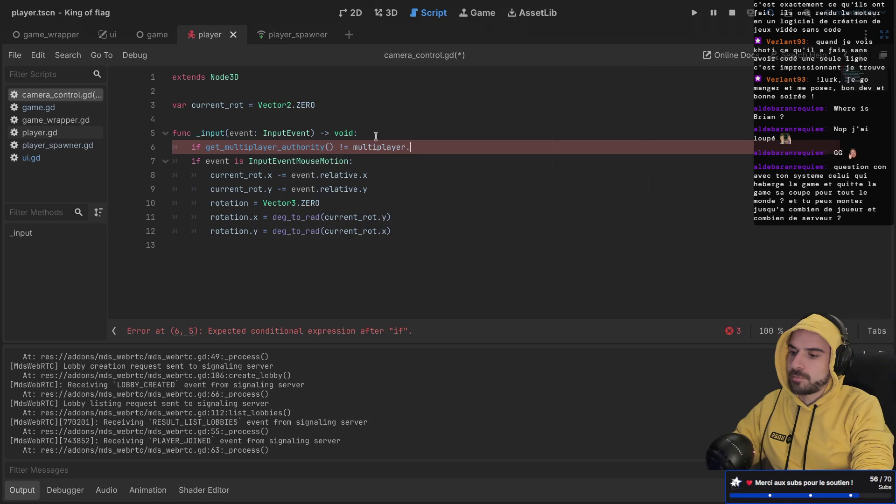
key("Return")
type(":")
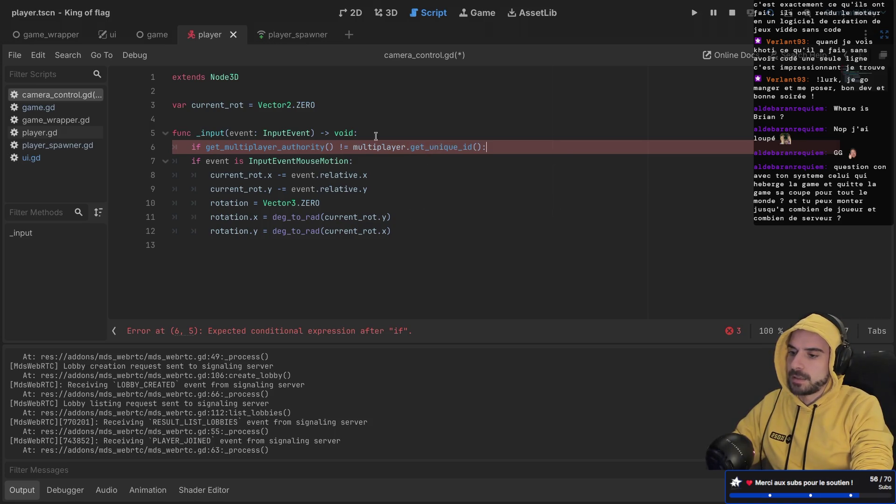
key("Return")
type("return")
key("Return")
key("BackSpace")
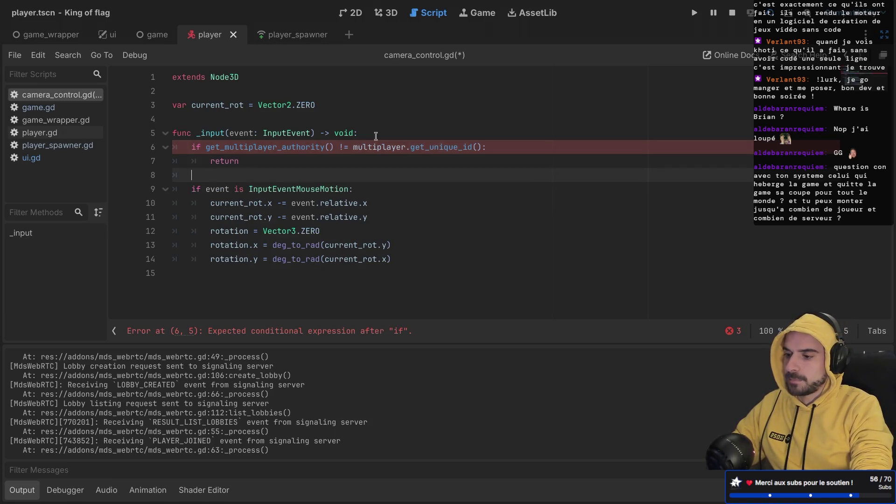
key("ctrl+s")
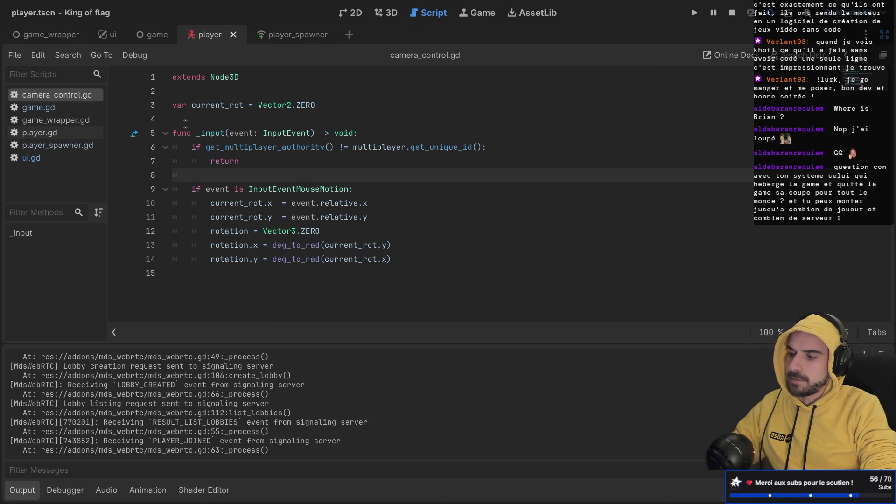
Review the current_rot and rotation lines in _input, then restore the editor docks.
left_click(228, 204)
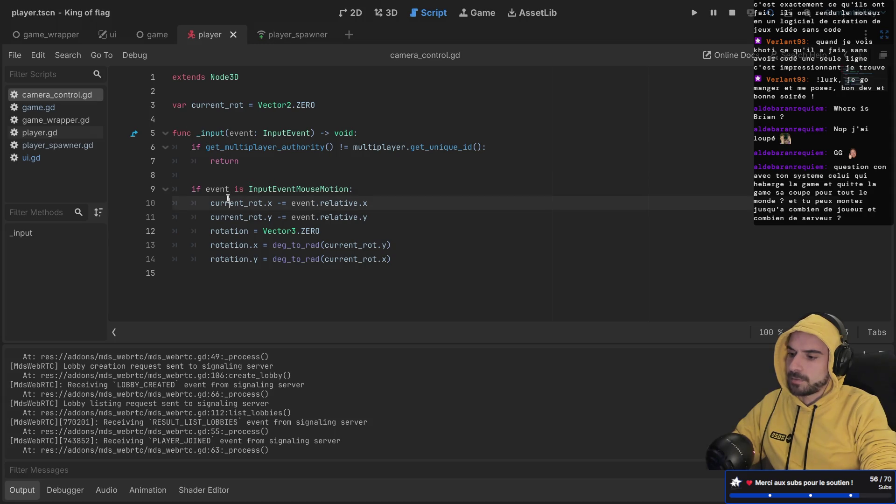
left_click(226, 218)
left_click(227, 246)
left_click(224, 260)
left_click(252, 177)
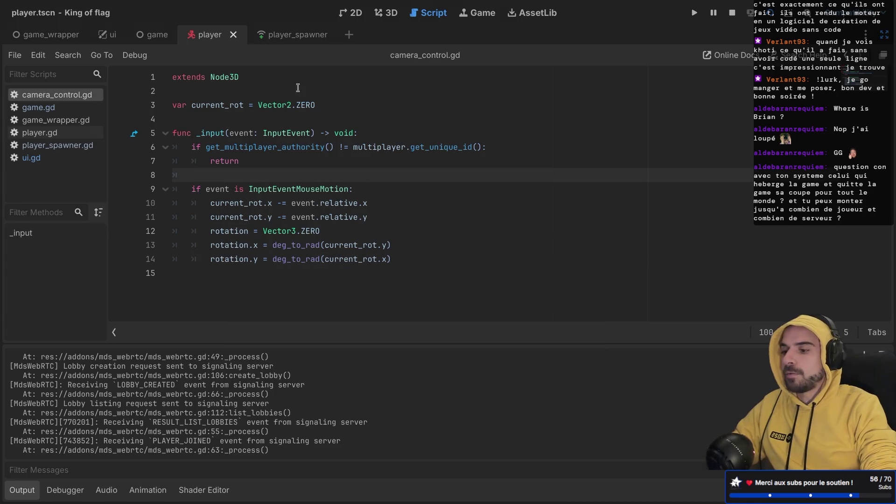
double_click(220, 245)
key("ctrl+shift+F11")
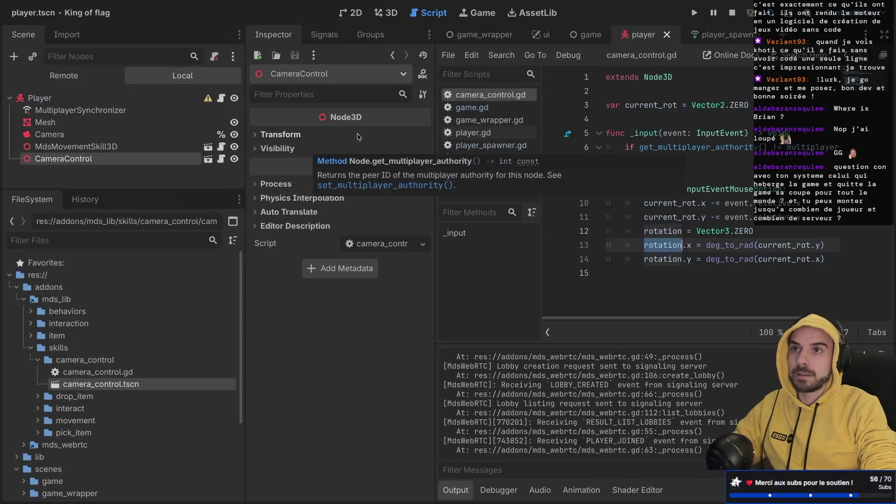
Move CameraControl just below Mesh in the Player tree and select Camera.
mouse_move(66, 161)
left_mouse_down()
mouse_move(61, 126)
mouse_move(57, 135)
left_mouse_up()
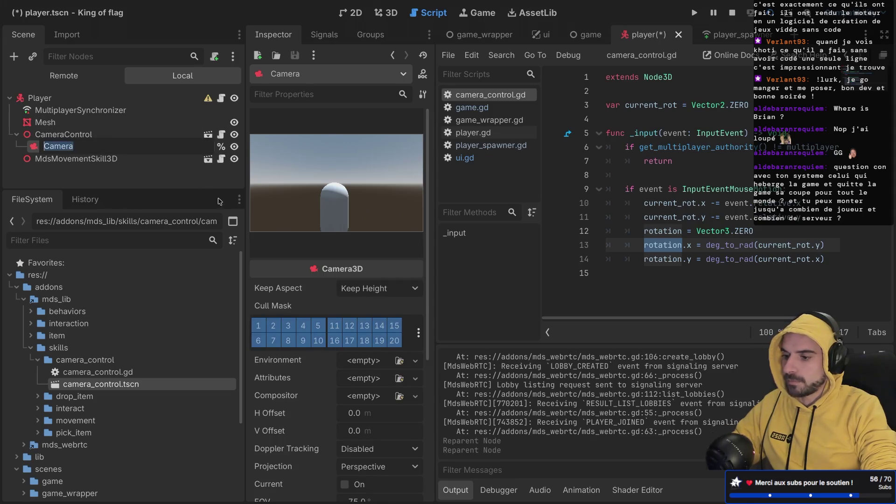
left_click(79, 138)
left_click(57, 147)
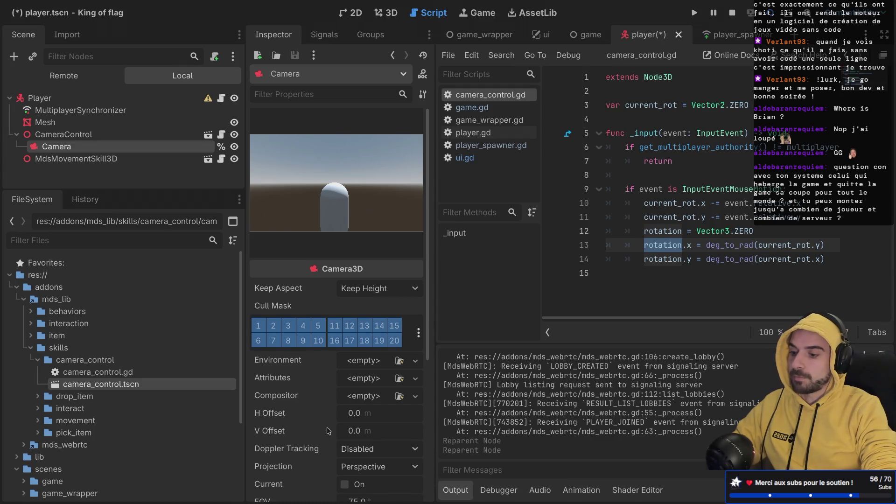
scroll(325, 419, "down", 5)
scroll(325, 419, "up", 5)
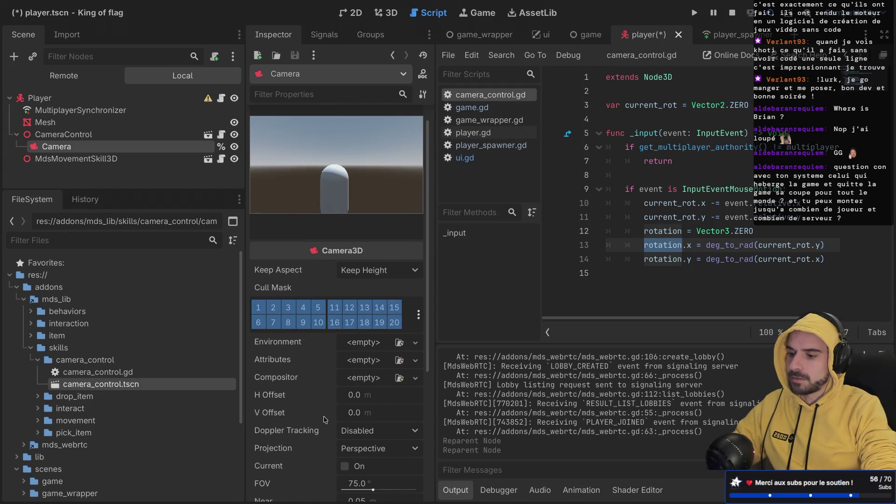
scroll(299, 406, "down", 5)
Set the Camera's position to 0, 0, 0 and save player.tscn.
left_click(277, 355)
left_click(285, 386)
type("0")
key("Return")
left_click(336, 386)
type("0")
key("Return")
left_click(391, 388)
type("0")
key("Return")
key("ctrl+s")
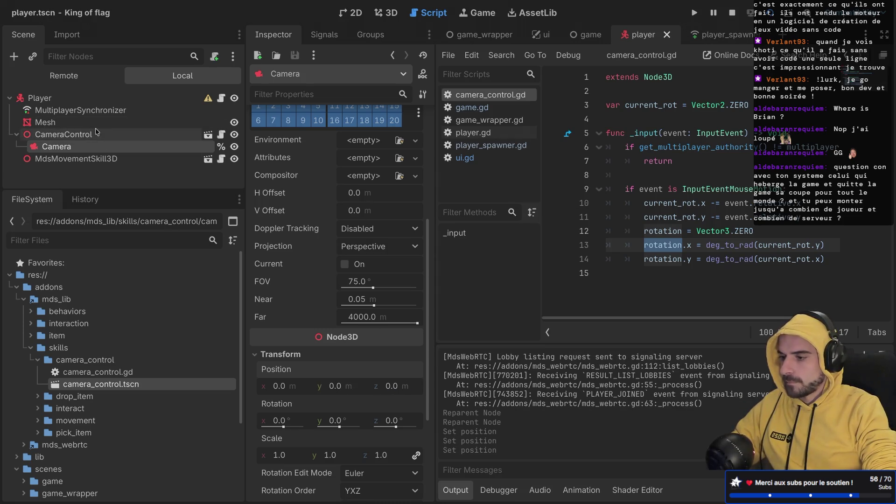
Reselect CameraControl, cancelling the accidental rename.
left_click(98, 134)
left_click(85, 140)
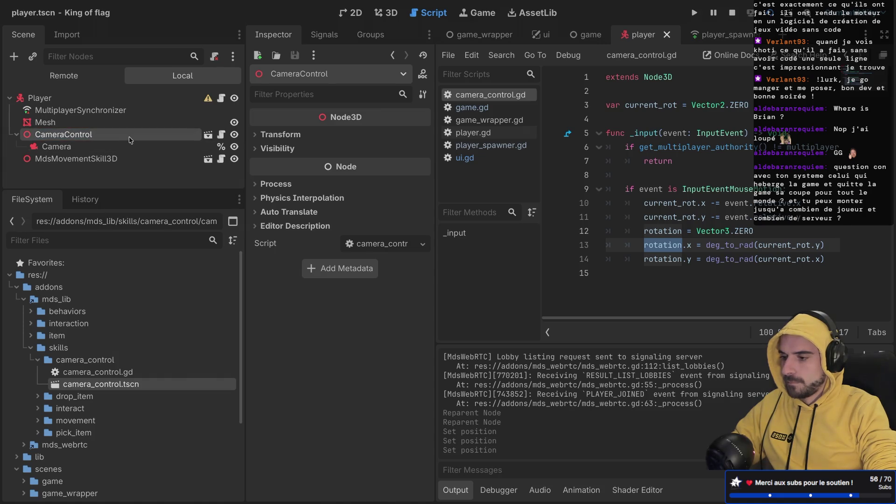
key("Return")
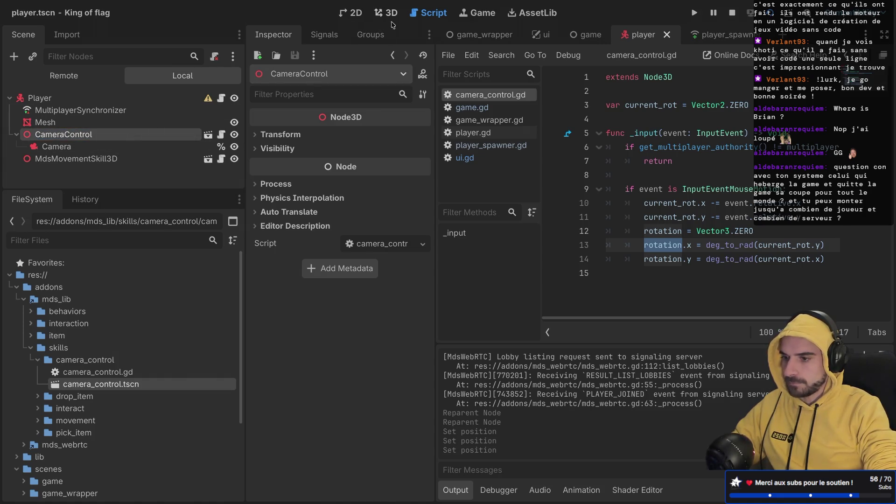
Shift CameraControl right of the capsule in 3D, preview the Camera, save, and stop the game.
left_click(396, 15)
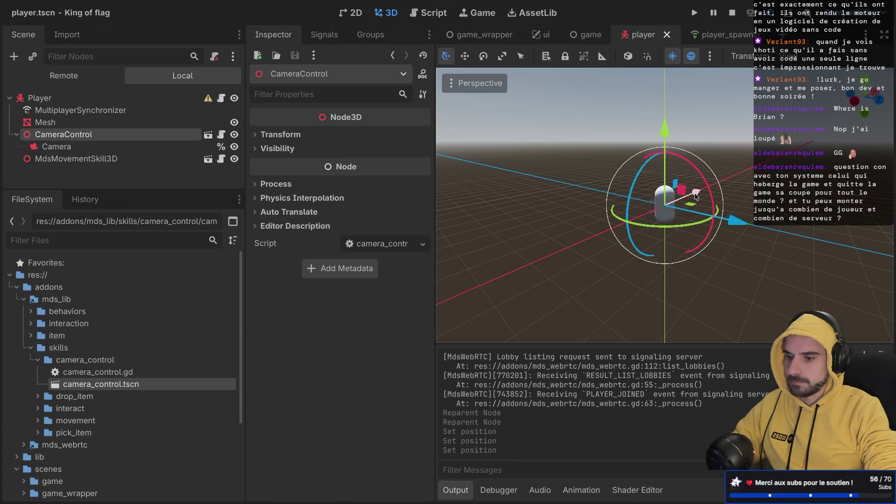
mouse_move(695, 196)
left_mouse_down()
mouse_move(710, 215)
mouse_move(712, 195)
left_mouse_up()
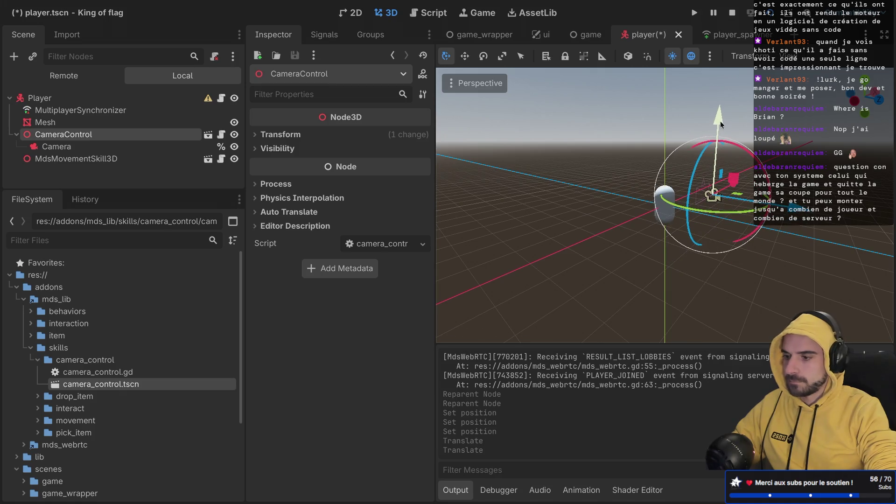
left_click(127, 147)
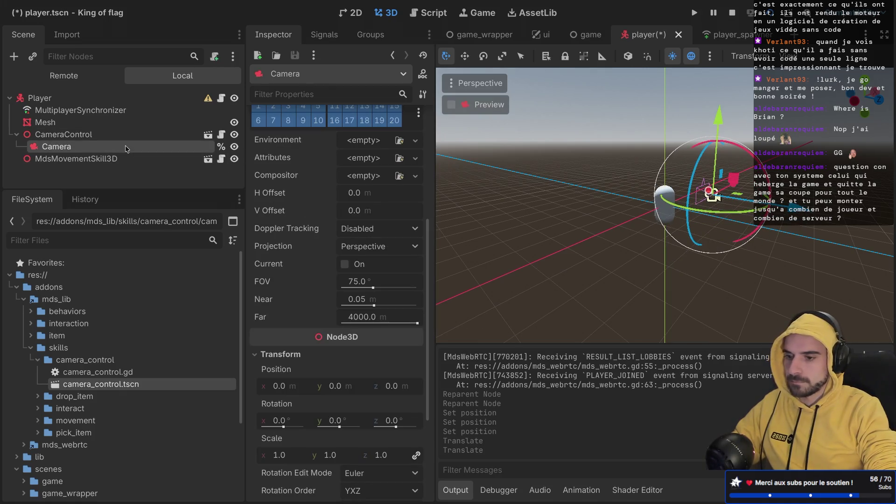
left_click(450, 104)
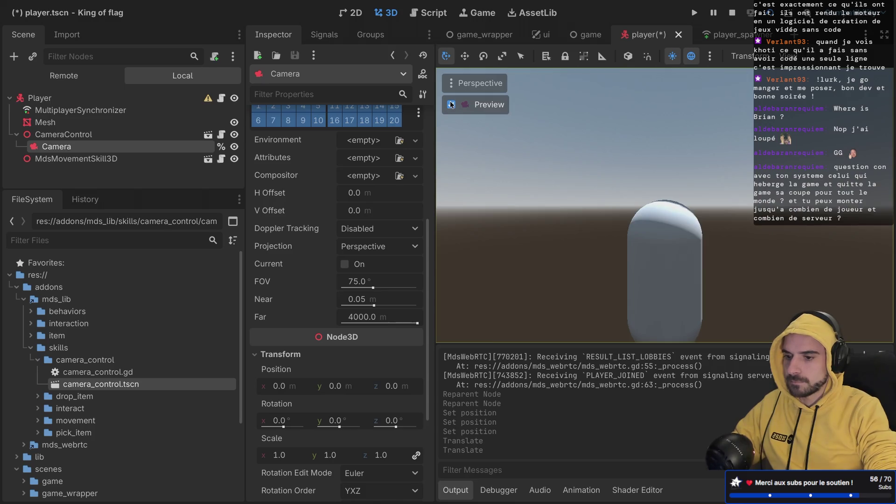
left_click(451, 104)
key("ctrl+s")
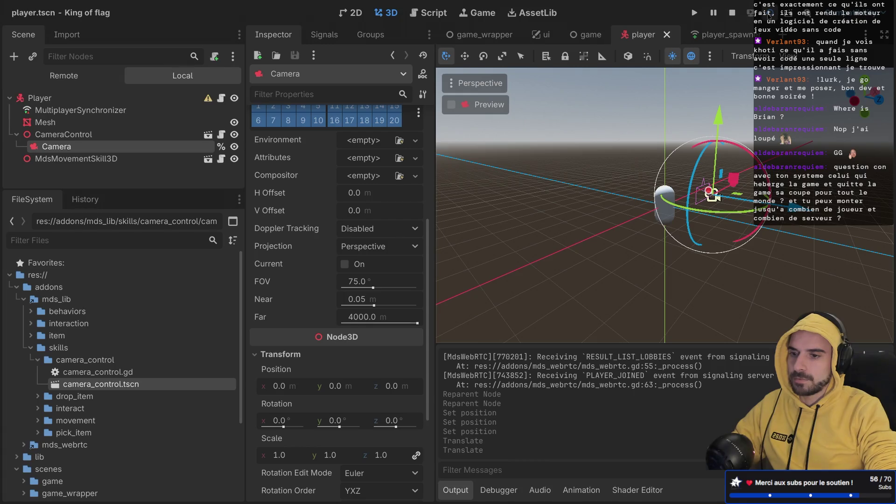
left_click(733, 14)
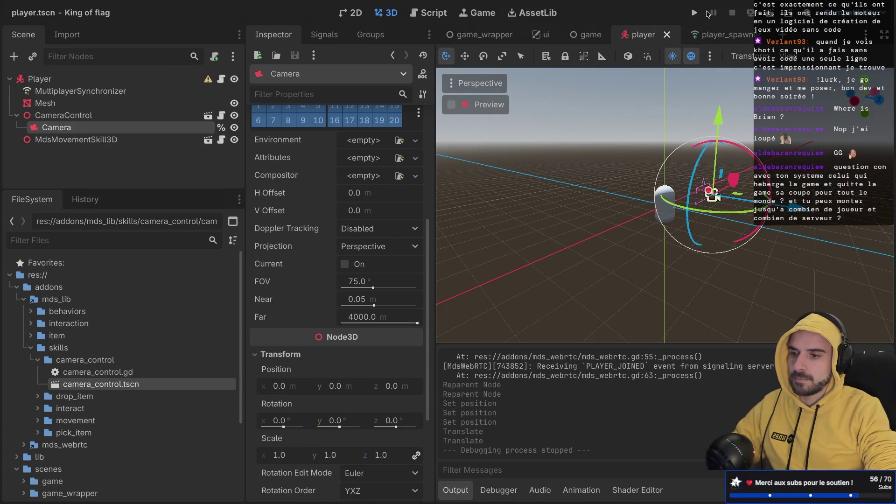
Run game_wrapper, host a lobby, join from the second window, and start the two-player match.
key("ctrl+shift+Tab")
key("ctrl+shift+Tab")
key("ctrl+shift+Tab")
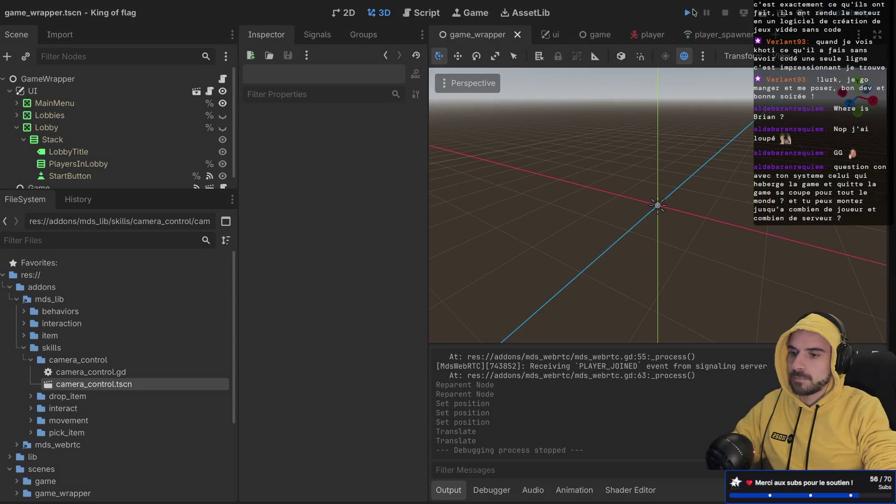
left_click(693, 13)
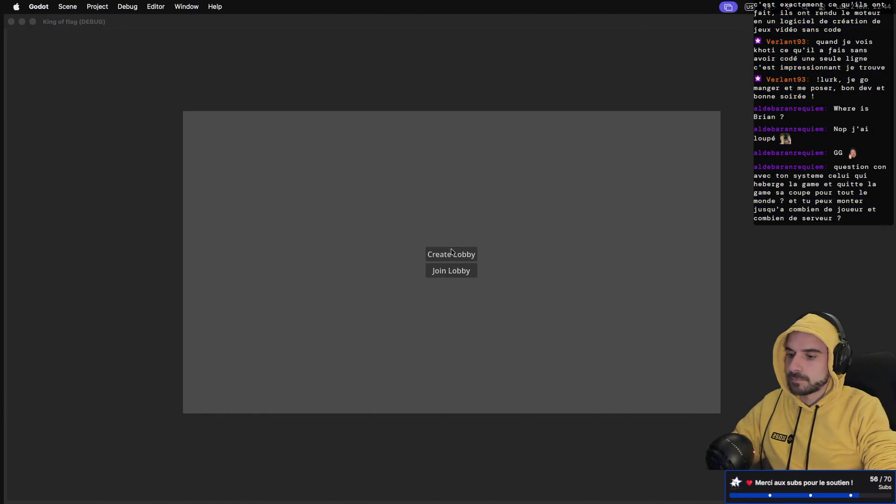
left_click(441, 254)
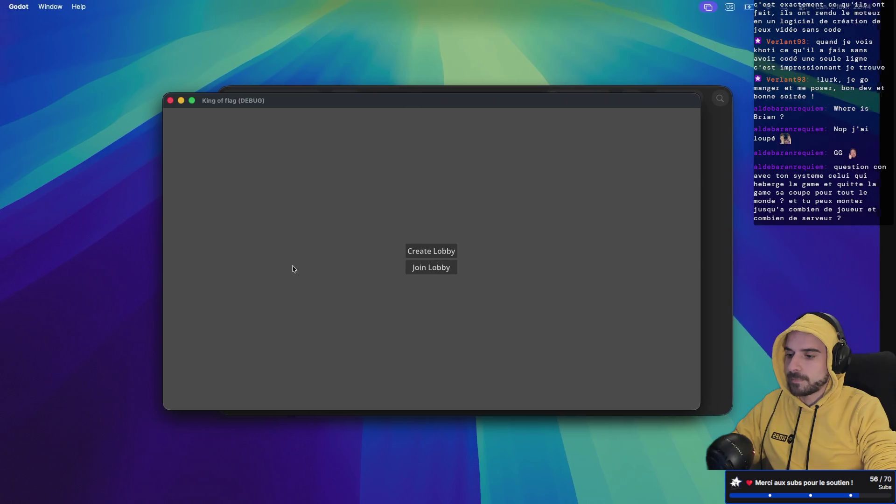
left_click(443, 269)
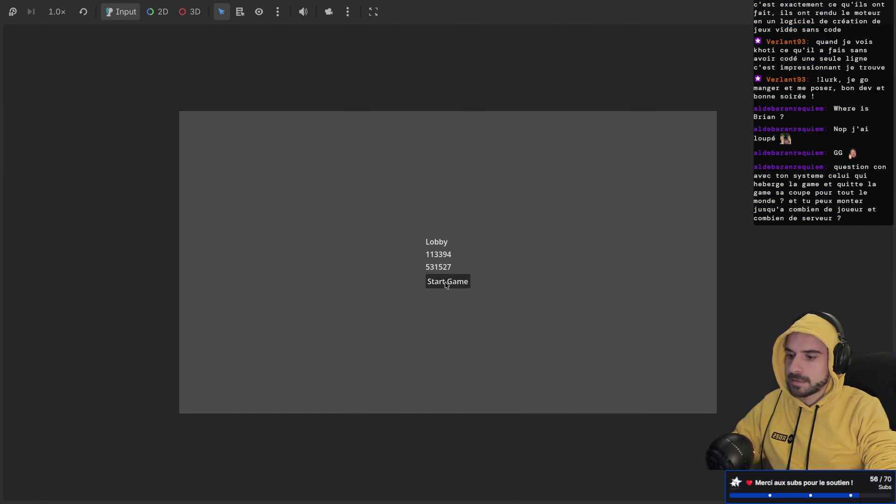
left_click(445, 281)
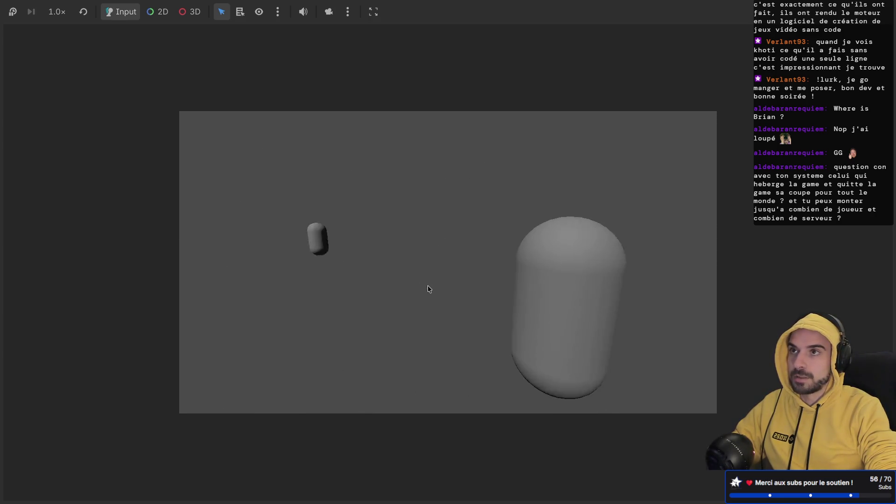
key("alt+Tab")
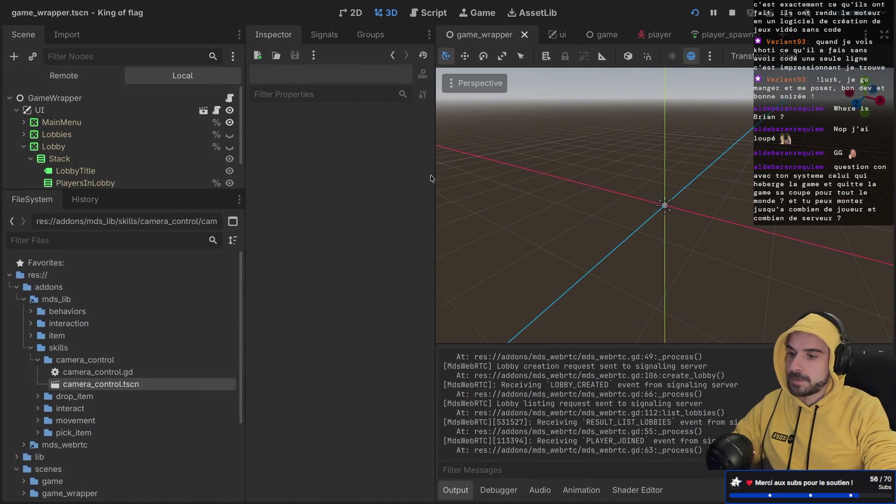
Set CameraControl's y and z position to 0 in player.tscn.
left_click(647, 35)
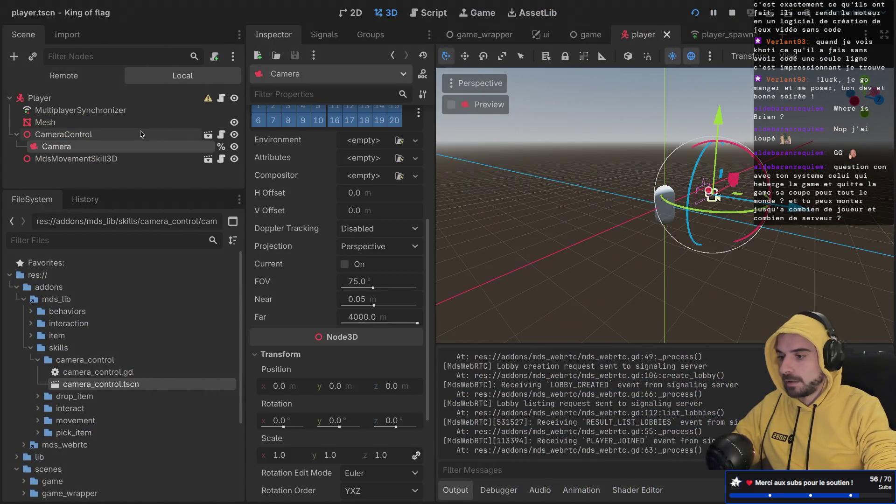
left_click(63, 135)
left_click(253, 135)
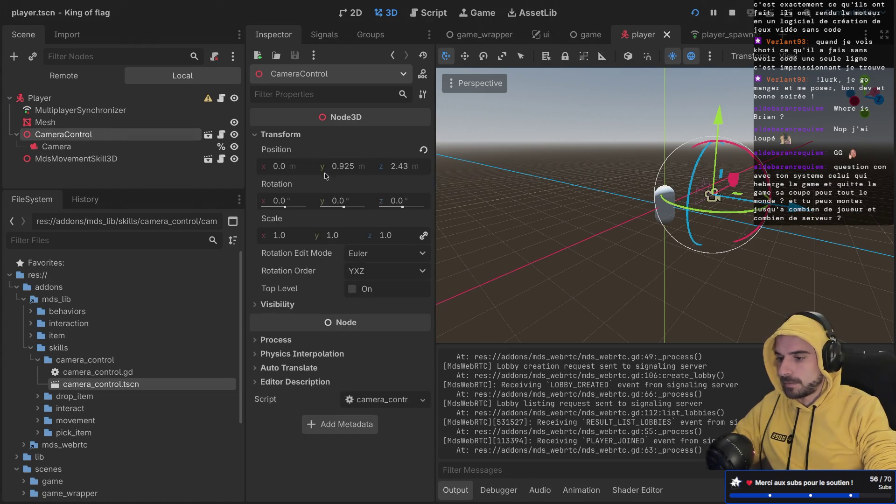
left_click(343, 166)
type("0")
key("Return")
left_click(399, 166)
type("0")
key("Return")
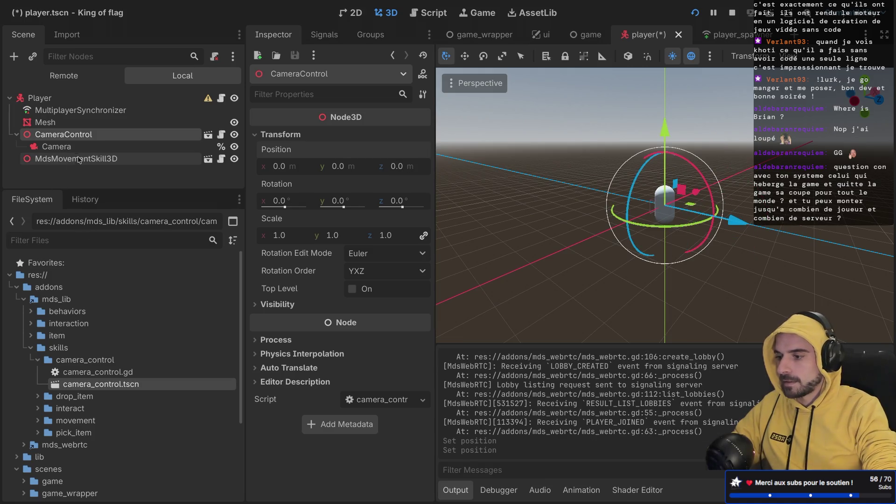
Move the Camera to z 2.254 and y 0.882 behind the capsule and preview its view.
left_click(82, 149)
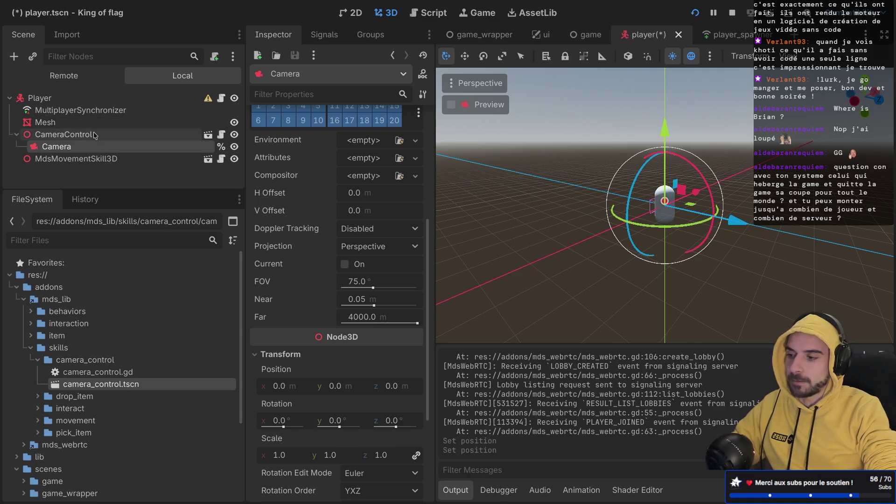
left_click(110, 134)
left_click(108, 144)
left_click(122, 135)
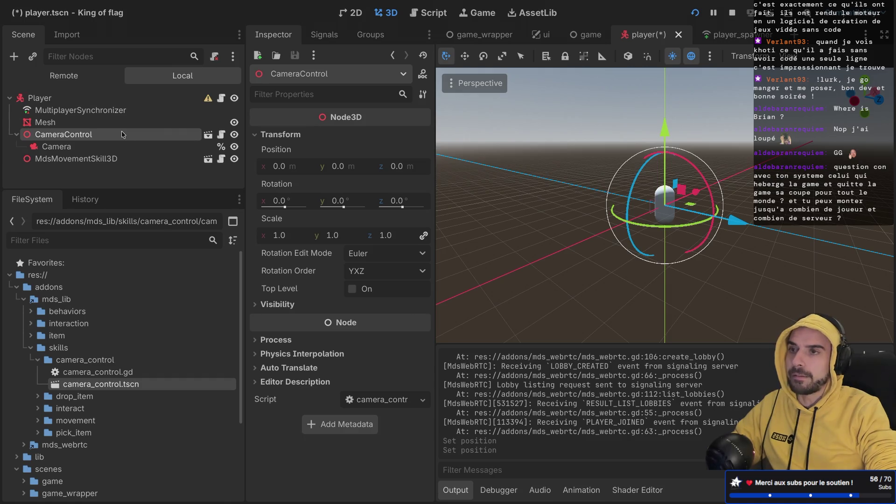
left_click(117, 142)
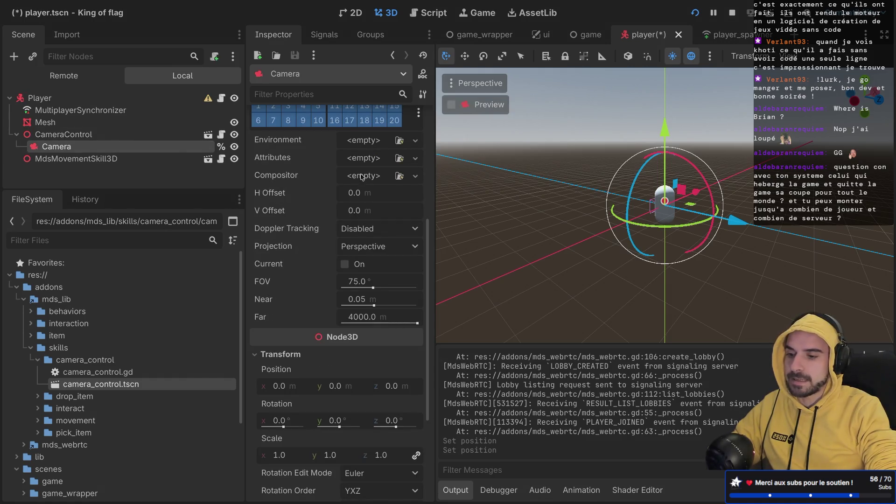
left_click_drag(731, 225, 773, 239)
left_click_drag(708, 127, 709, 105)
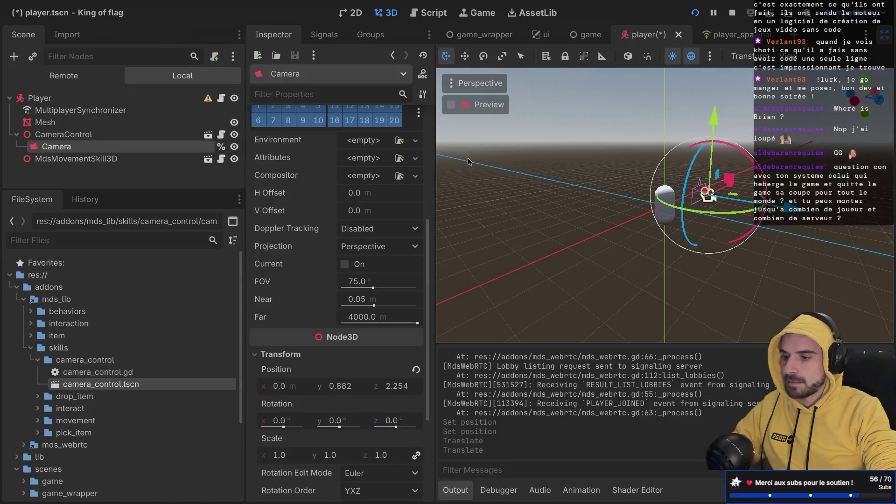
left_click(480, 105)
key("ctrl+shift+F11")
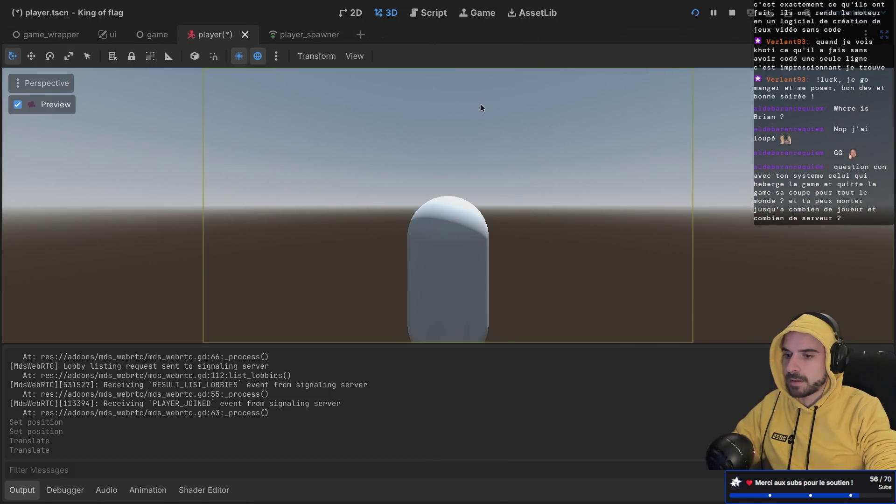
Relaunch the game briefly, then return to the editor and stop it.
left_click(695, 14)
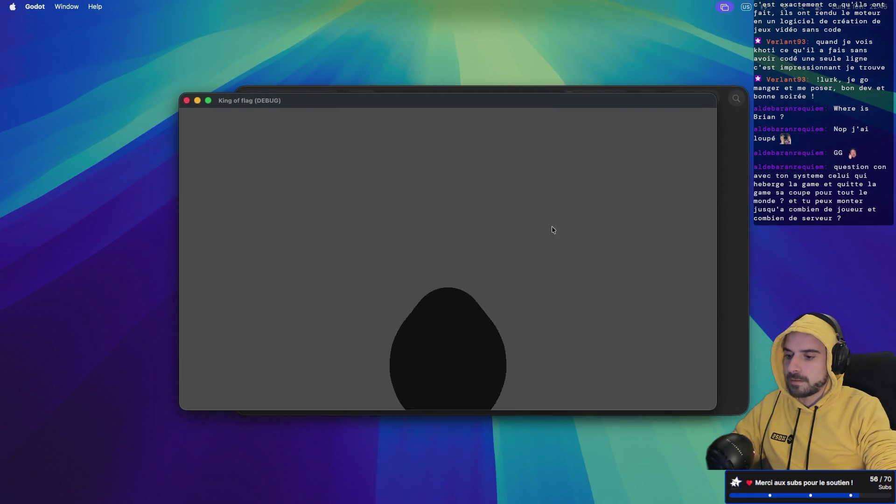
key("ctrl+Right")
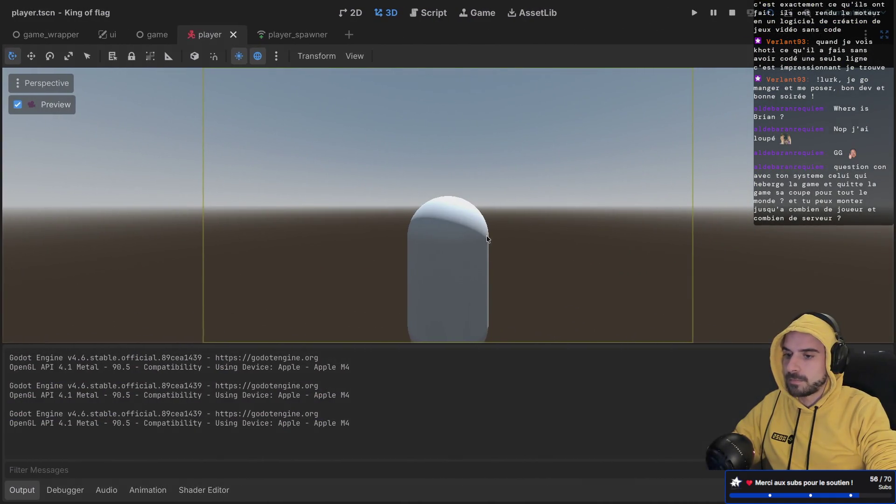
left_click(737, 11)
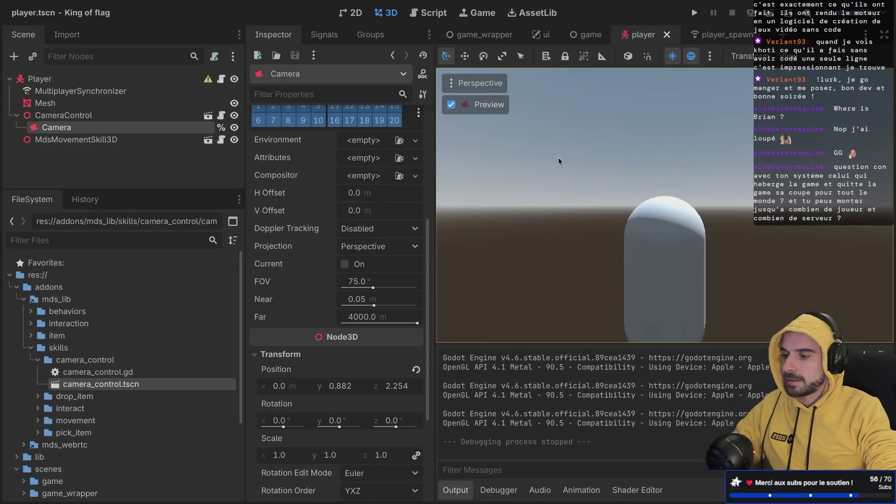
Check the CameraControl and Camera nodes, then run the project from game_wrapper.
left_click(137, 114)
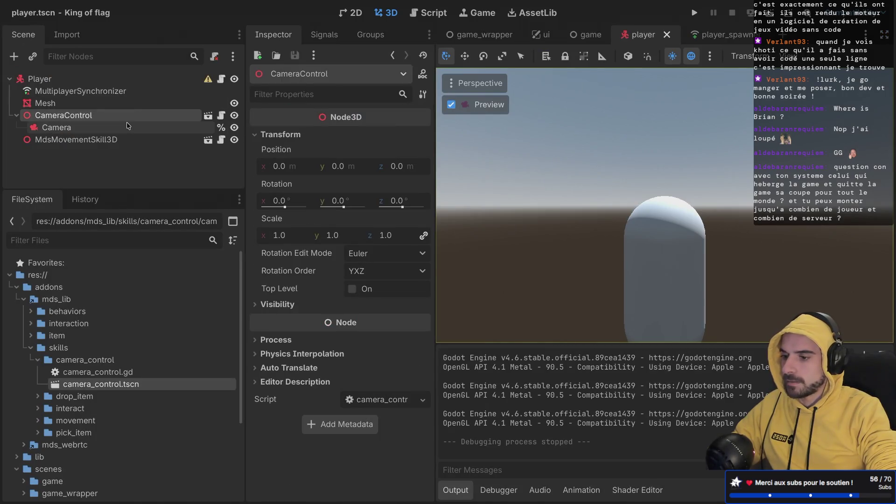
left_click(127, 123)
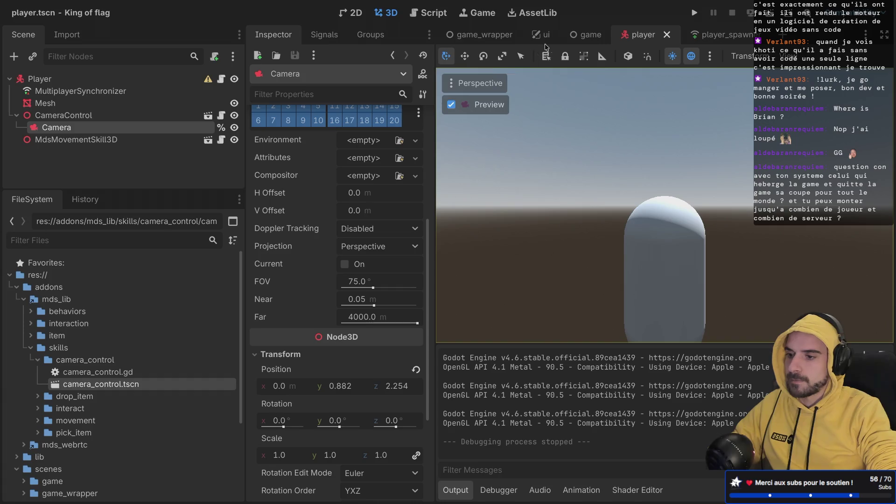
left_click(509, 36)
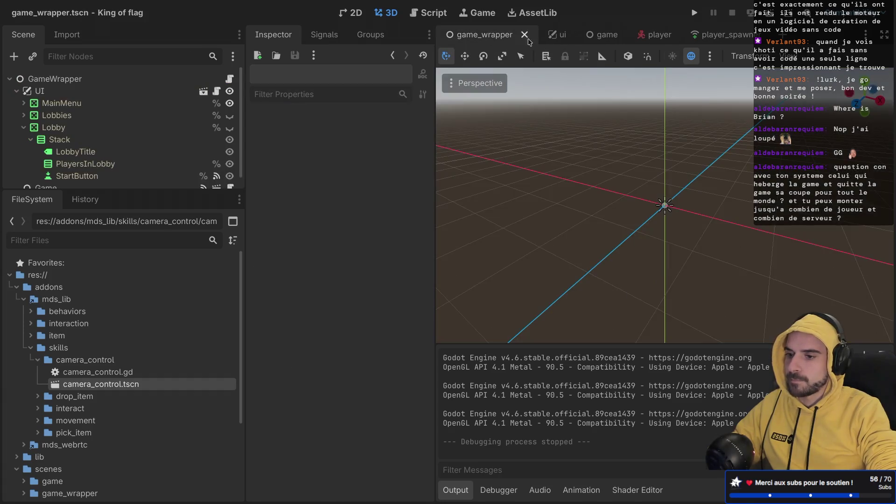
key("super+b")
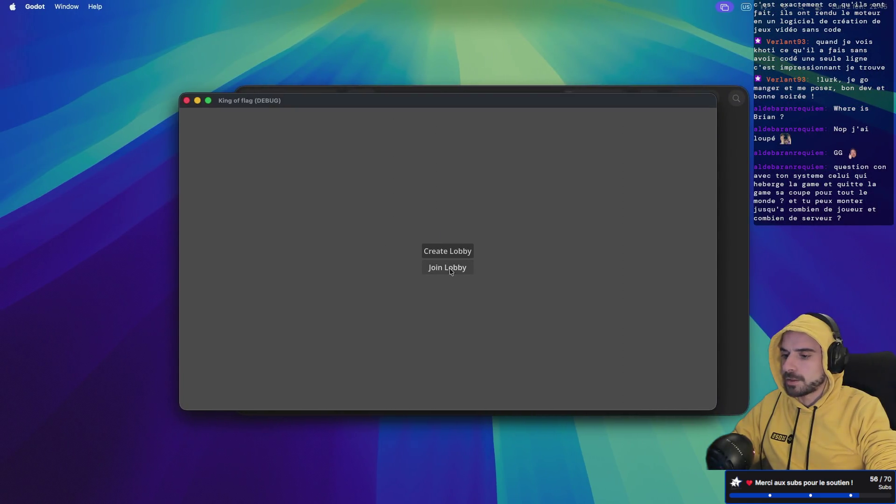
Join the existing lobby, start the match, move the player around, then stop the game.
left_click(450, 268)
left_click(450, 252)
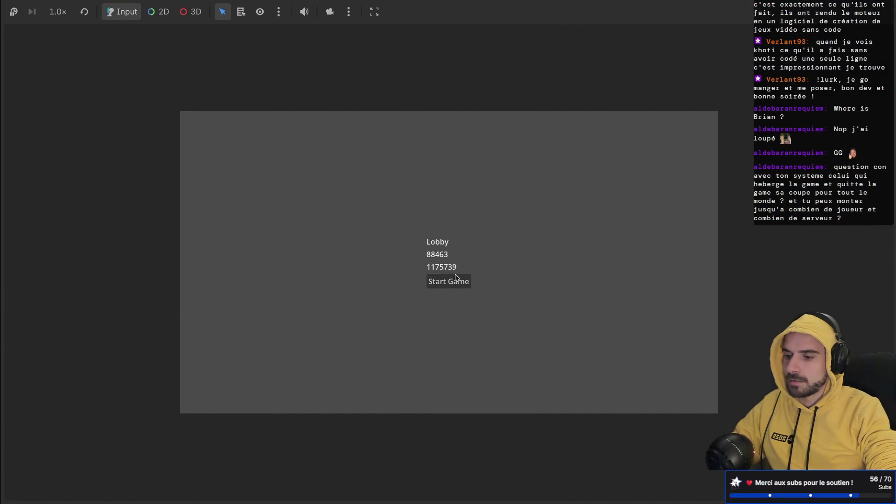
left_click(444, 281)
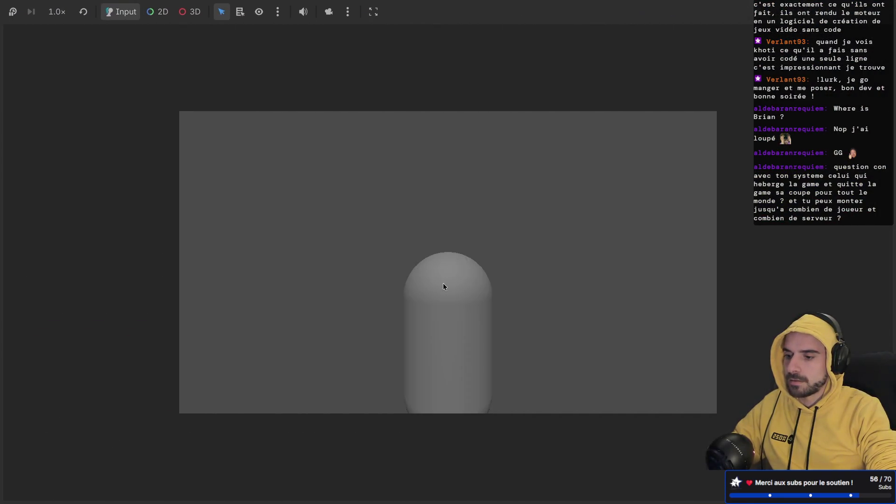
key("a")
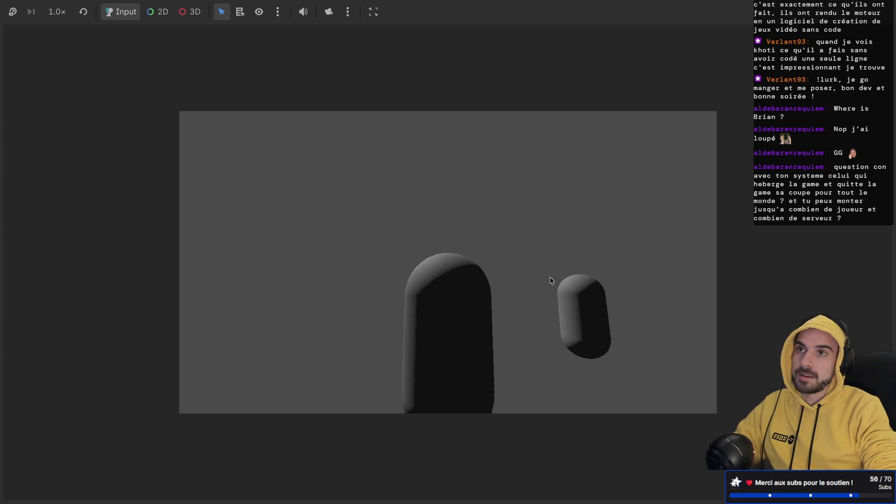
key("F8")
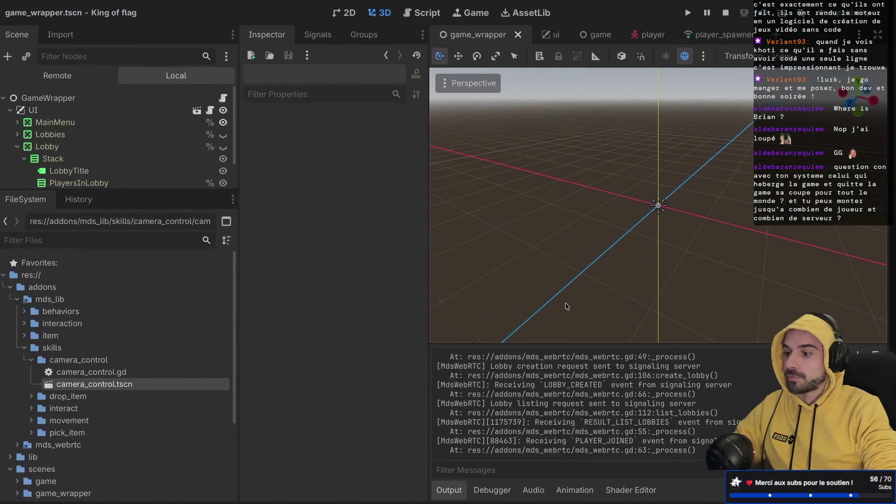
Collapse the Lobby node under UI in the GameWrapper scene tree.
left_click(24, 147)
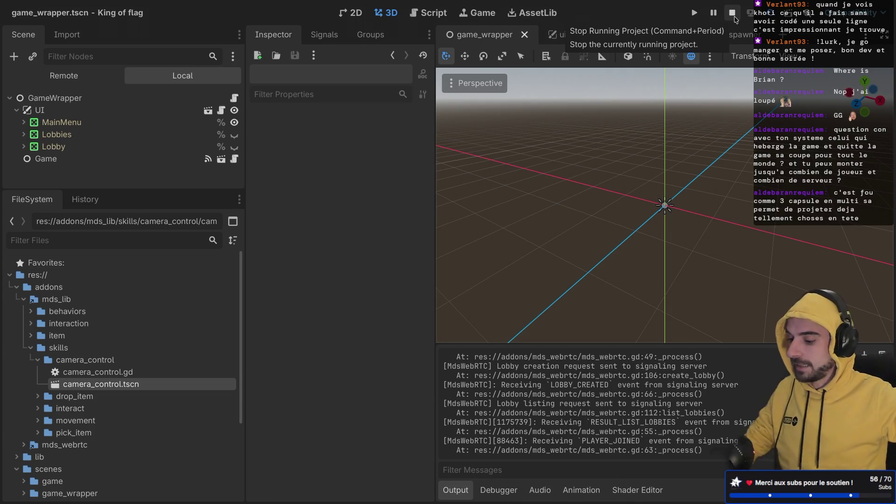
key("XF86MonBrightnessUp")
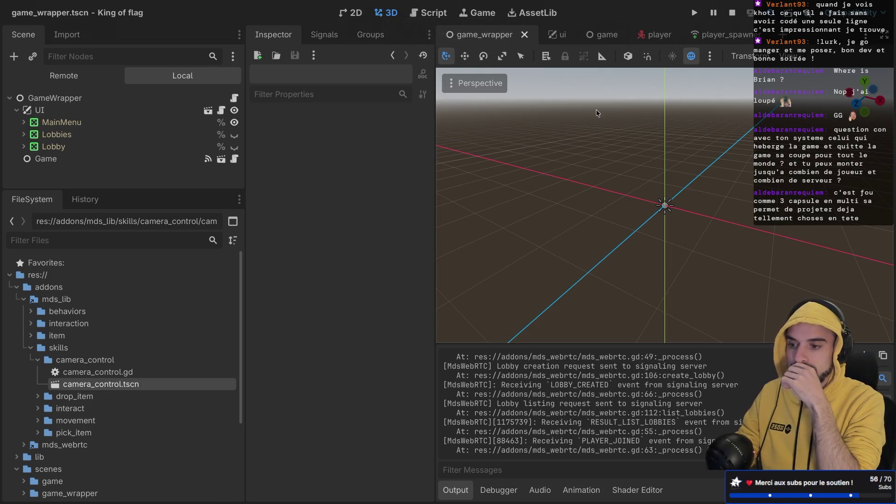
On the Game node, replace localhost in WebSocket URL with signaling.mdossan.dev.
left_click(104, 101)
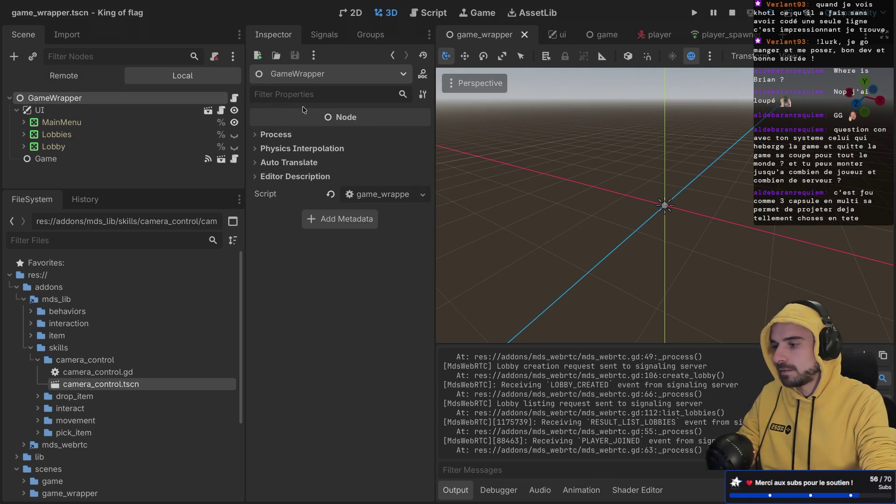
double_click(152, 103)
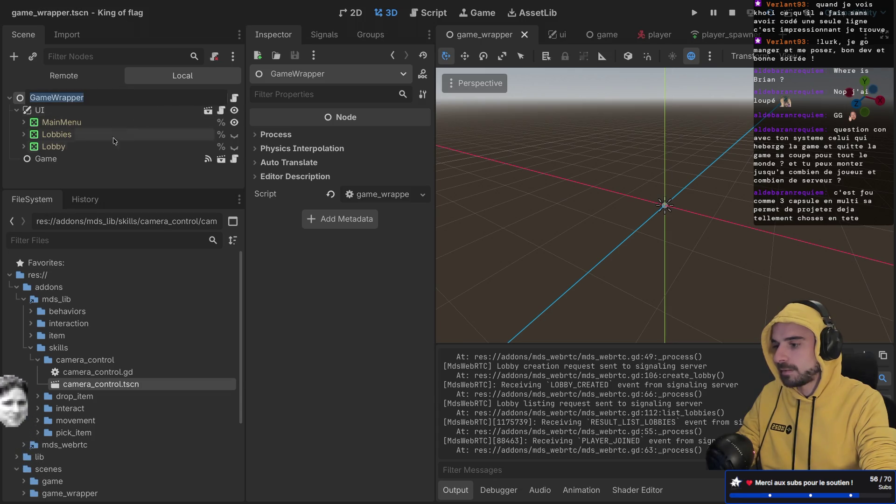
left_click(126, 158)
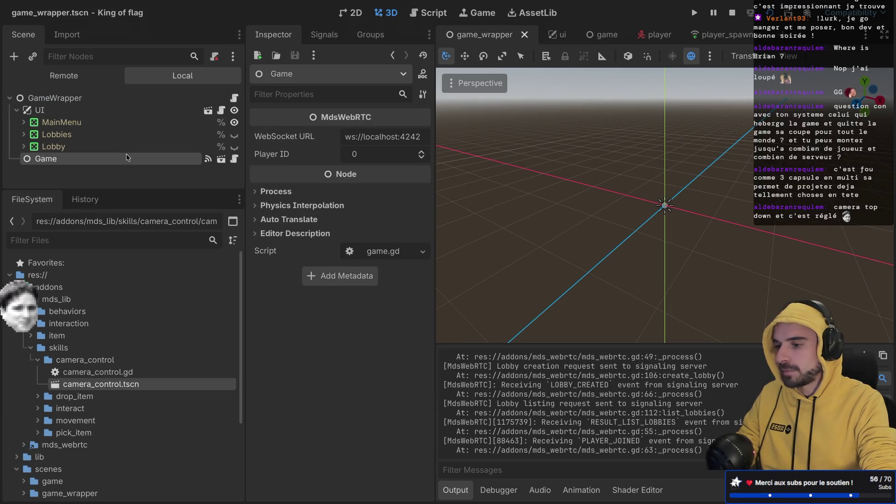
double_click(383, 137)
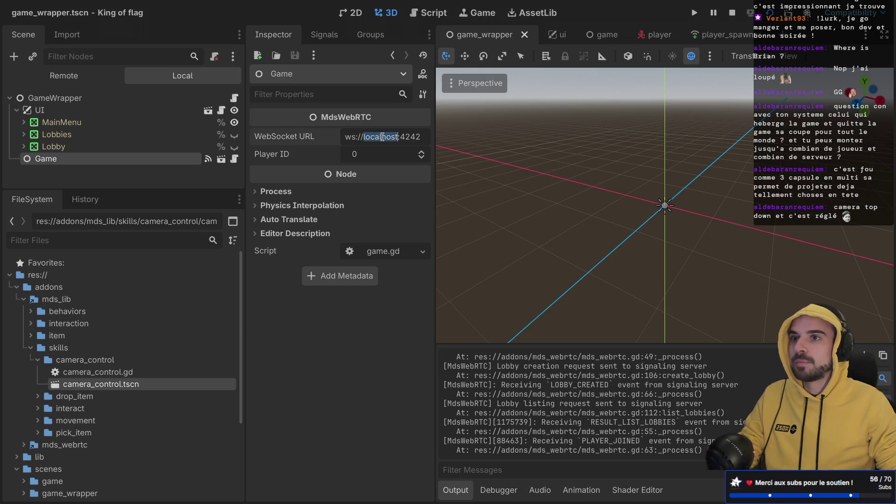
key("BackSpace")
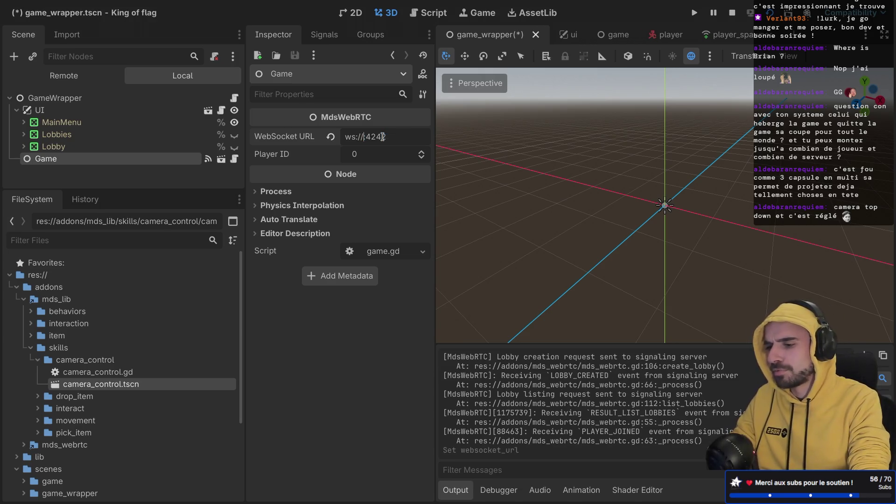
type("s")
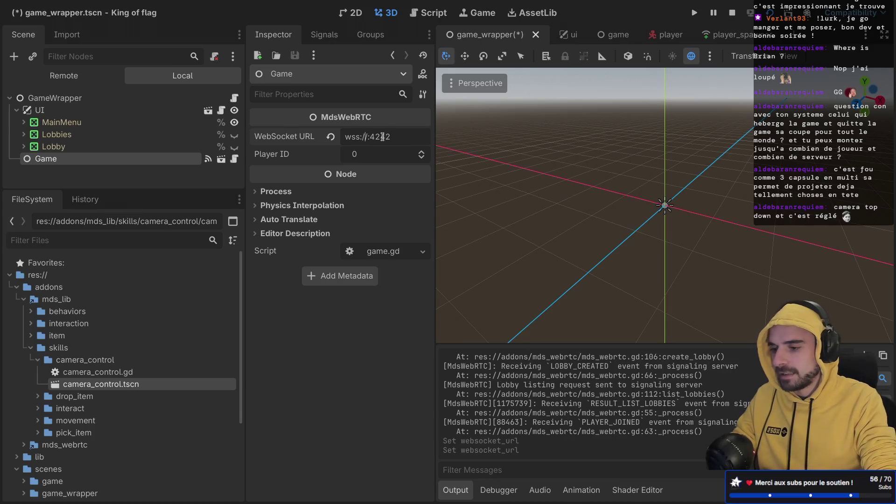
type("signali")
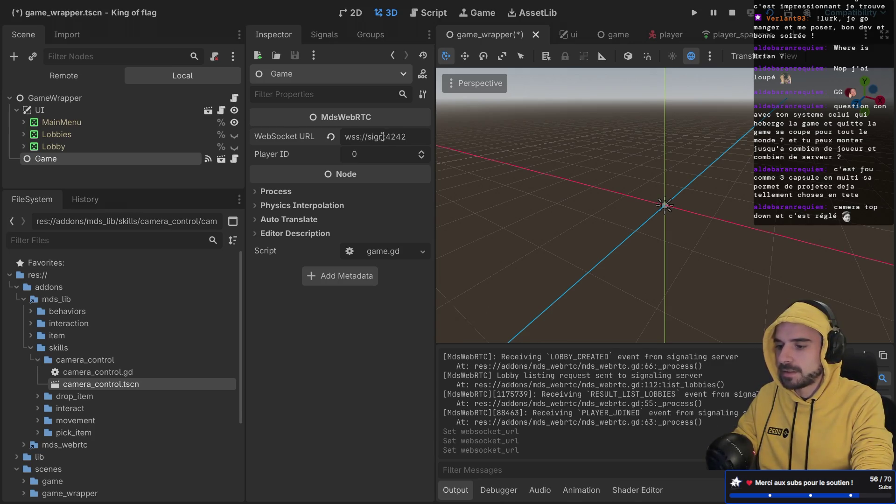
type("ng.")
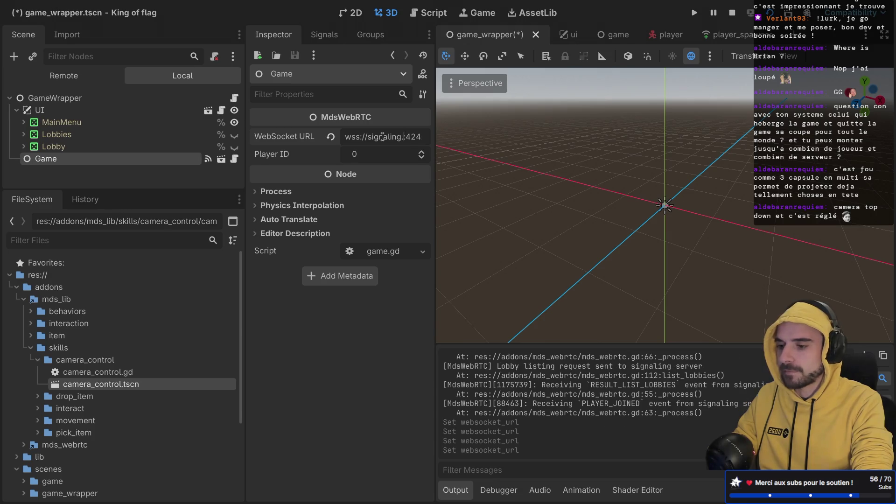
type("mdossan.dev")
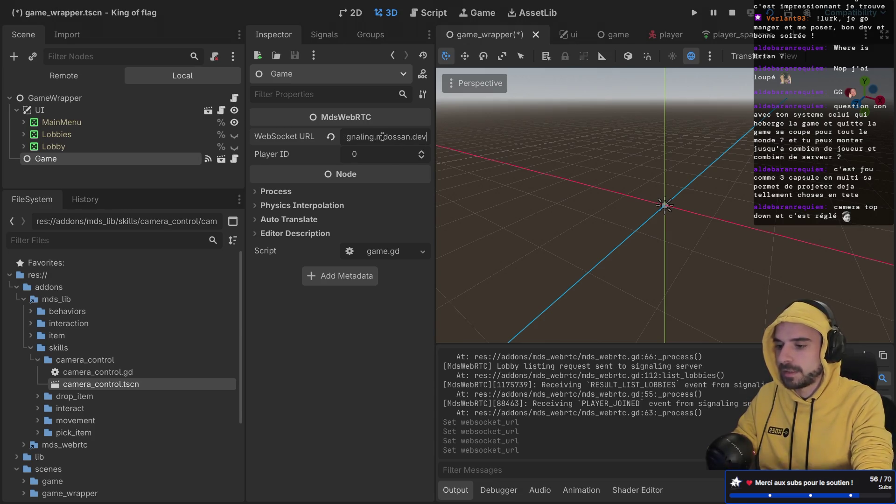
Save game_wrapper.tscn, widen the Inspector and Scene docks, and launch the game.
key("ctrl+s")
left_click_drag(436, 125, 512, 125)
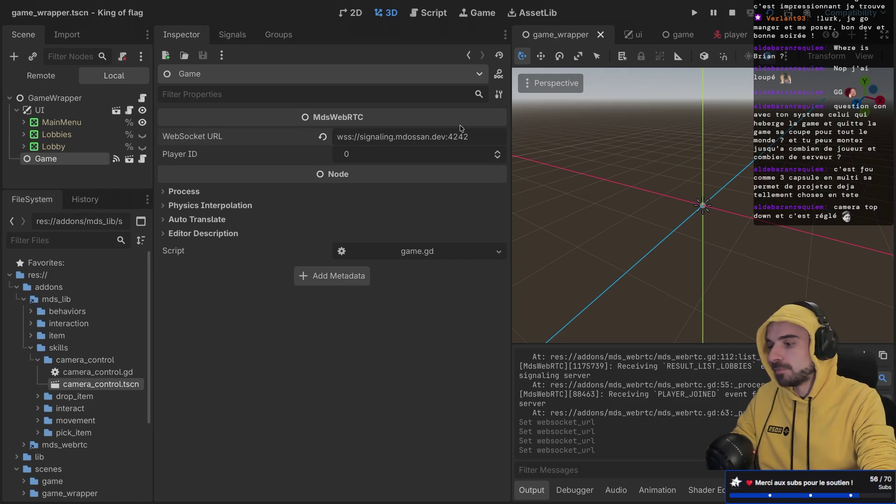
left_click_drag(154, 120, 276, 117)
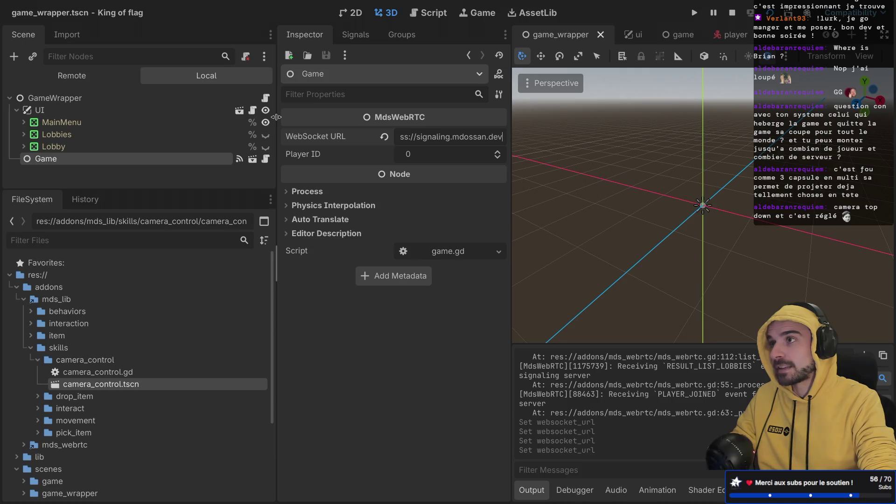
key("super+b")
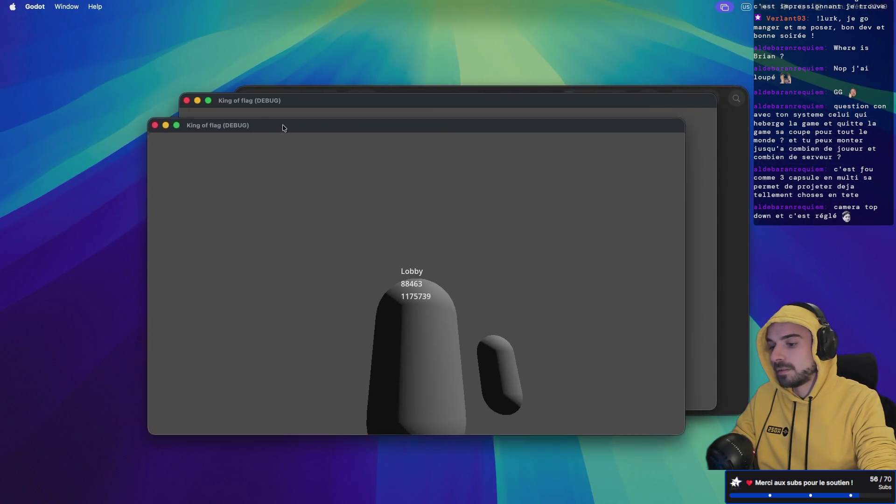
Close all the King of flag debug windows and switch to the browser desktop.
left_click_drag(289, 123, 298, 147)
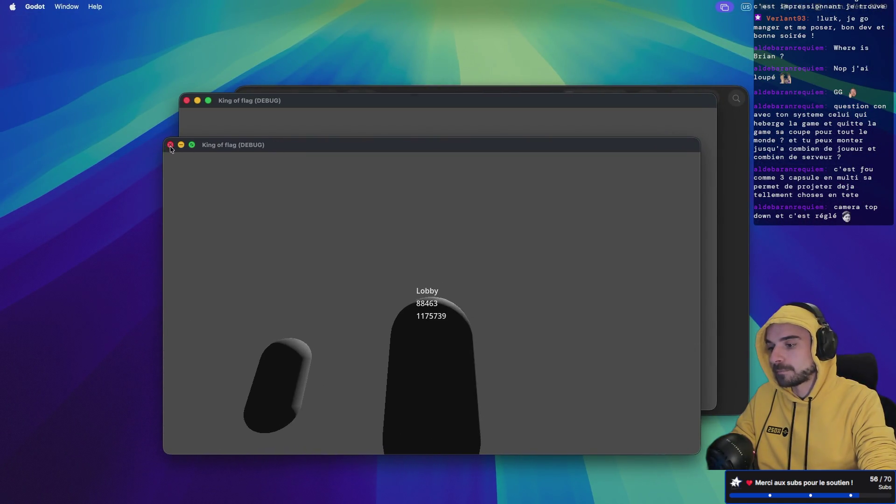
left_click(171, 145)
left_click(188, 101)
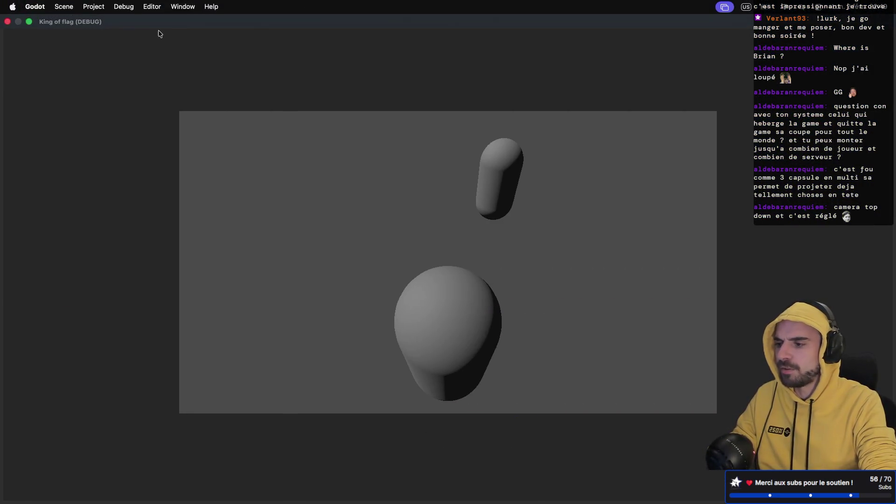
left_click(7, 22)
key("ctrl+Right")
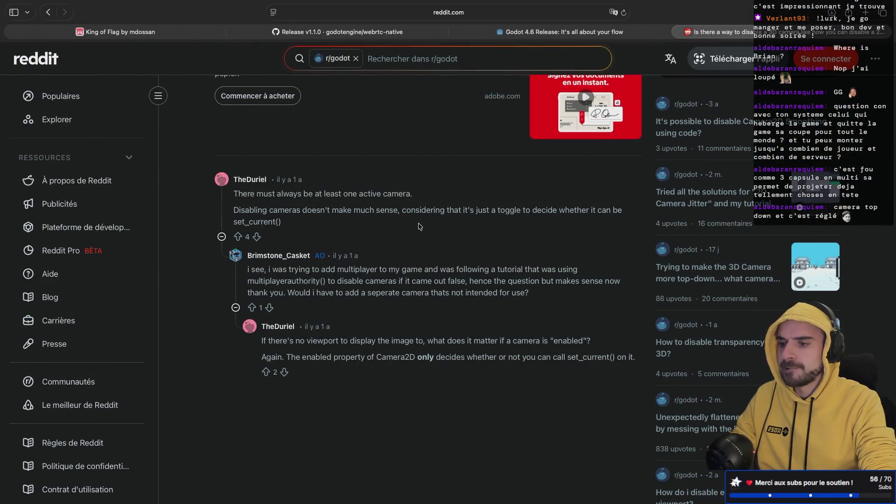
Switch across desktops to the terminal and bring up system search.
key("ctrl+Left")
key("ctrl+Left")
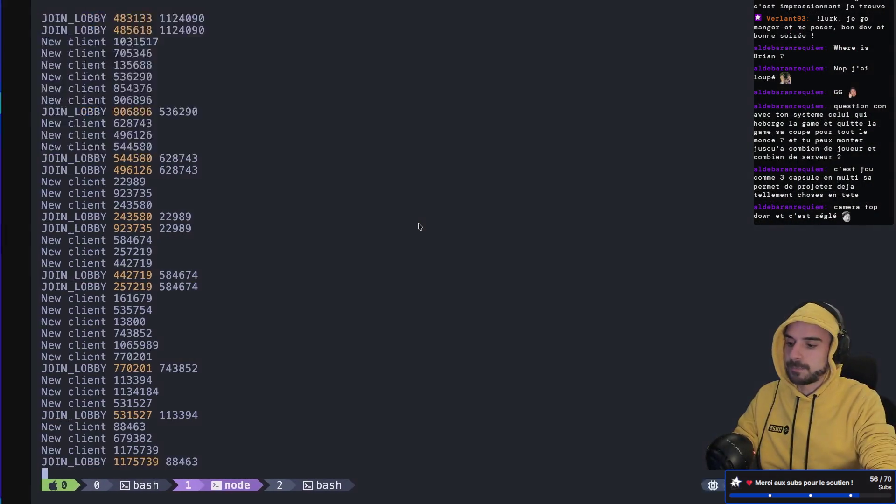
key("ctrl+Left")
key("super+space")
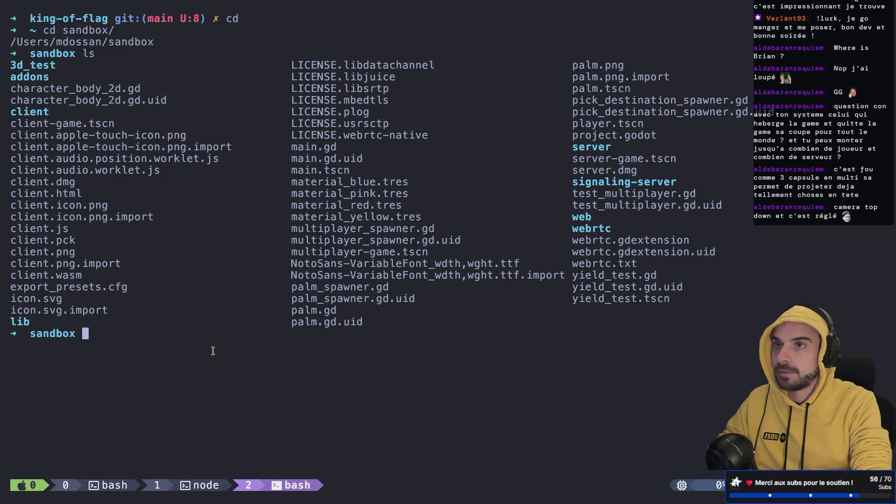
Open a new kitty window and SSH in as root to signaling.mdossan.dev.
mouse_move(258, 2)
left_click(33, 7)
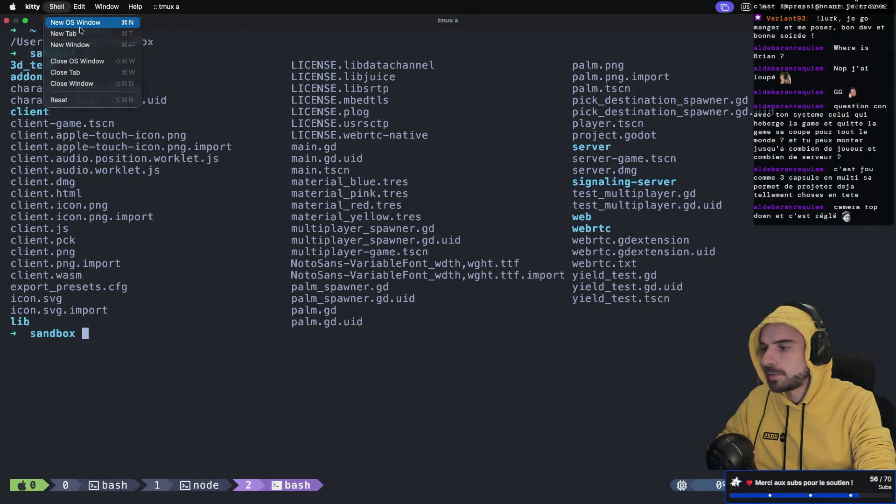
left_click(70, 23)
type("ssh ss")
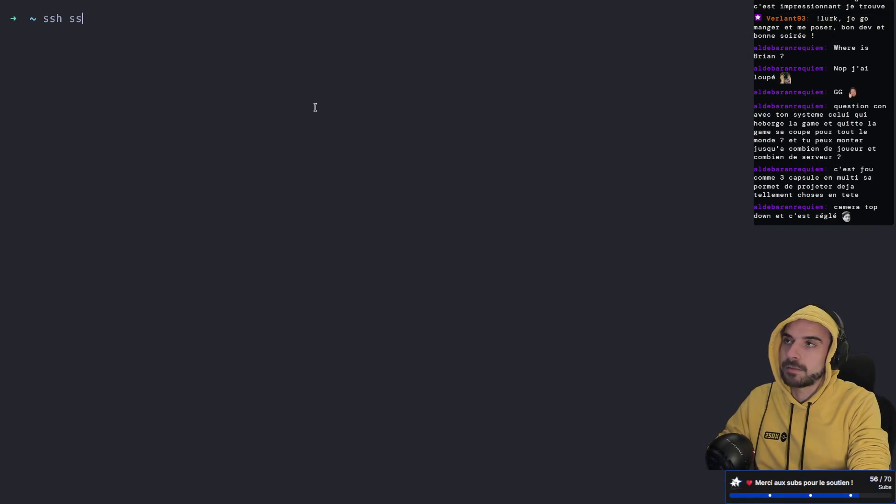
key("BackSpace")
key("BackSpace")
type("sign")
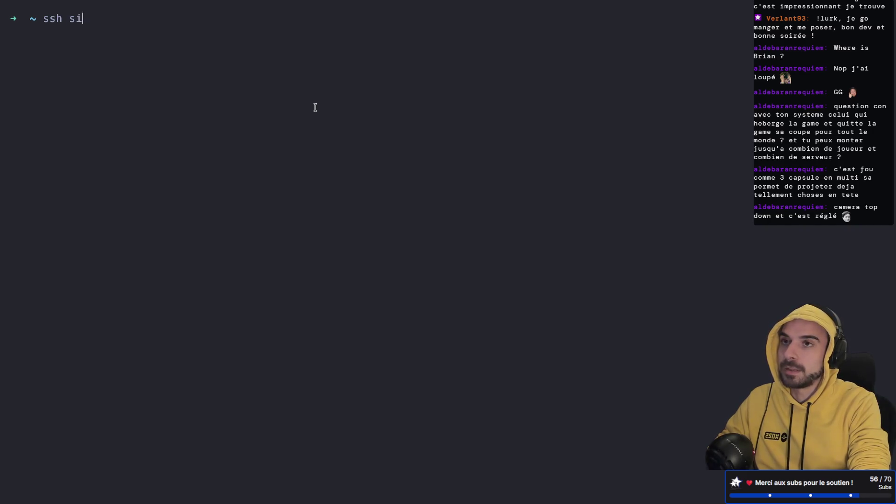
type("al.mdoss")
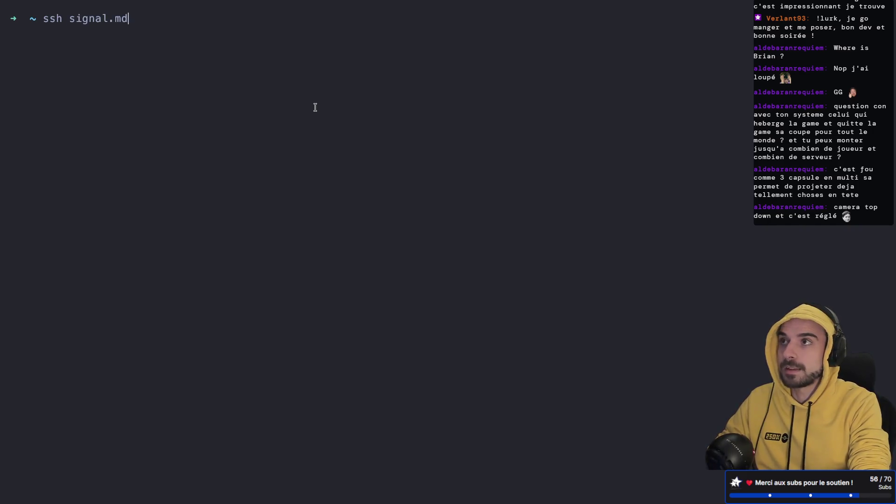
type("an")
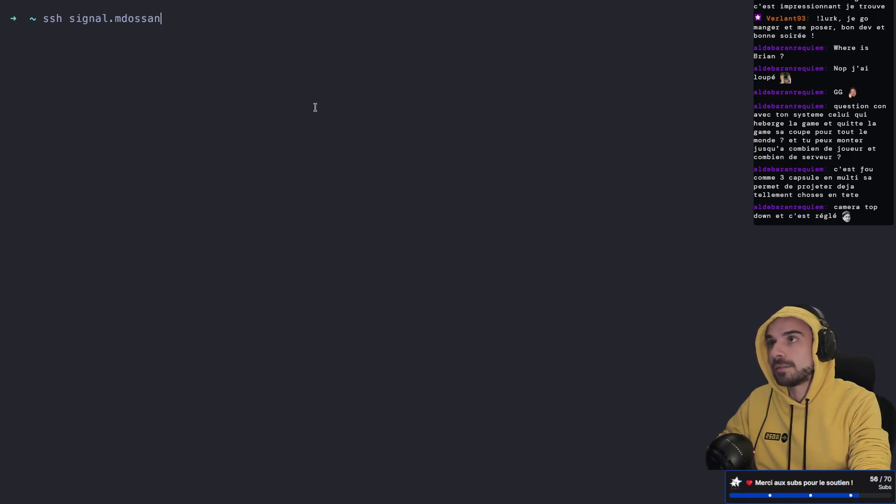
type(".dev")
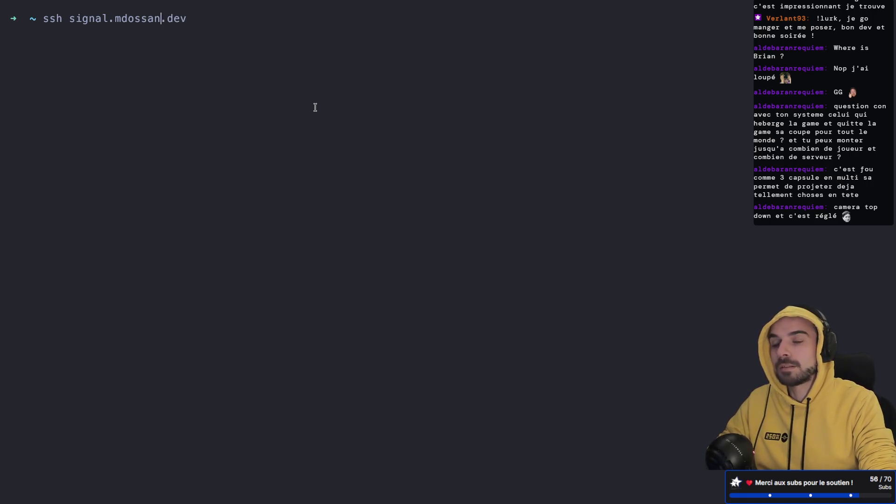
key("Left")
key("Left")
key("Left")
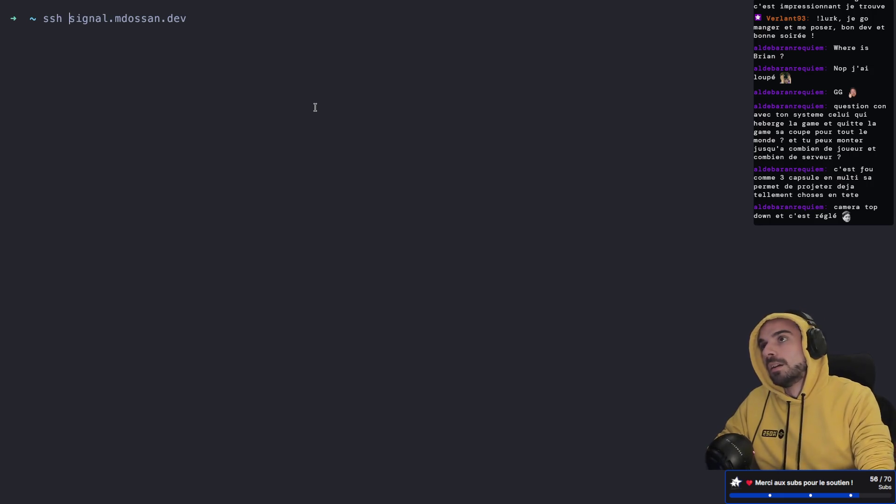
type("root@")
key("Return")
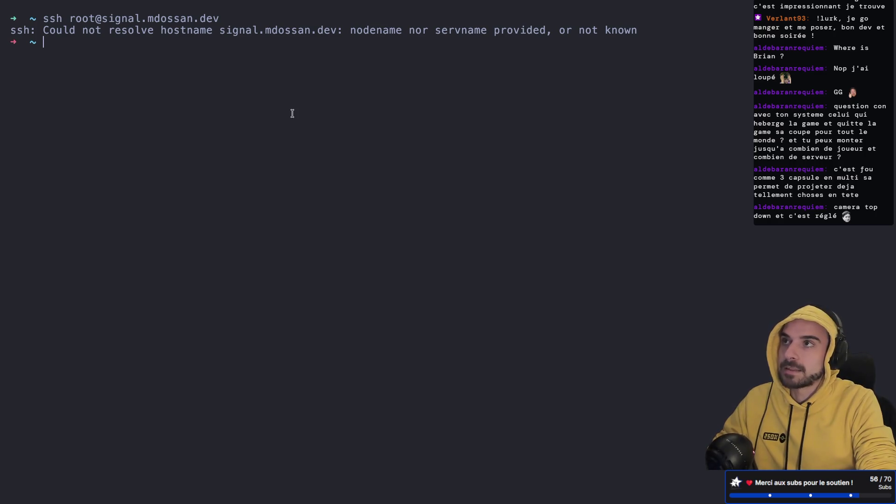
key("Up")
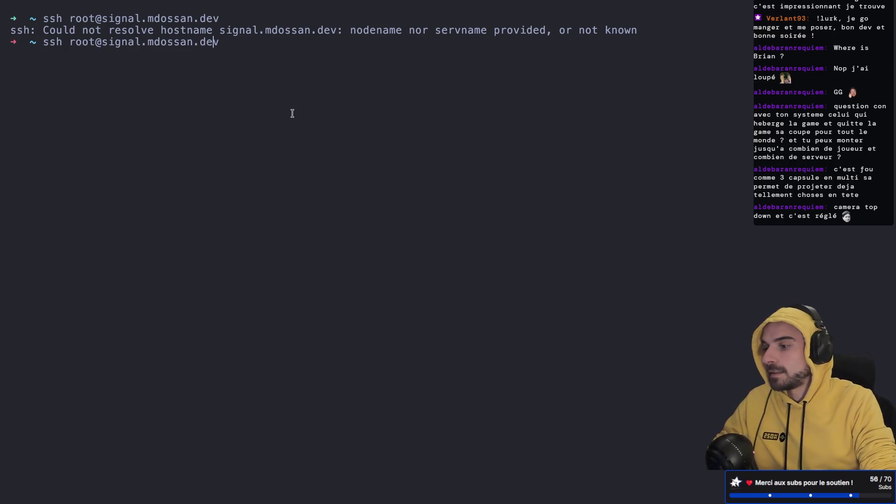
type("ing")
key("Return")
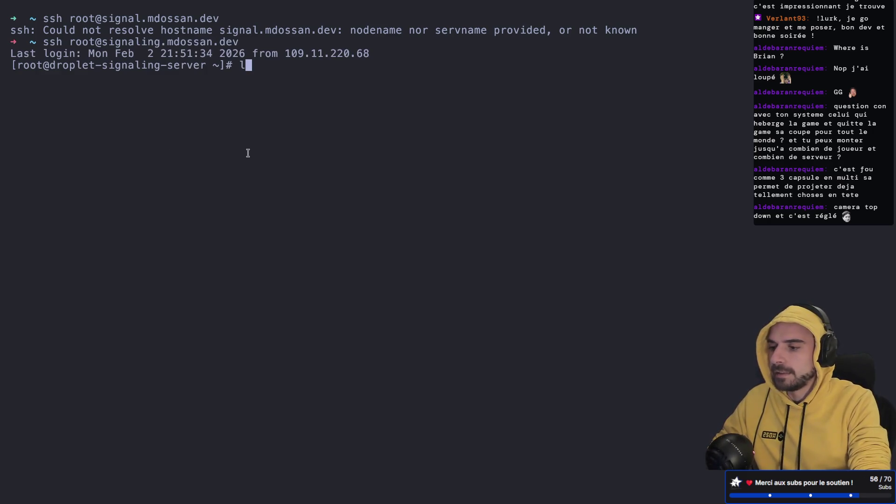
List the remote home, try tmux a, then exit the server and close kitty.
type("ls")
key("Return")
type("tmux a")
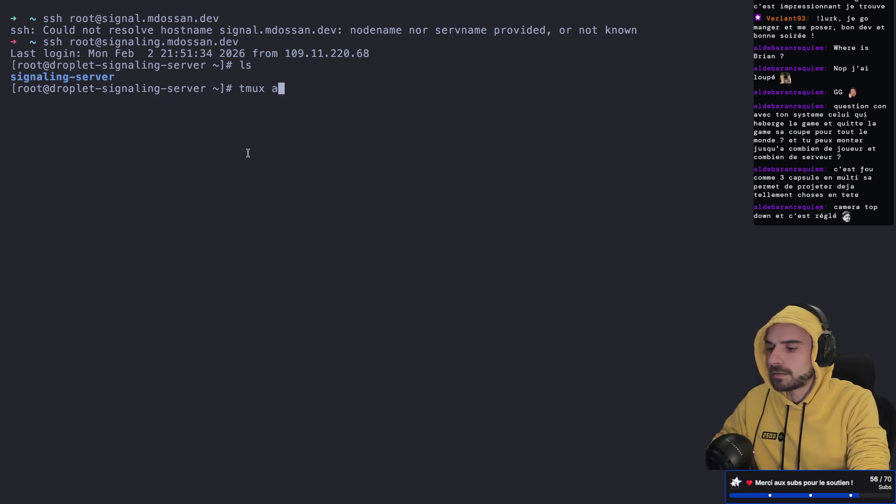
key("Return")
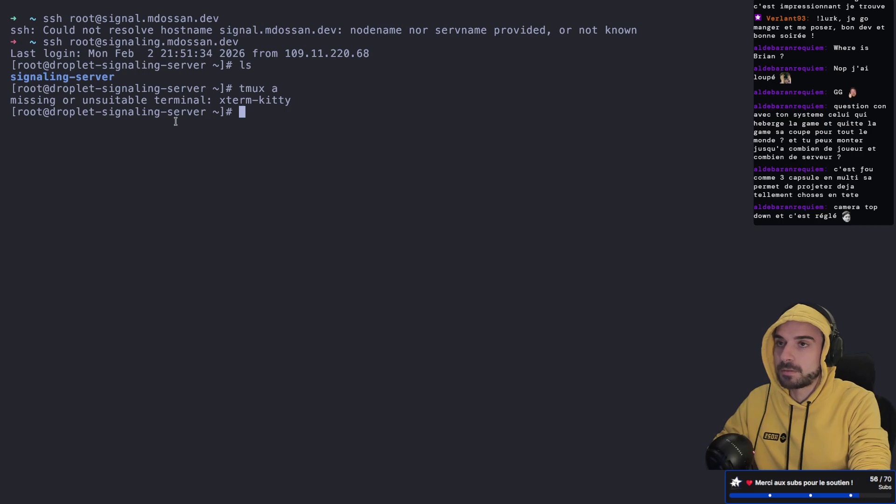
type("exit")
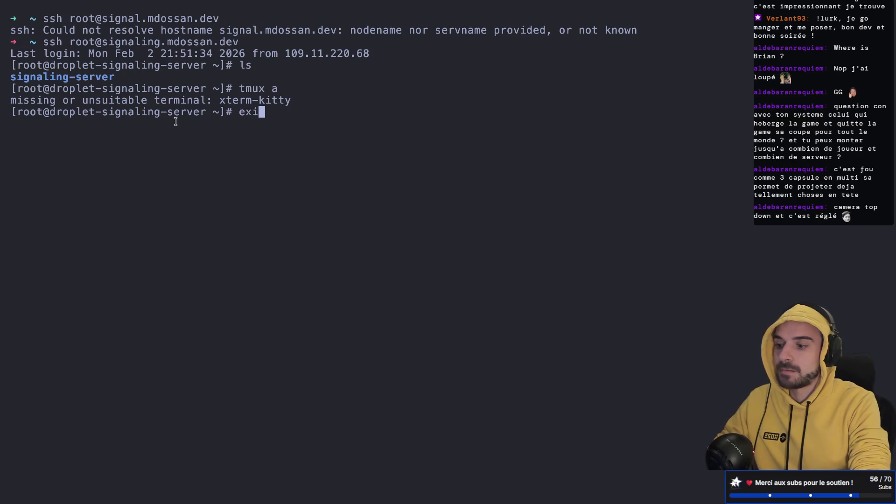
key("Return")
type("exit")
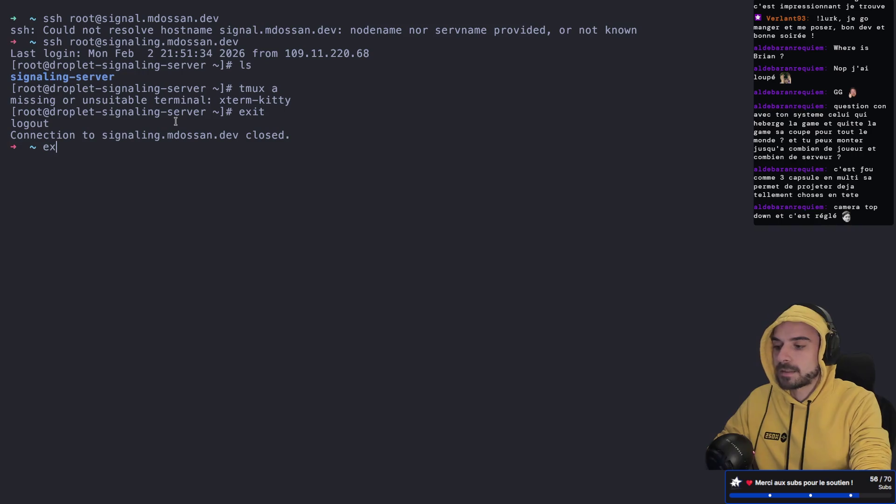
key("Return")
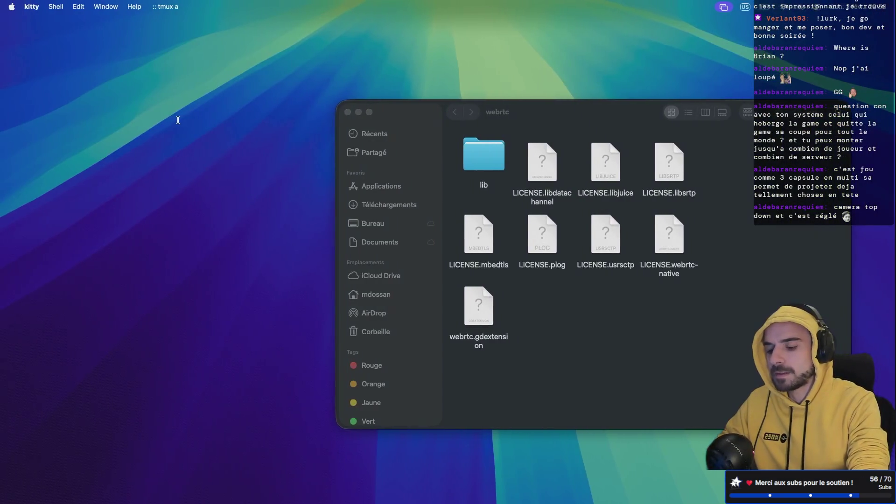
Launch Terminal and SSH in as root to signaling.mdossan.dev.
key("super+space")
type("terminal")
key("Return")
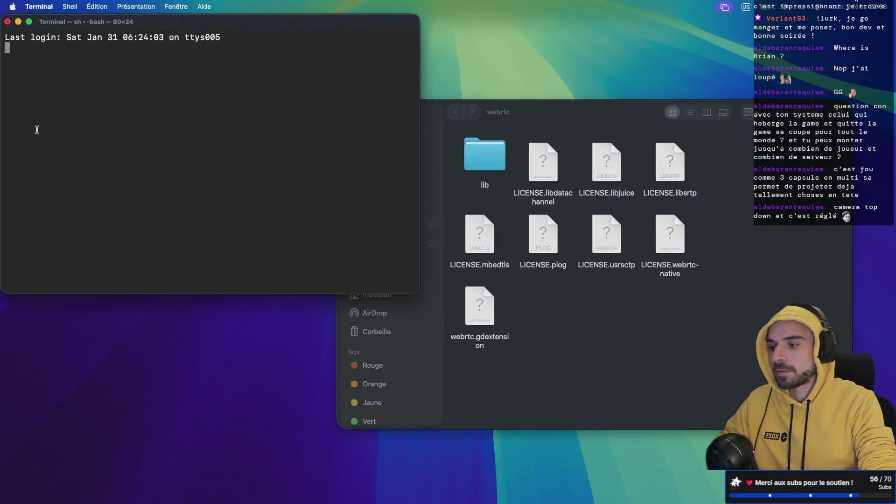
type("ssh root")
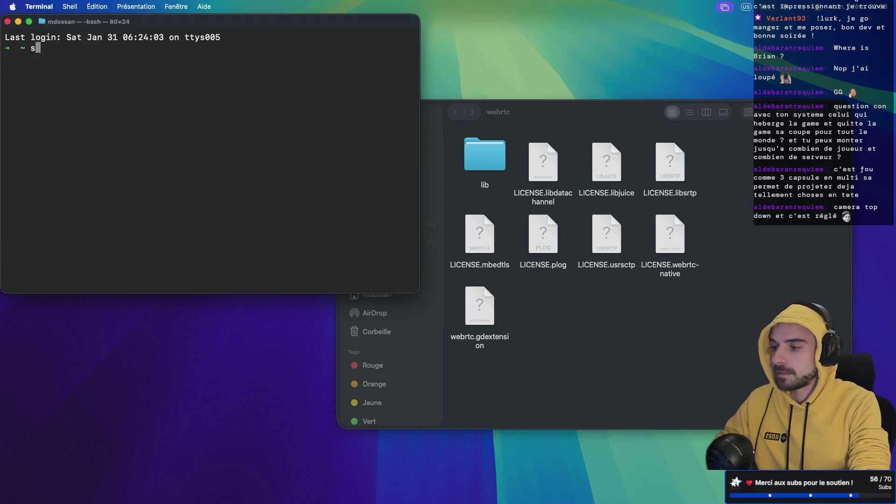
type("@s")
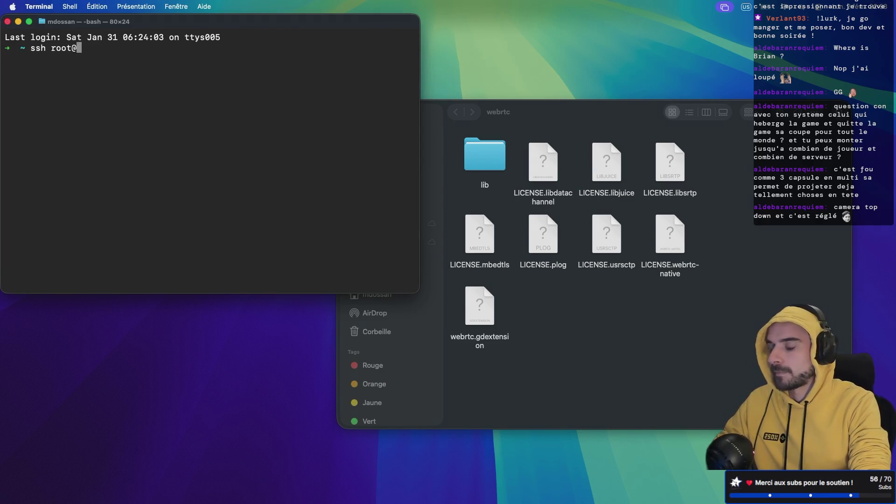
key("BackSpace")
type("signaling.tmux.")
key("BackSpace")
key("BackSpace")
key("BackSpace")
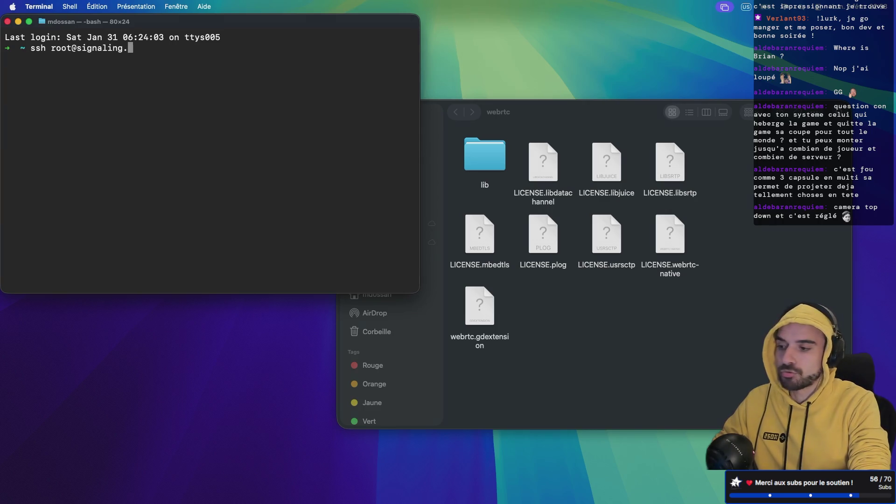
type("mdossan.dev")
key("Return")
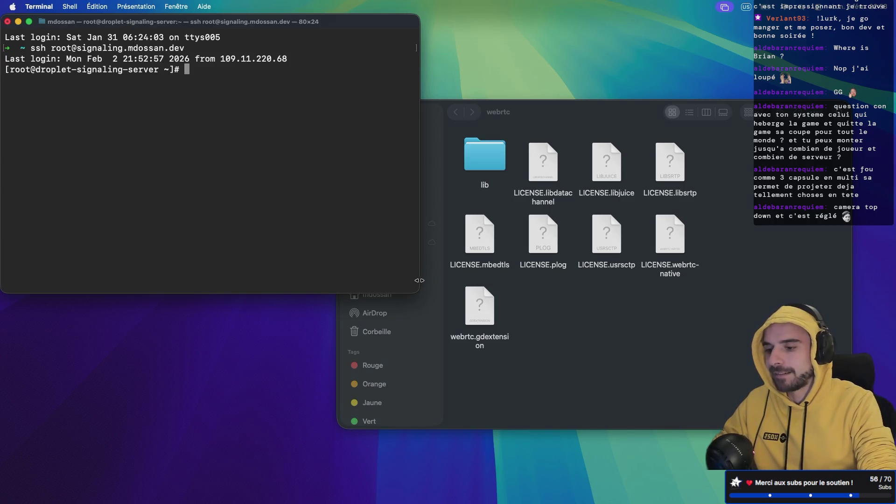
Enlarge the Terminal window and list the remote home directory.
mouse_move(419, 292)
left_mouse_down()
mouse_move(503, 338)
mouse_move(503, 350)
left_mouse_up()
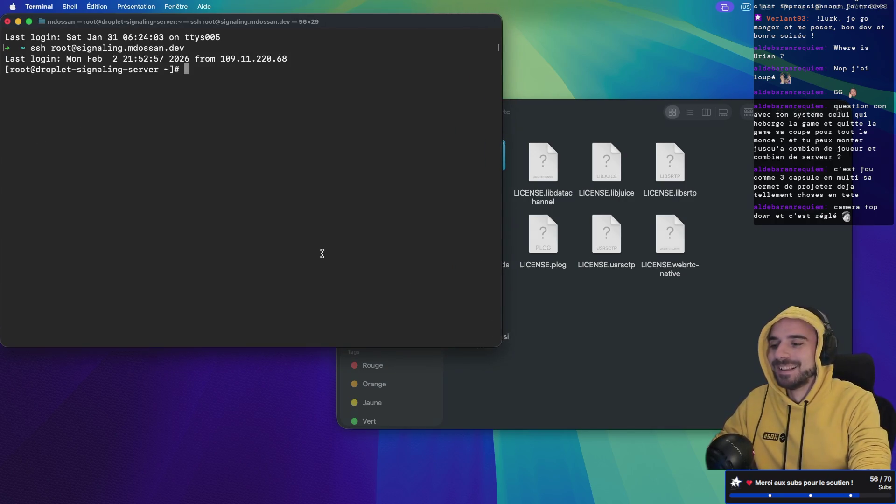
type("ls")
key("Return")
Attach to the tmux session and close tmux window 3.
type("tmux a")
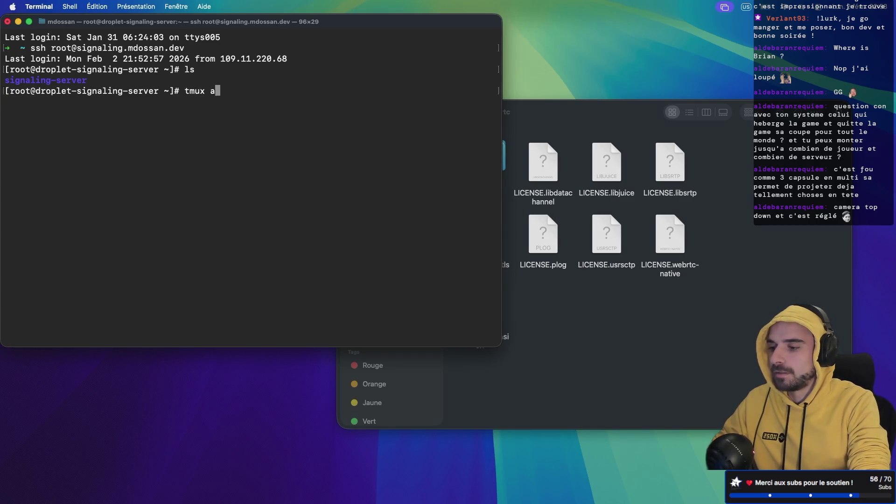
key("Return")
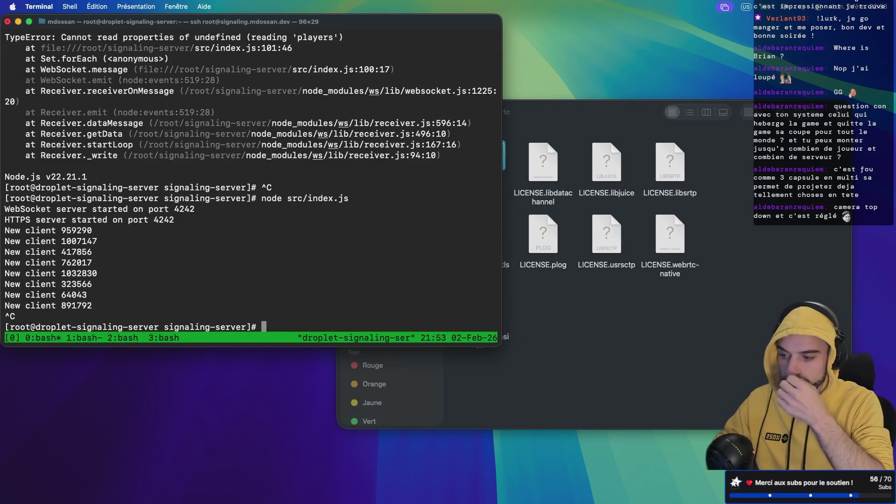
key("ctrl+b")
key("w")
key("Down")
key("Down")
key("Down")
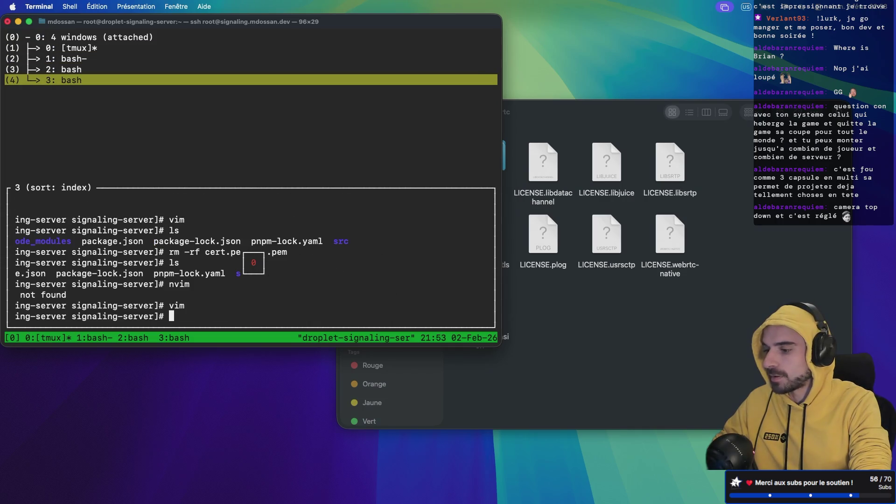
key("Return")
type("exit")
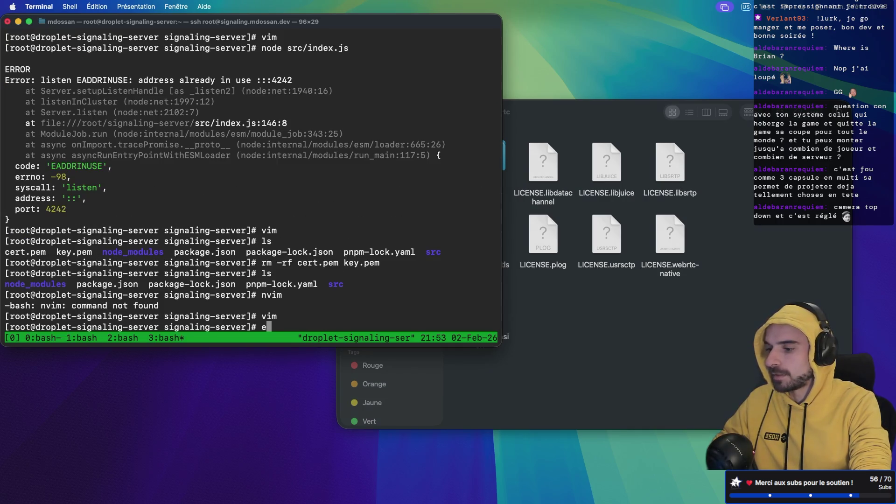
key("Return")
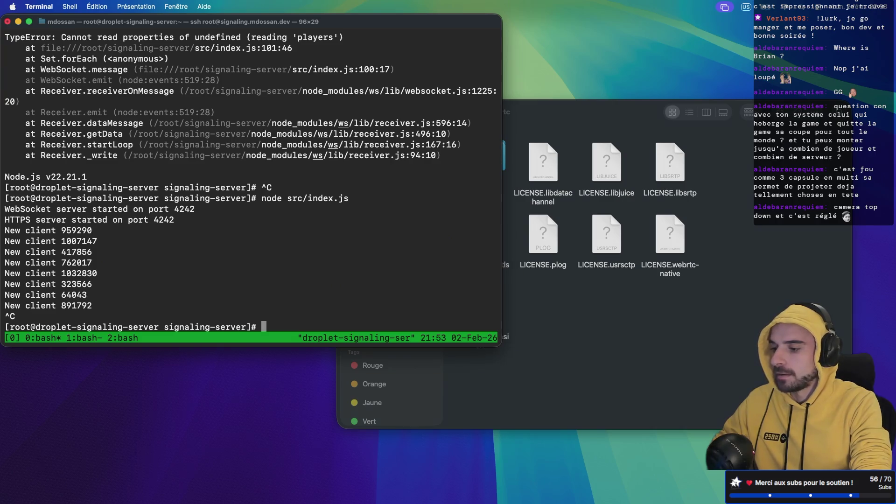
Close tmux windows 2 and 1 by switching to each and exiting.
key("ctrl+b")
key("w")
key("Down")
key("Down")
key("Return")
type("exit")
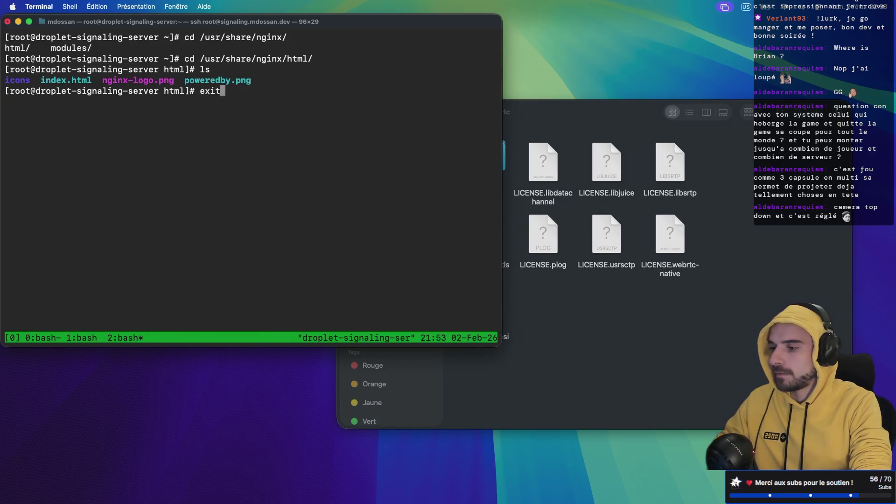
key("Return")
key("ctrl+b")
key("w")
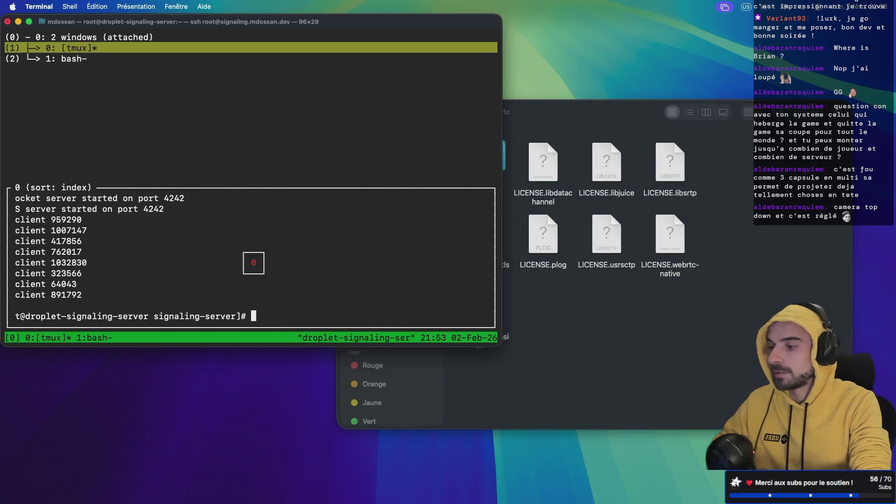
left_click(70, 58)
key("Return")
type("exit")
key("Return")
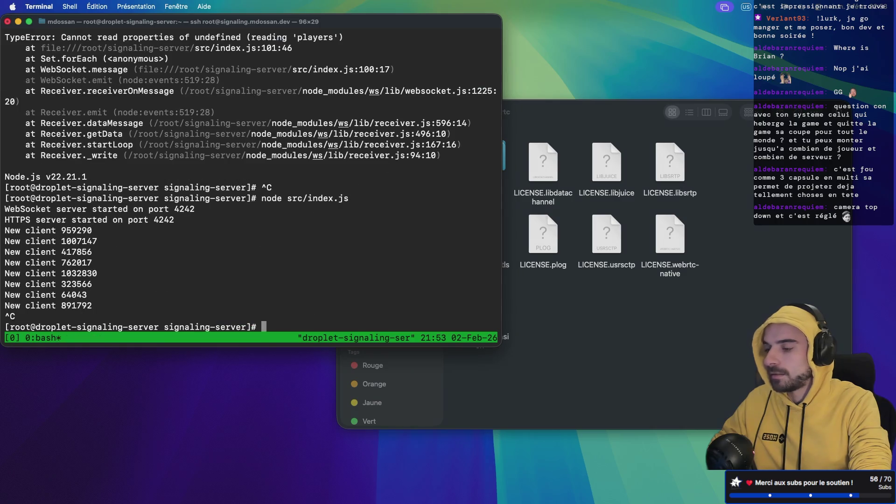
Add a new tmux shell window, then return to window 0's node server output.
key("ctrl+b")
key("w")
key("Return")
key("ctrl+b")
key("c")
key("ctrl+b")
key("w")
key("Up")
key("Return")
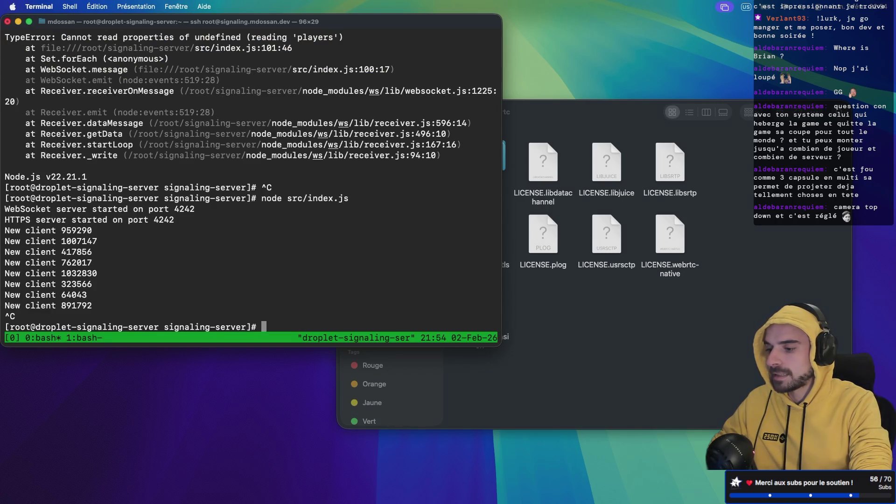
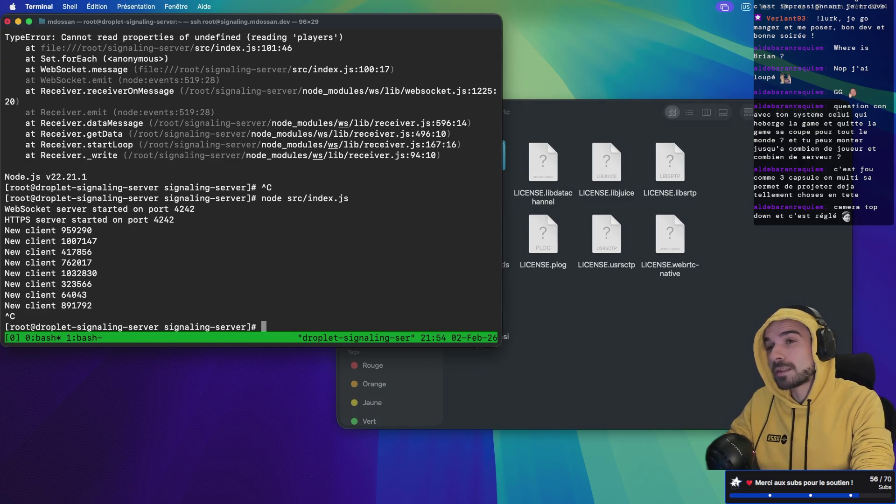
List the signaling-server folder, then move up to the home directory and list it.
type("ls")
key("Return")
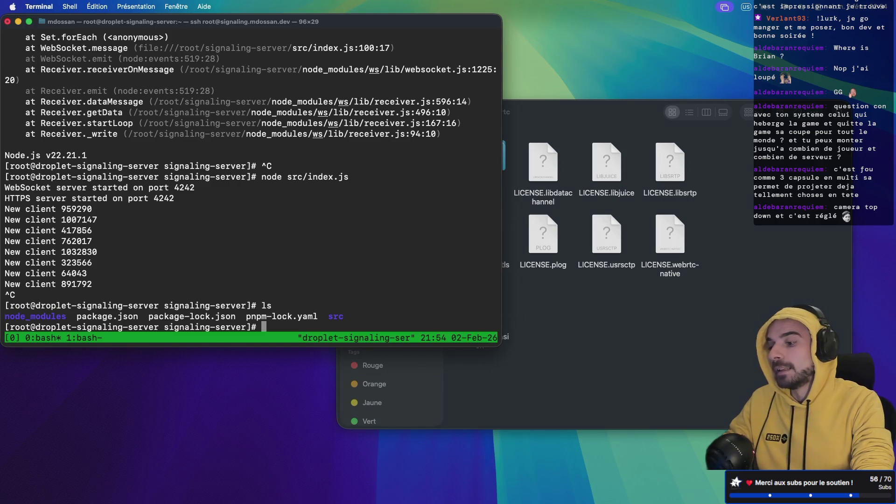
type("cd ..")
key("Return")
type("ls")
key("Return")
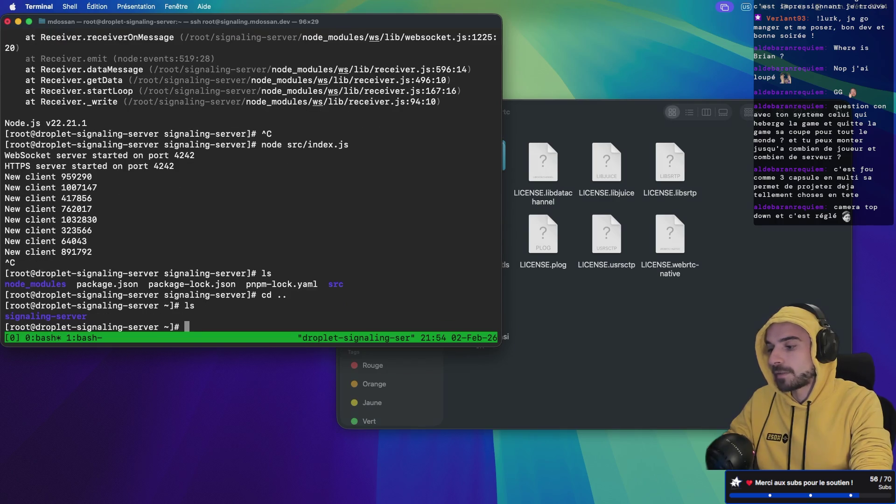
Copy signaling-server recursively to signaling-server.backup and confirm the backup is listed.
type("cp -r si")
key("Tab")
type("signaling-server_")
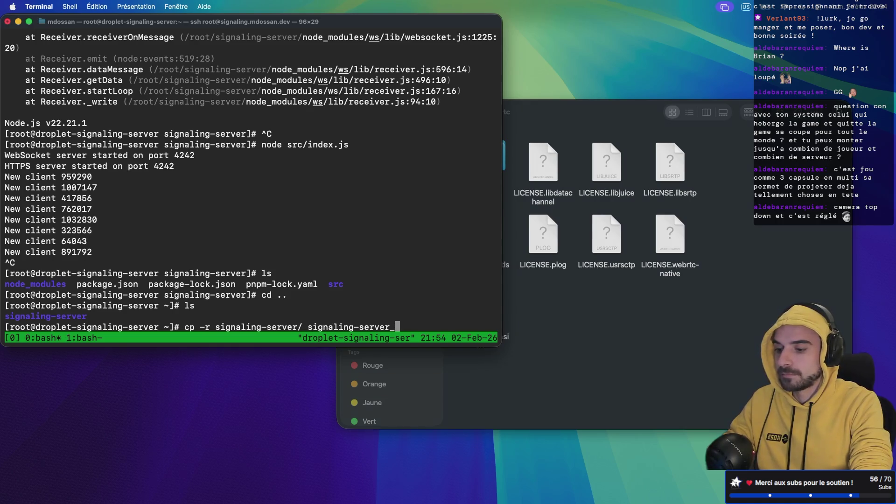
key("BackSpace")
type(".back")
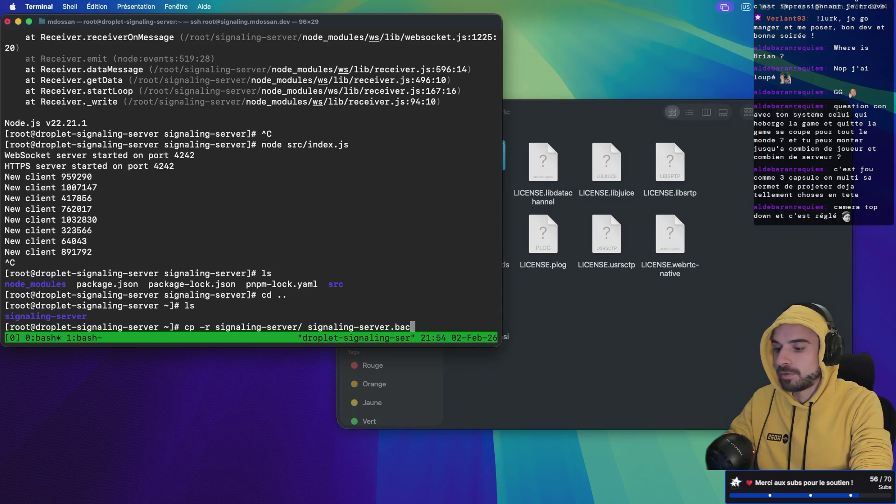
type("up")
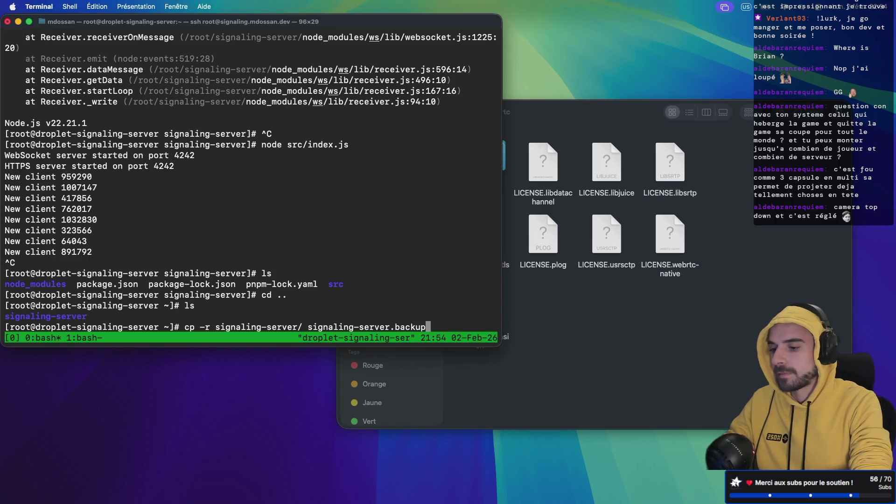
key("Return")
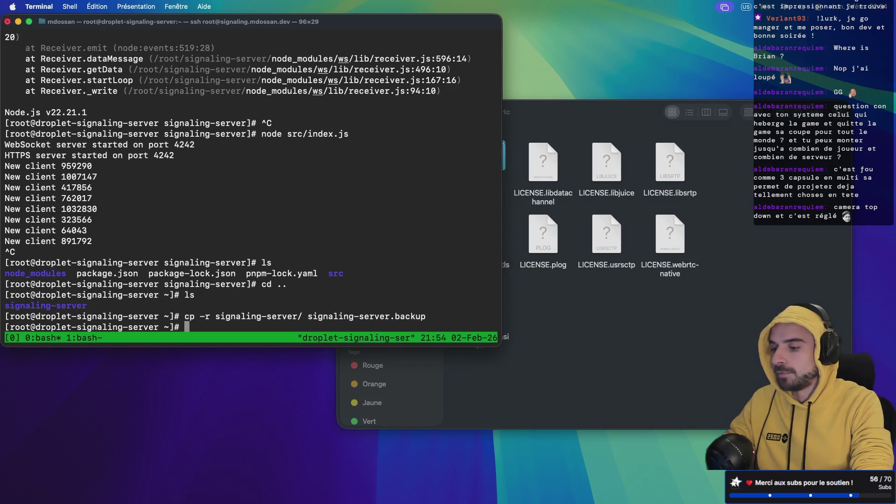
type("ls")
key("Return")
Delete the original signaling-server folder with rm -rf and confirm only the backup remains.
type("rm -")
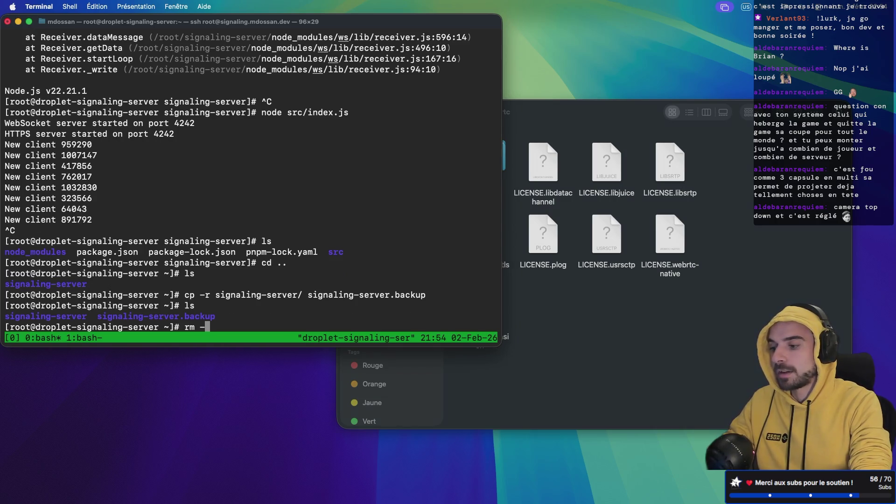
type("rf si")
key("Tab")
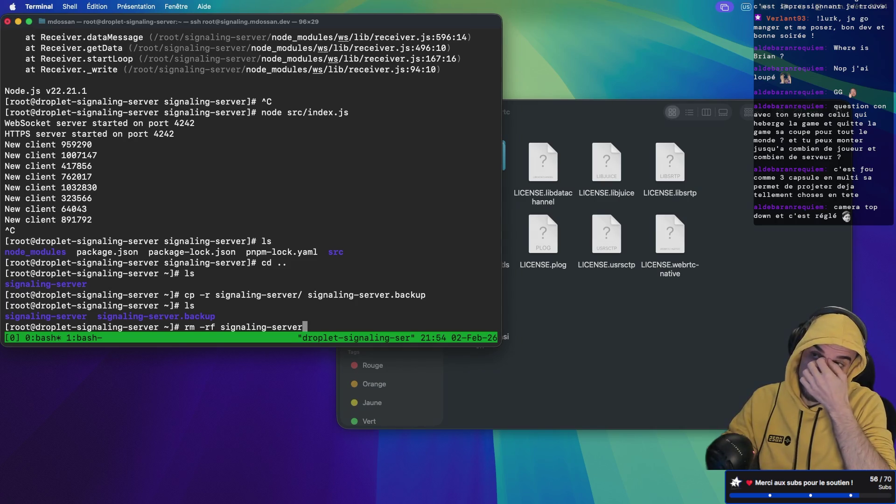
key("Return")
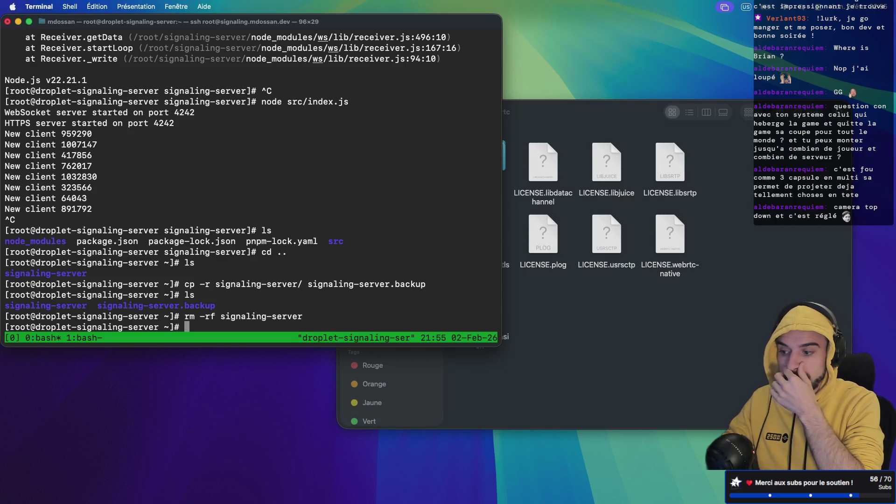
type("ls")
key("Return")
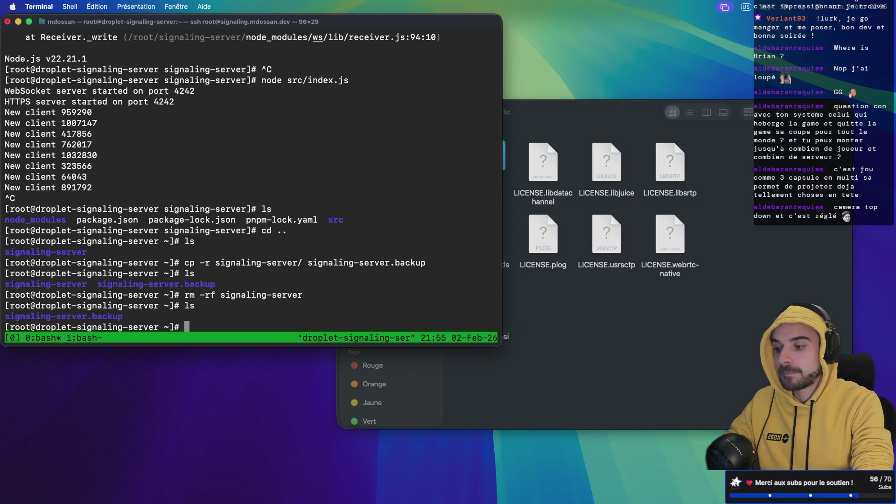
key("ctrl+Right")
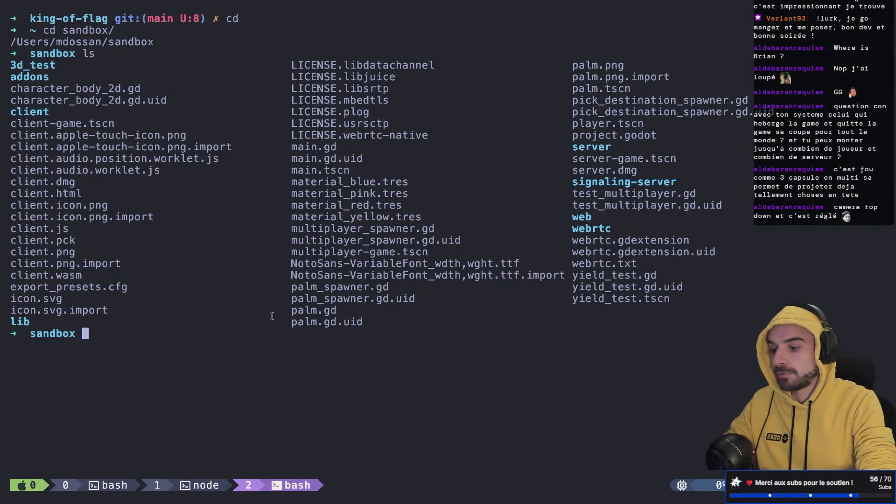
In a new tmux window, go to the local sandbox folder and list its files.
key("ctrl+b")
type("ccd")
key("Return")
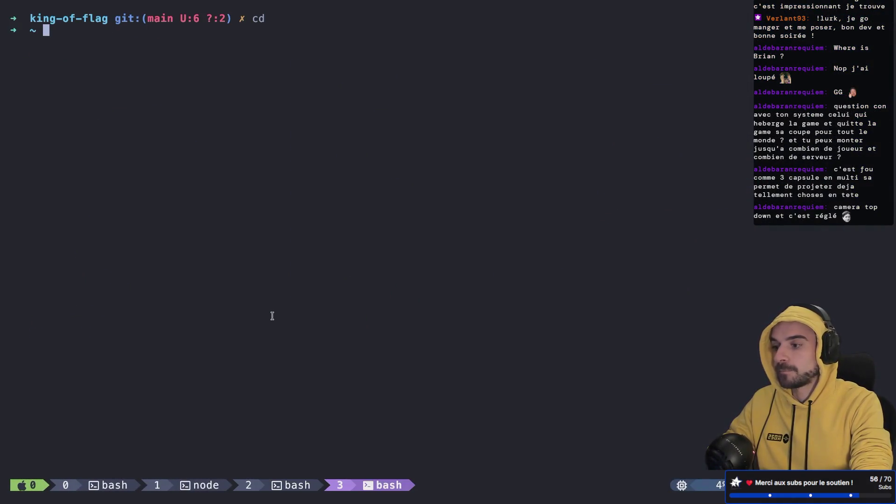
type("cd ans")
key("BackSpace")
key("BackSpace")
key("BackSpace")
type("sn")
key("Tab")
key("Return")
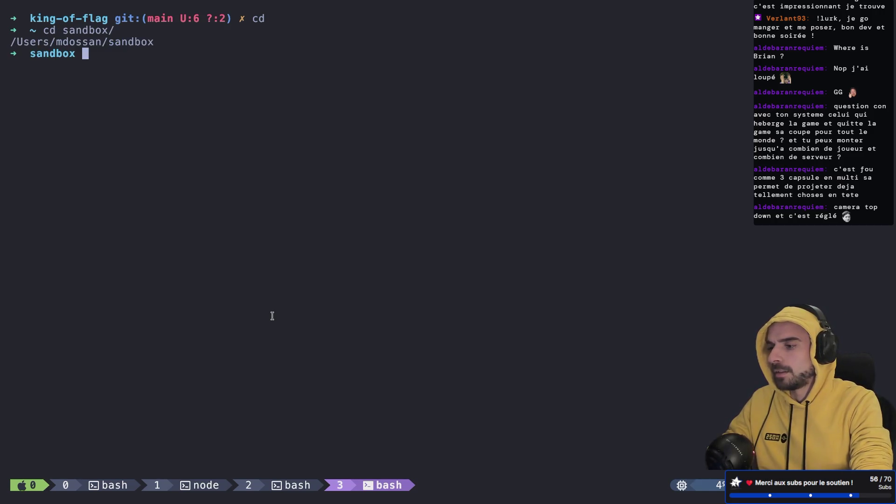
type("ls")
key("Return")
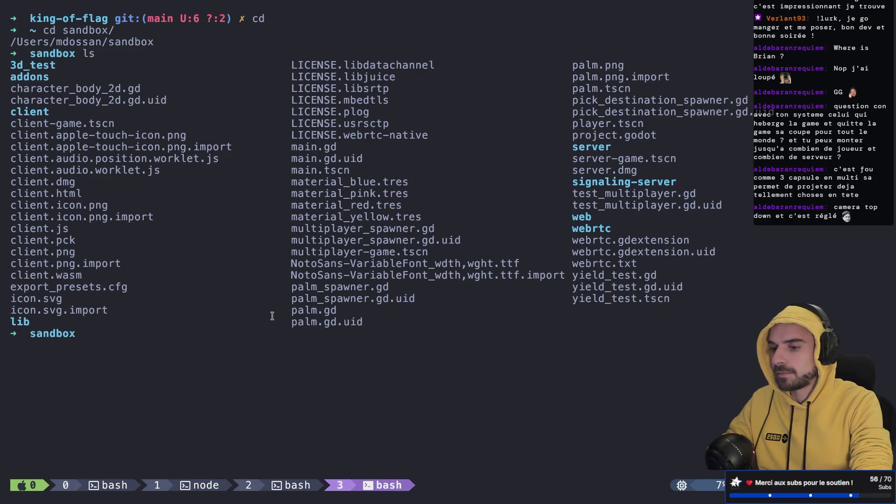
Upload signaling-server with scp -r to the remote root user's home directory (~).
type("scp -r Si")
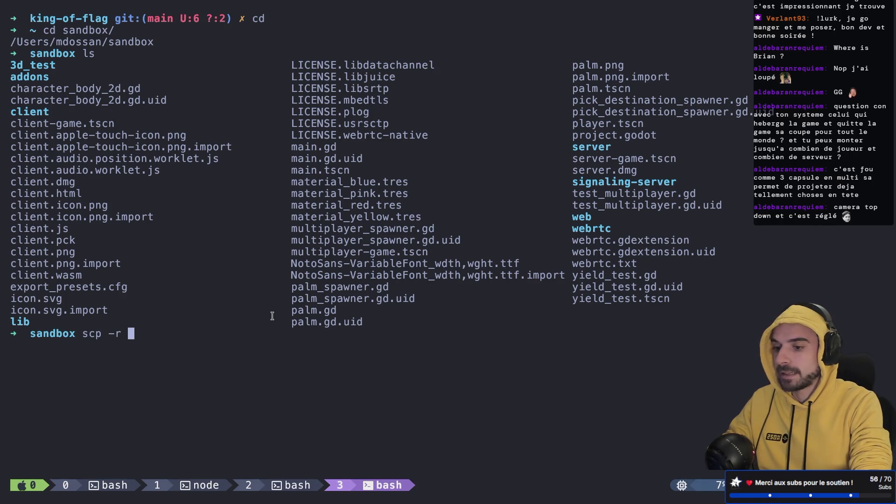
key("BackSpace")
key("BackSpace")
type("s")
key("Right")
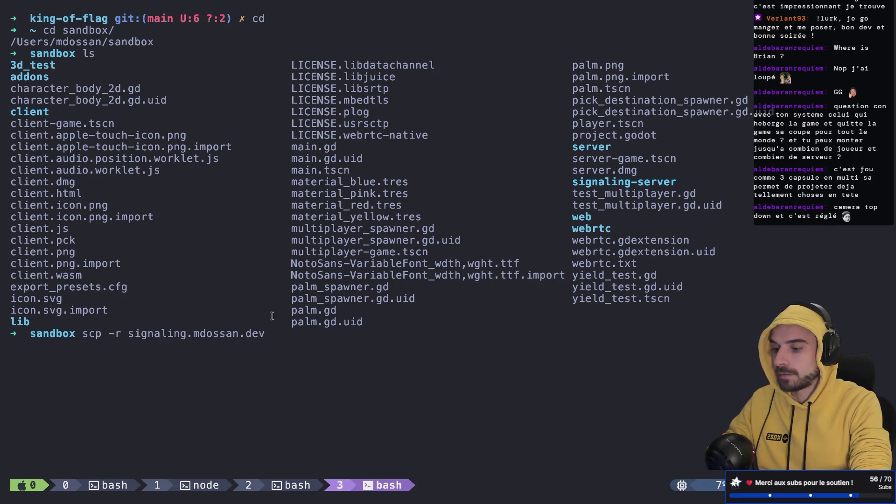
key("BackSpace")
key("BackSpace")
key("BackSpace")
key("BackSpace")
type("-s")
key("Tab")
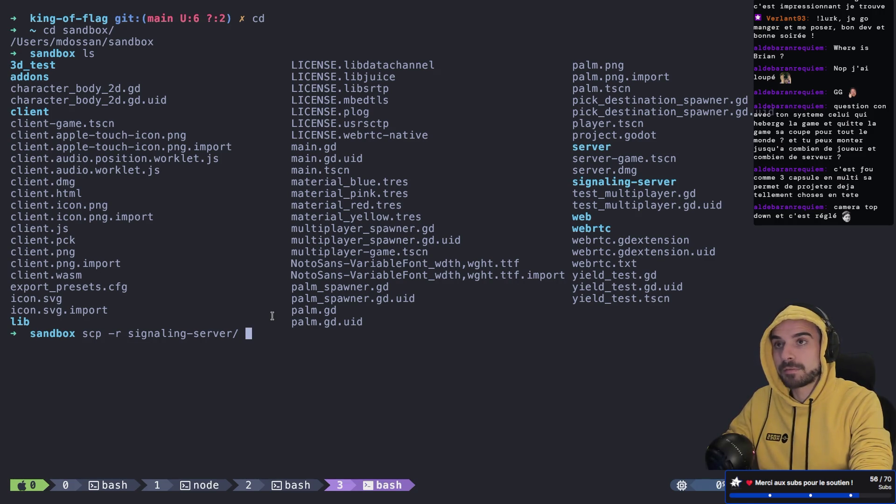
type("root@signa")
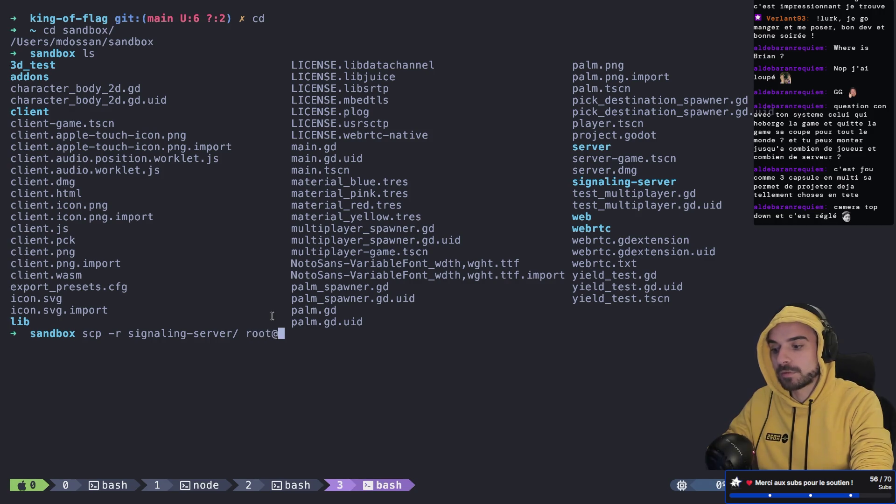
key("Tab")
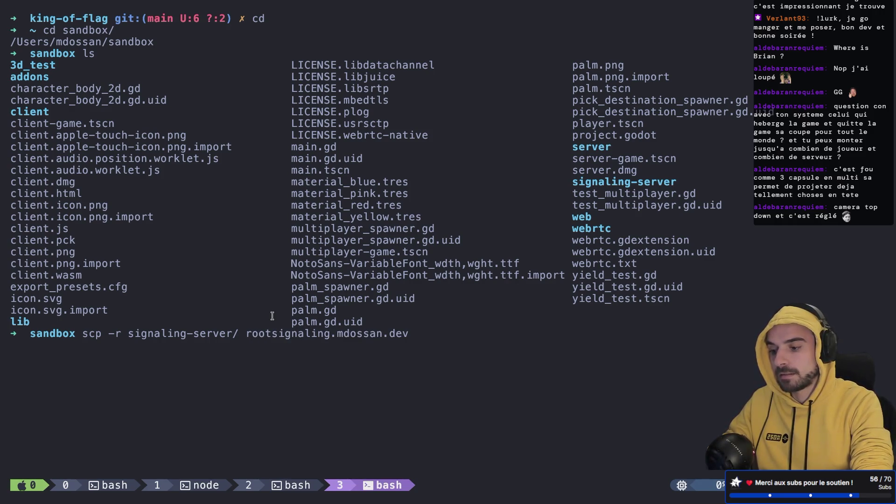
key("Left")
key("Left")
key("Left")
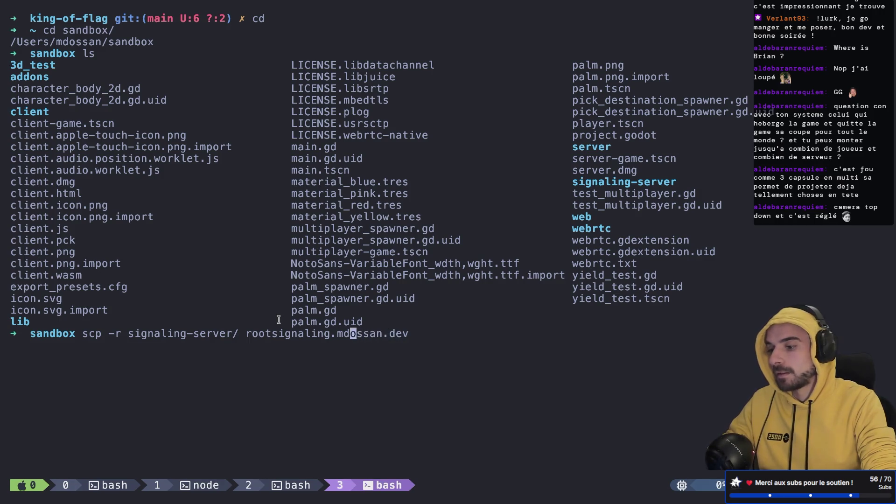
key("Left")
type("@")
key("Right")
key("Right")
key("Right")
key("Right")
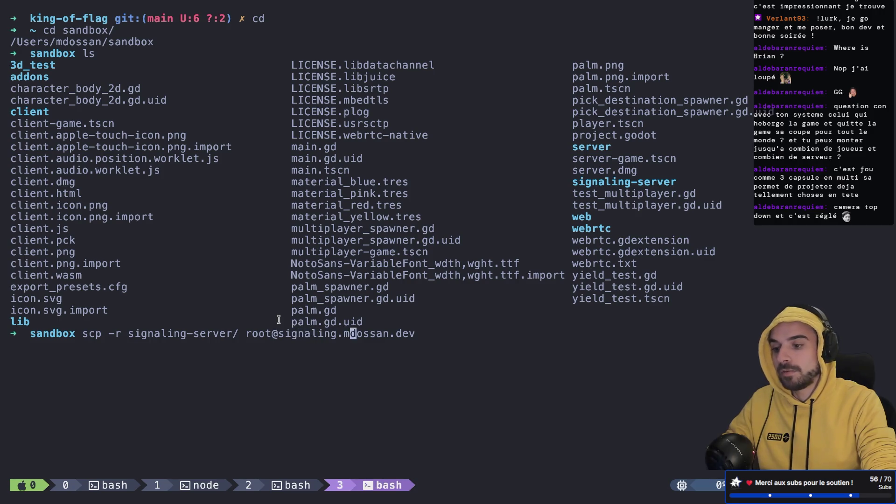
type(":~")
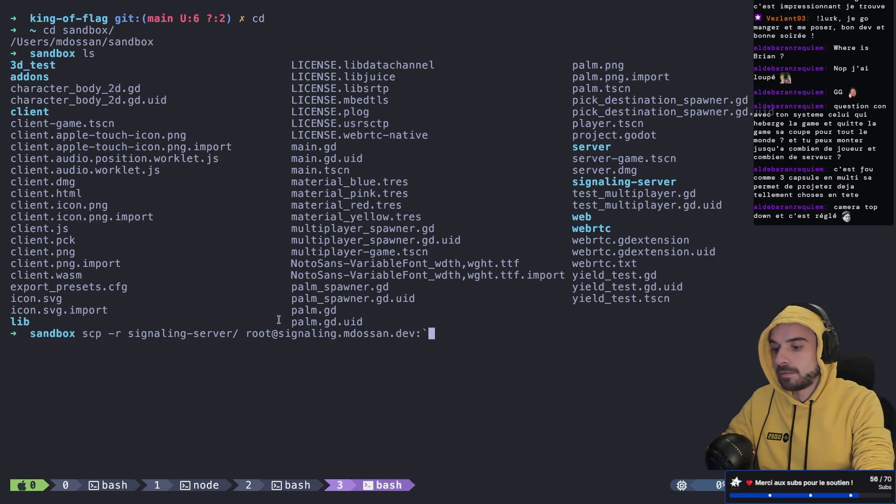
key("Return")
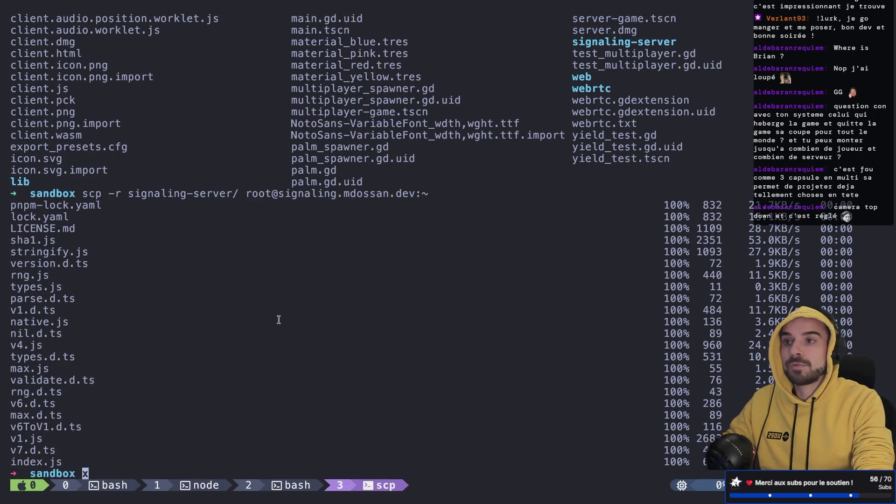
key("super+Tab")
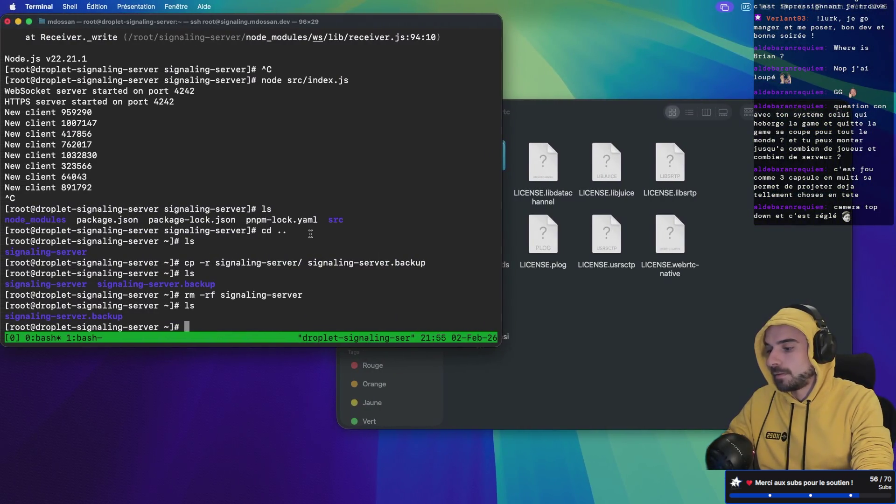
On the server, enter the uploaded signaling-server folder and delete its node_modules with rm -rf.
type("ls")
key("Return")
type("cd si")
key("Tab")
key("Return")
type("ls")
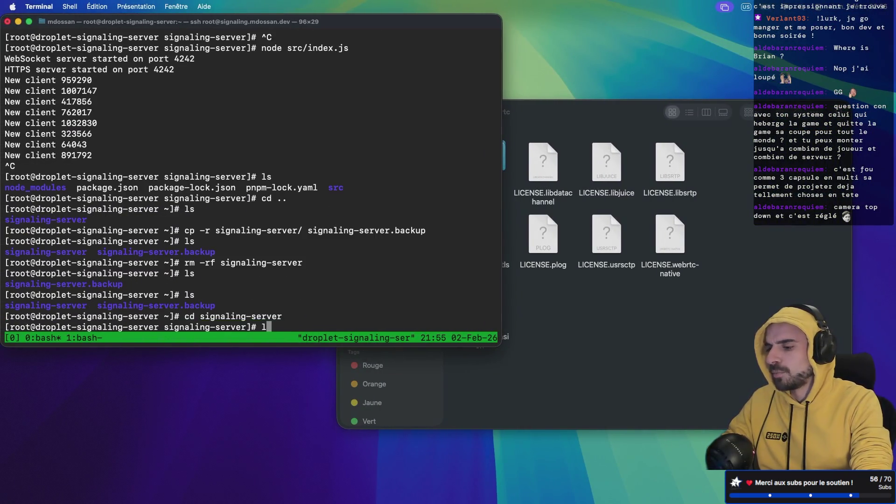
key("Return")
type("rm -rf n")
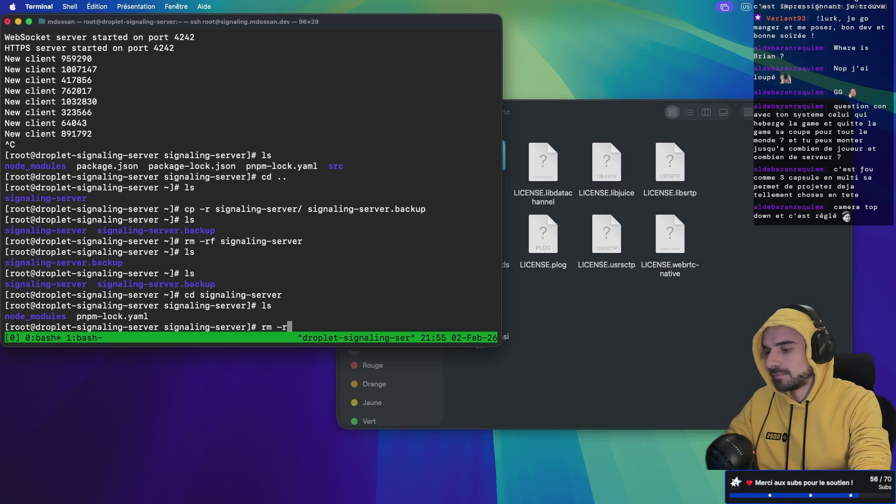
key("Tab")
key("Return")
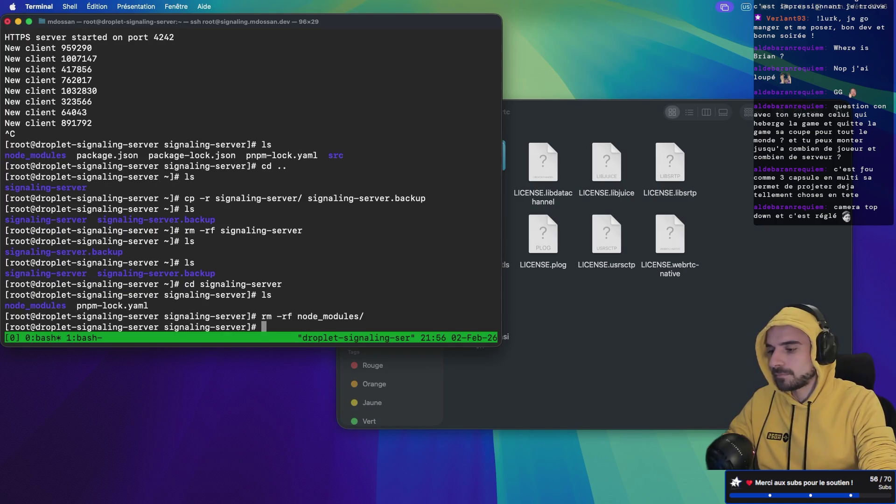
key("ctrl+Right")
Enter the local signaling-server folder and delete its node_modules folder.
type("x")
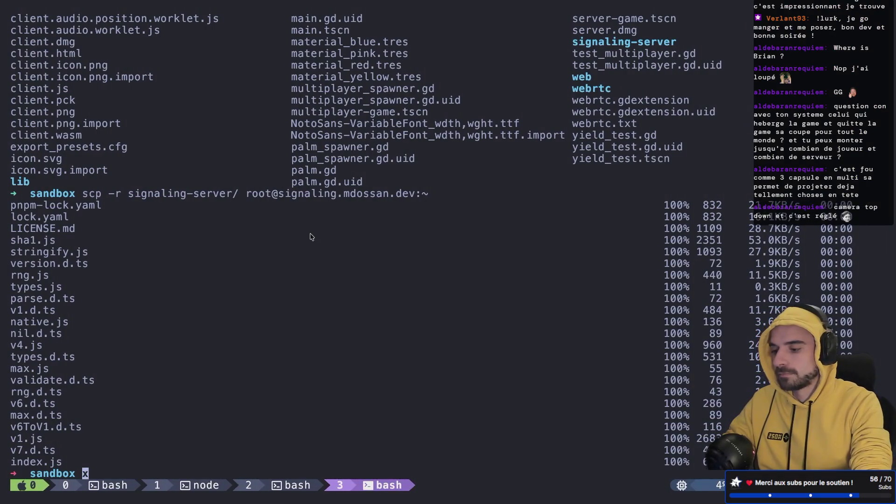
key("ctrl+c")
type("cd s")
key("Tab")
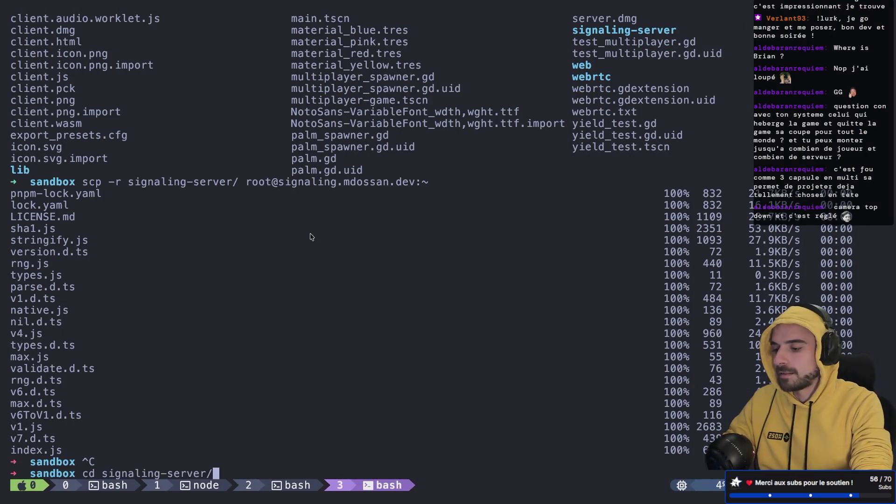
key("Return")
type("ls")
key("Return")
type("rm -rf node")
key("Tab")
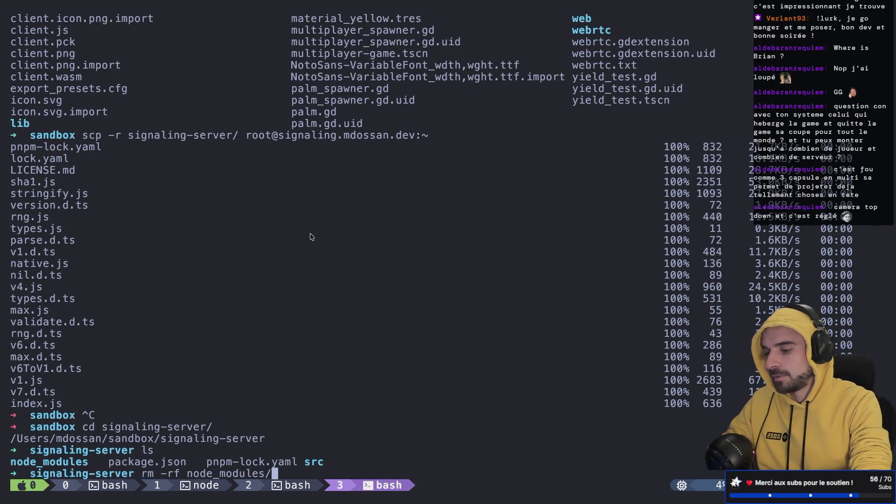
key("Return")
From the sandbox folder, rerun the scp -r upload of signaling-server to the server.
type("cd ..")
key("Return")
type("cd s")
key("Tab")
key("Up")
key("Up")
key("Up")
key("Return")
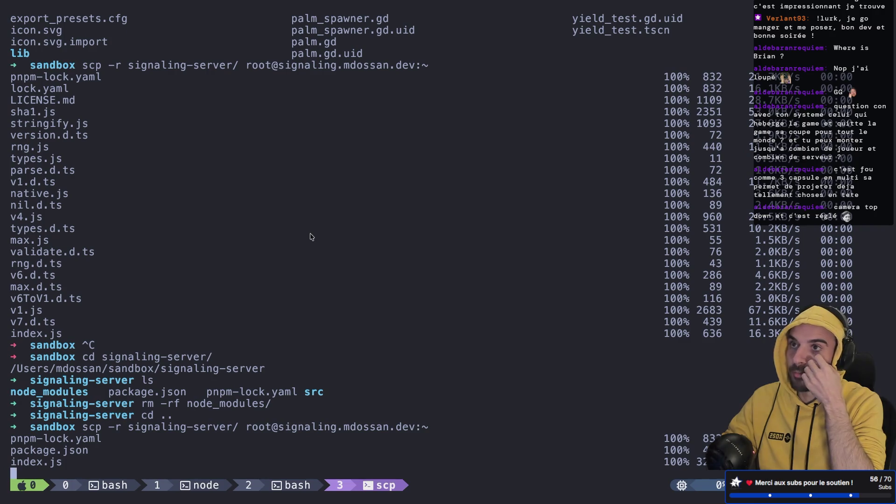
key("ctrl+Left")
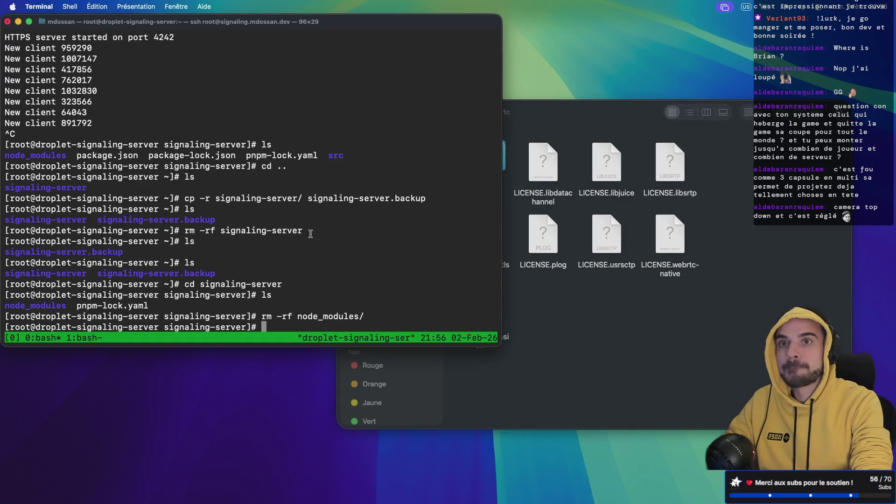
Run npm i in the remote signaling-server folder, adding 2 packages.
type("ls")
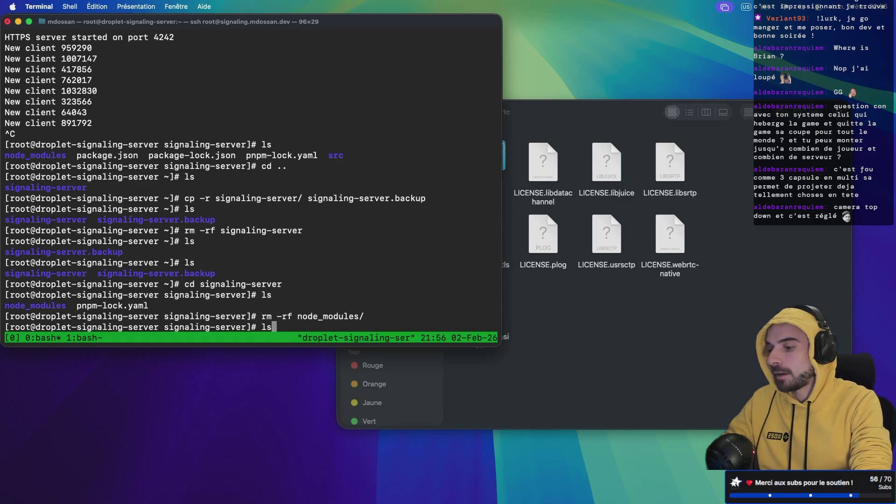
key("Return")
type("c")
key("BackSpace")
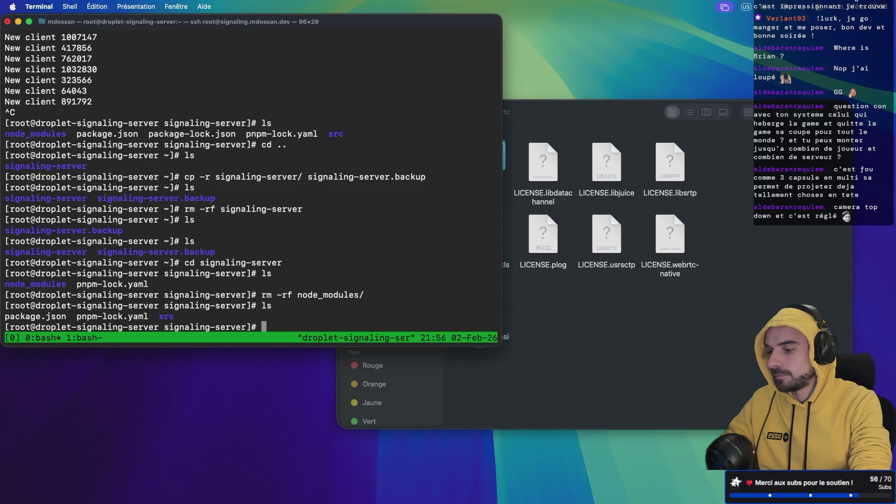
type("node s")
key("BackSpace")
key("BackSpace")
key("BackSpace")
type("pm i")
key("Return")
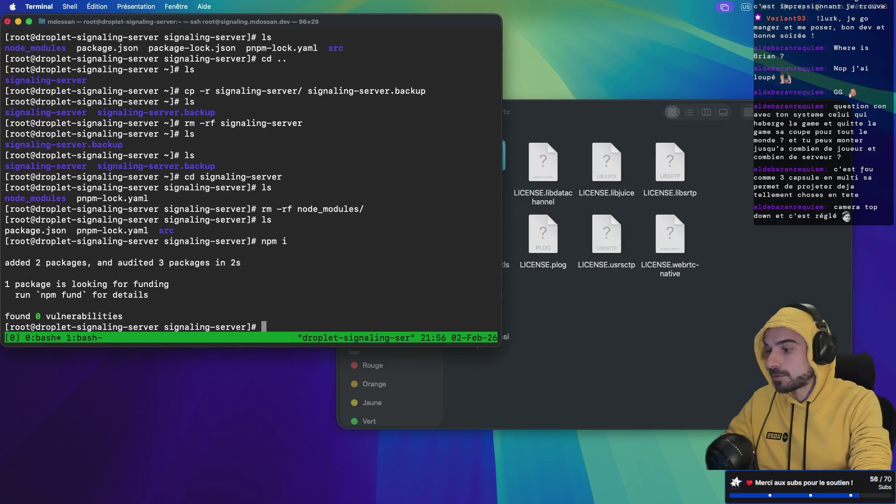
Go up to the home folder and launch Vim after nvim fails.
type("cd ..")
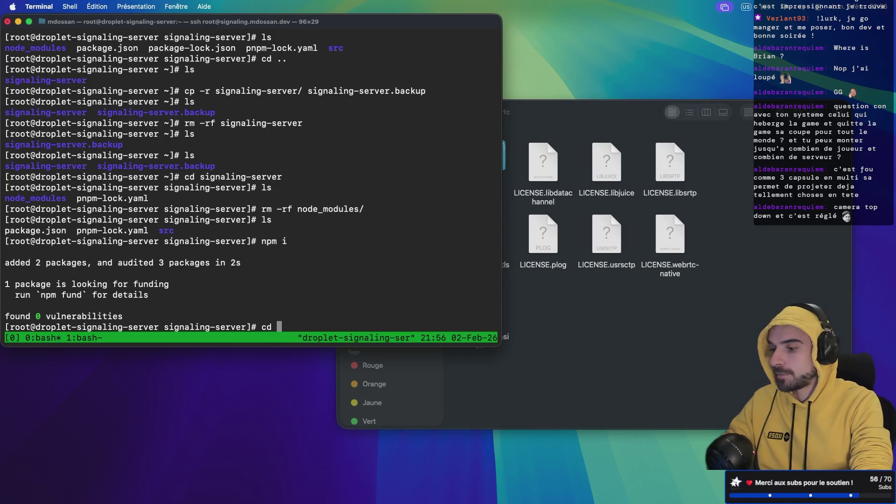
key("Return")
type("nvim")
key("Return")
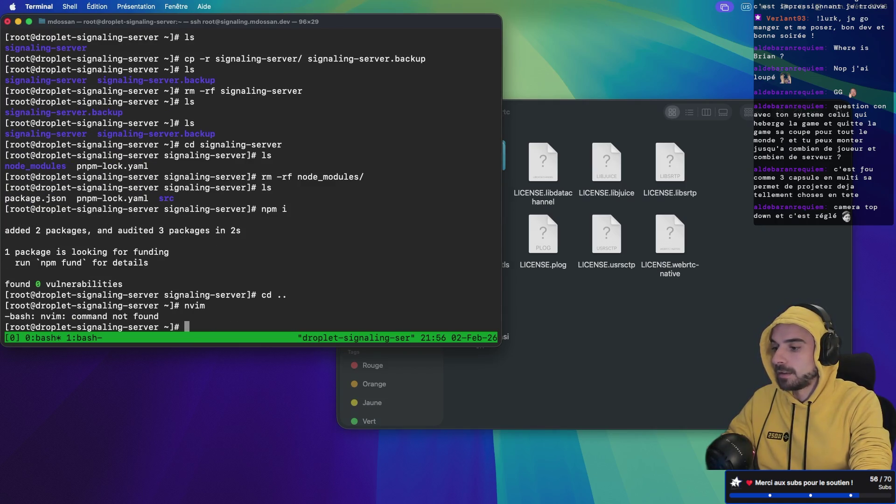
type("vim")
key("Return")
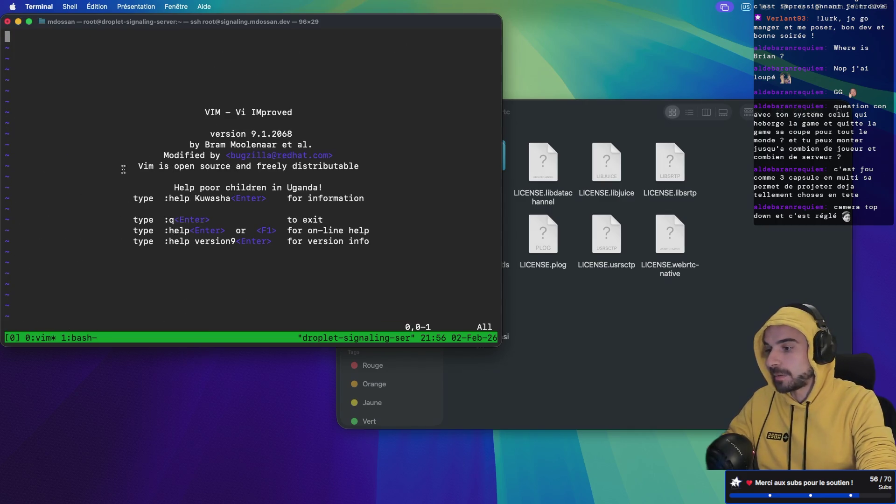
Browse with :Ex in tree view and open signaling-server.backup/src/index.js.
type(":Ex")
key("Return")
key("j")
key("j")
key("j")
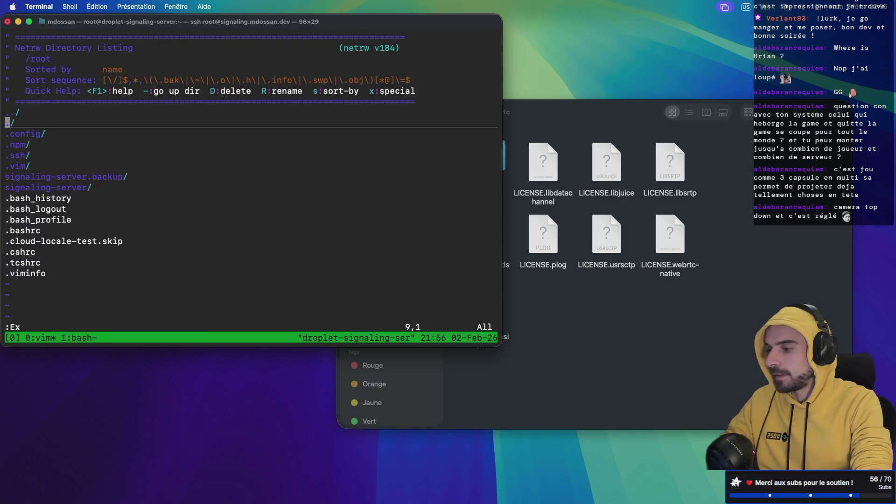
key("j")
key("j")
key("j")
key("k")
key("i")
key("i")
key("i")
key("j")
key("Return")
key("j")
key("j")
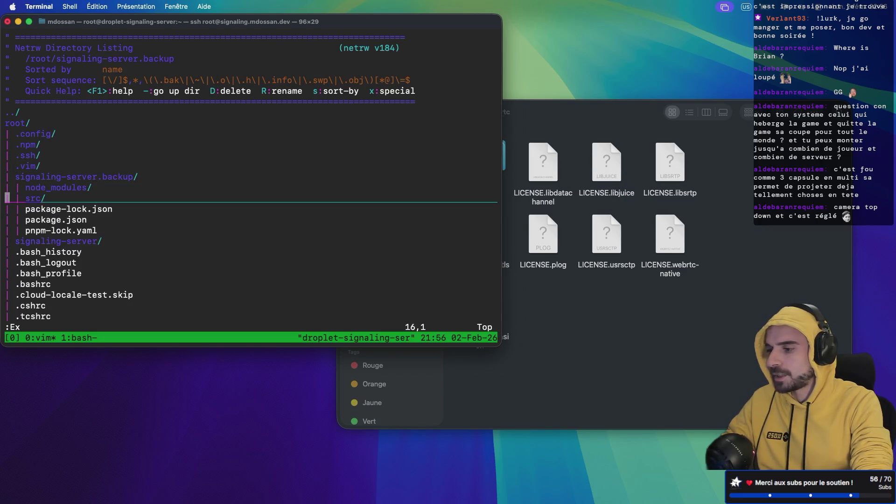
key("Return")
key("j")
key("Return")
Yank the nine-line HTTPS createServer block (lines 8–16) from the backup index.js.
key("j")
key("j")
key("j")
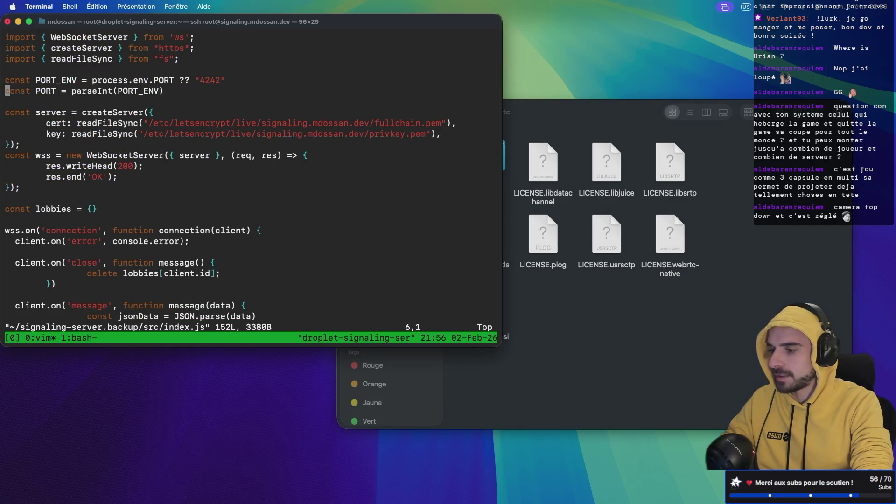
key("k")
key("j")
key("j")
key("k")
key("k")
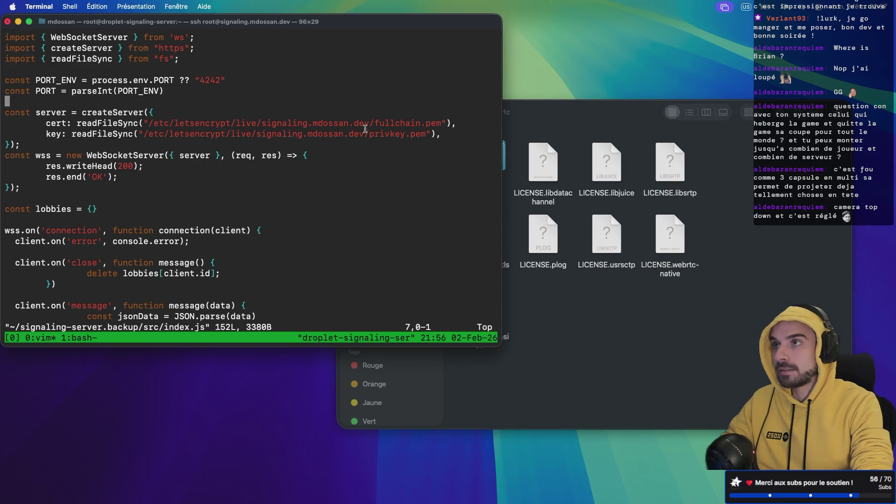
key("j")
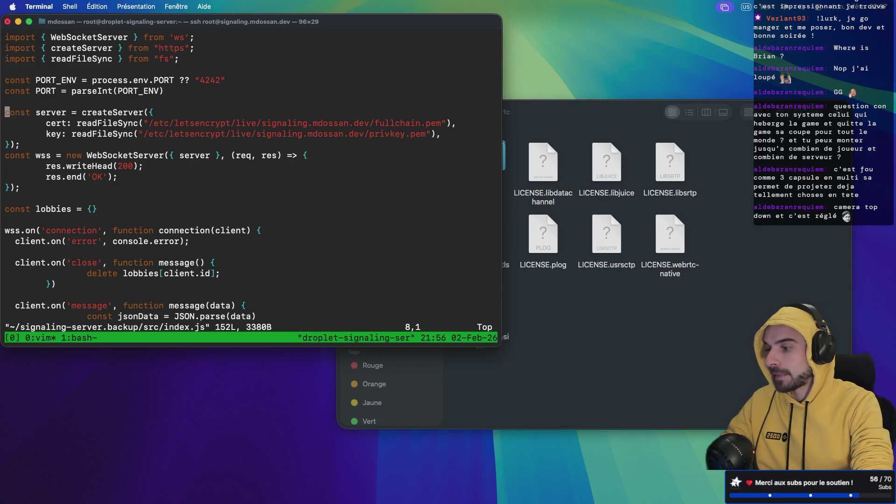
key("shift+v")
key("j")
key("j")
key("j")
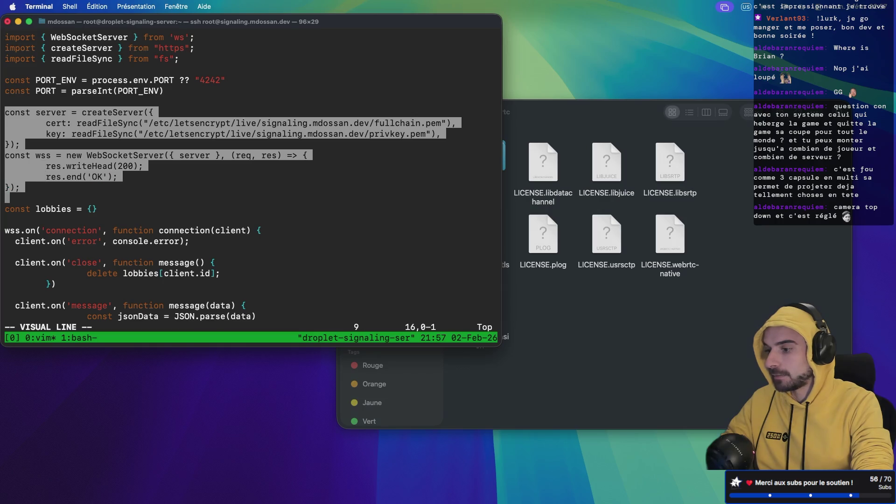
key("y")
key("ctrl+d")
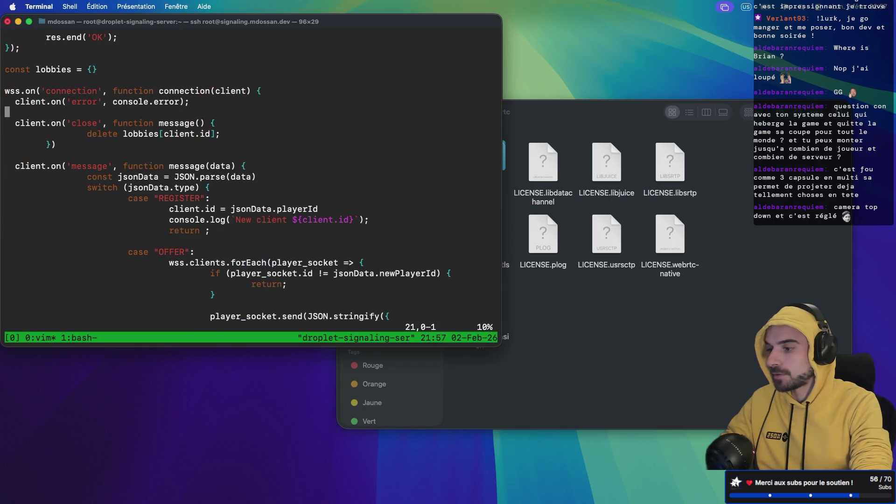
key("ctrl+d")
key("ctrl+d")
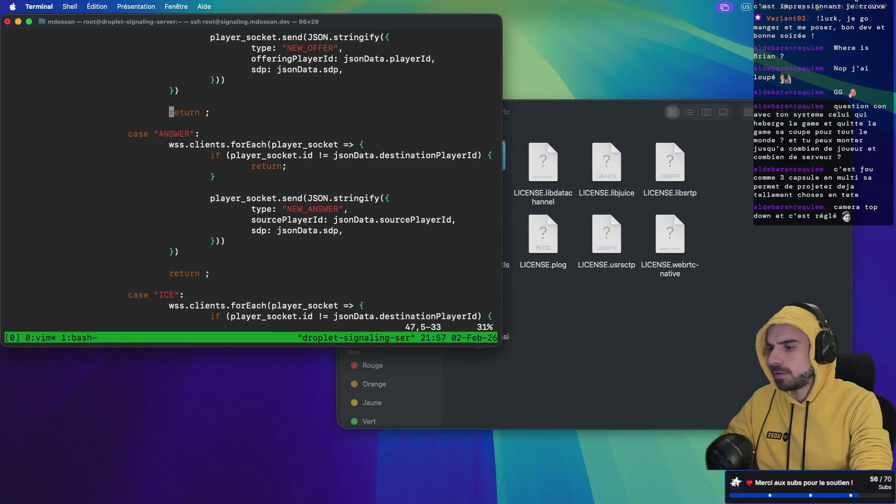
key("ctrl+d")
key("ctrl+d")
key("ctrl+d")
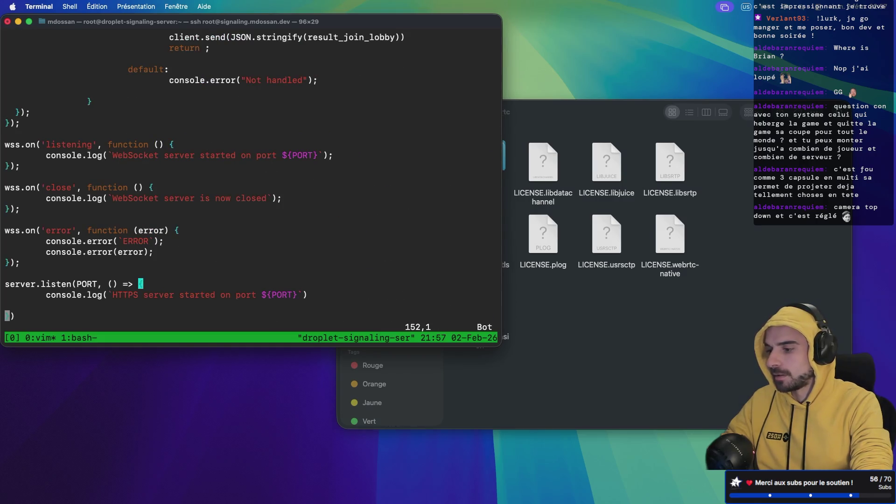
key("k")
key("k")
key("k")
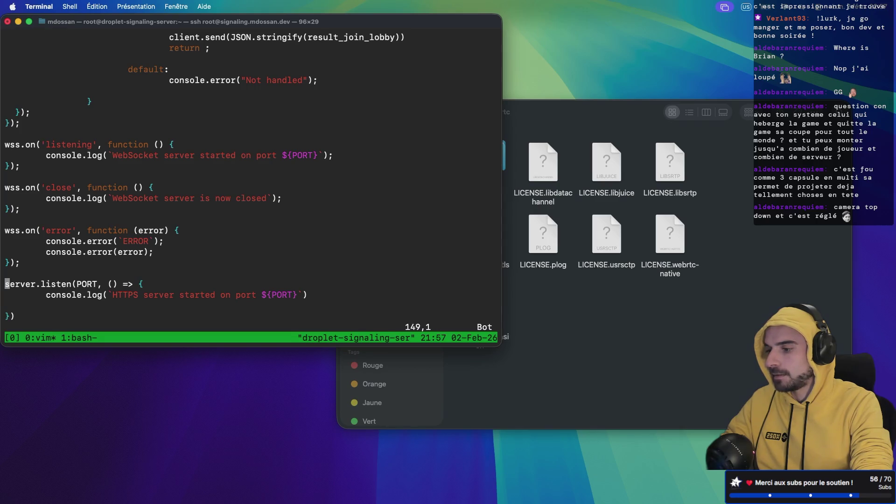
Open the new signaling-server/src/index.js and paste the HTTPS block above the wss setup.
type(":Ex")
key("Return")
key("j")
key("j")
key("j")
key("j")
key("j")
key("j")
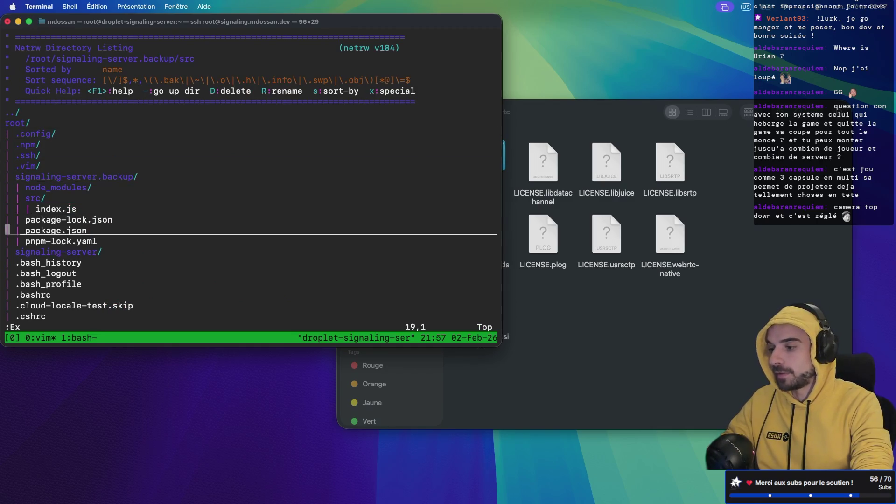
key("Return")
key("j")
key("j")
key("Return")
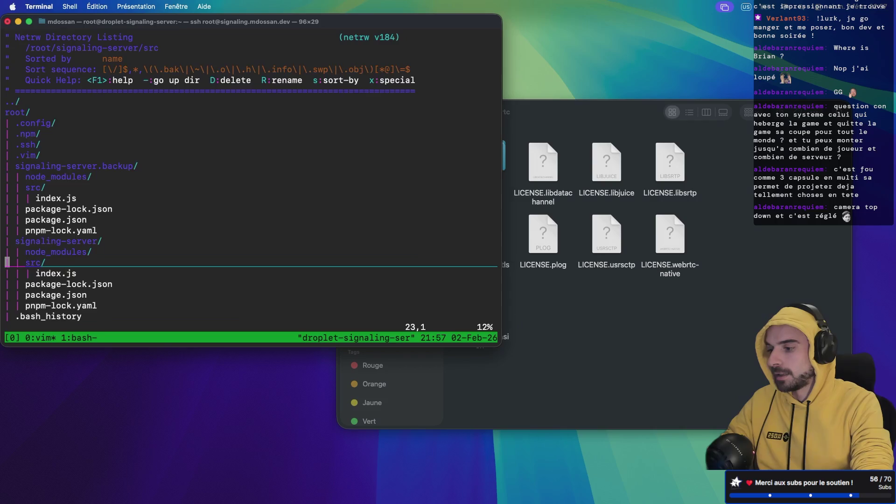
key("j")
key("Return")
key("G")
key("k")
key("k")
key("k")
key("j")
key("j")
key("j")
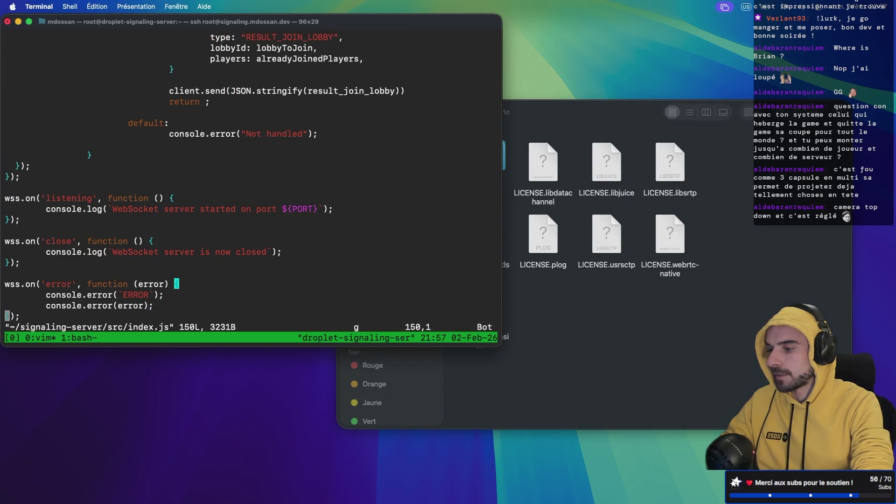
key("g")
key("j")
key("j")
key("j")
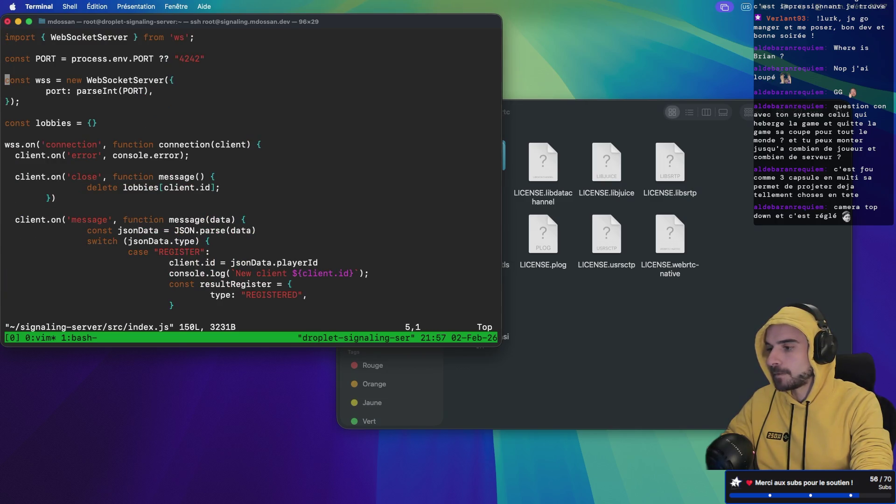
key("P")
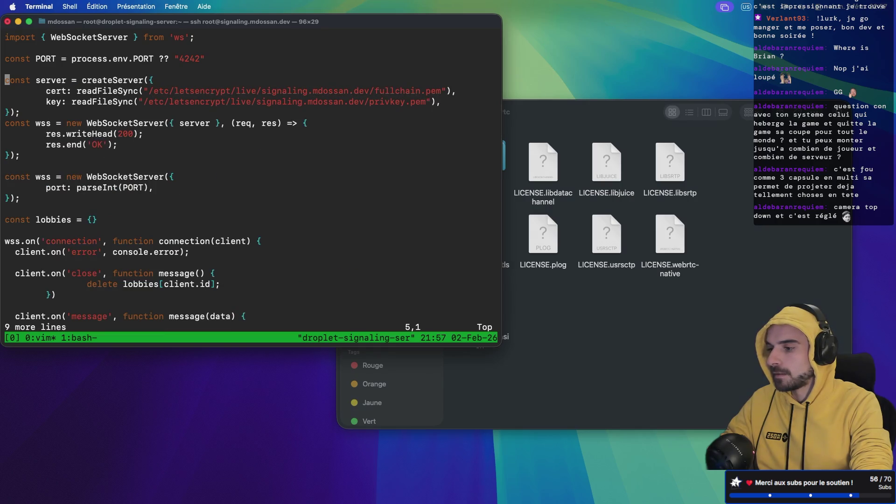
Delete the old port-based WebSocketServer block and leftover blank line, then save with :w.
key("j")
key("j")
key("j")
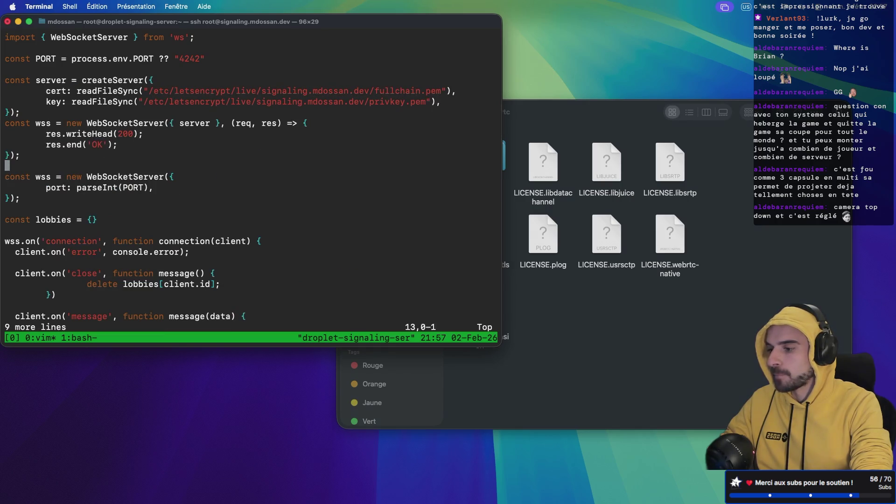
key("shift+v")
key("j")
key("j")
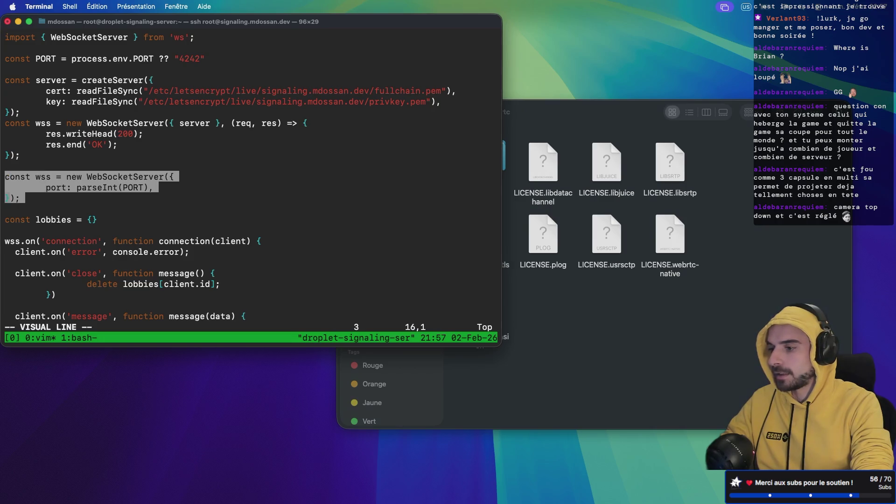
key("d")
key("k")
key("d")
key("d")
key("colon")
type("w")
key("Return")
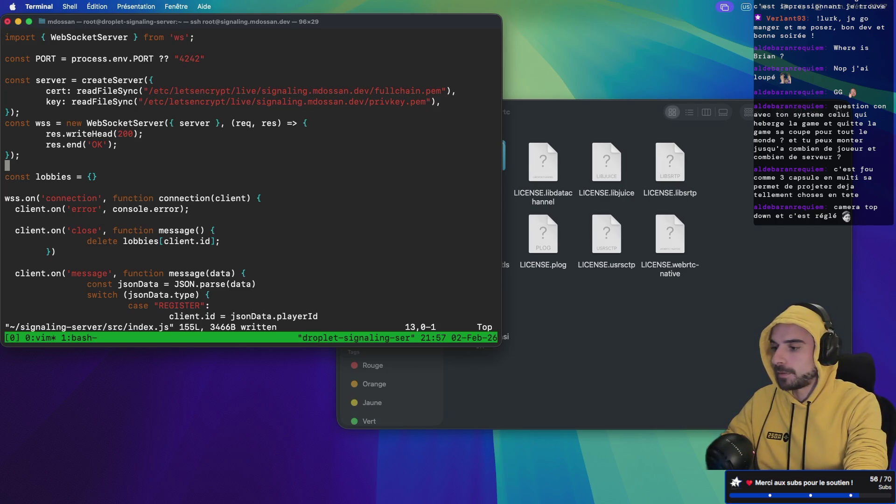
key("k")
key("k")
key("k")
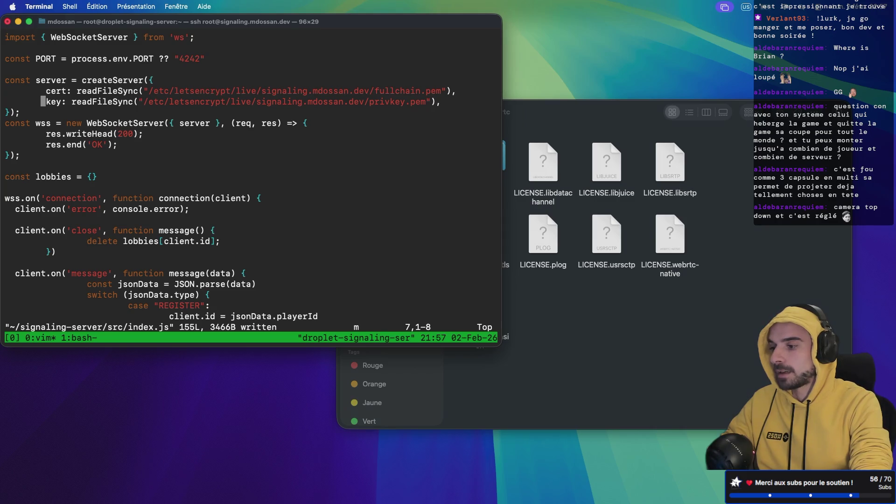
type(":Ex")
key("Return")
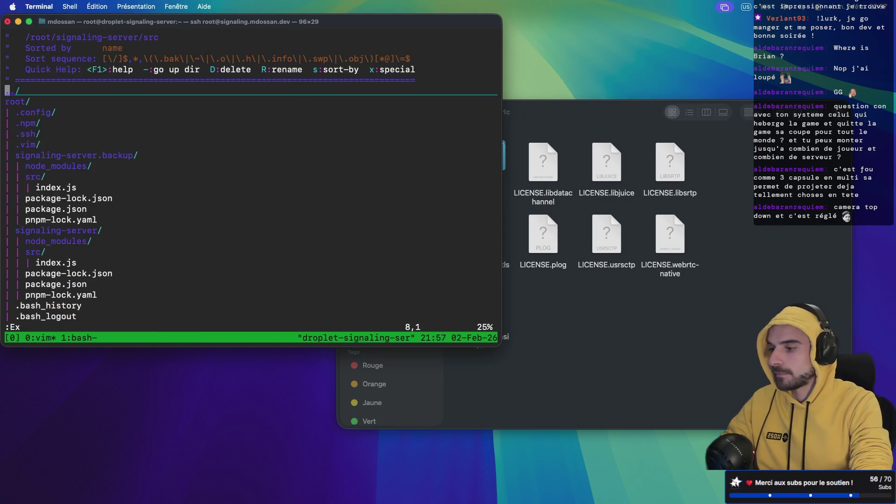
Open the backup's index.js and copy its four server.listen lines.
key("j")
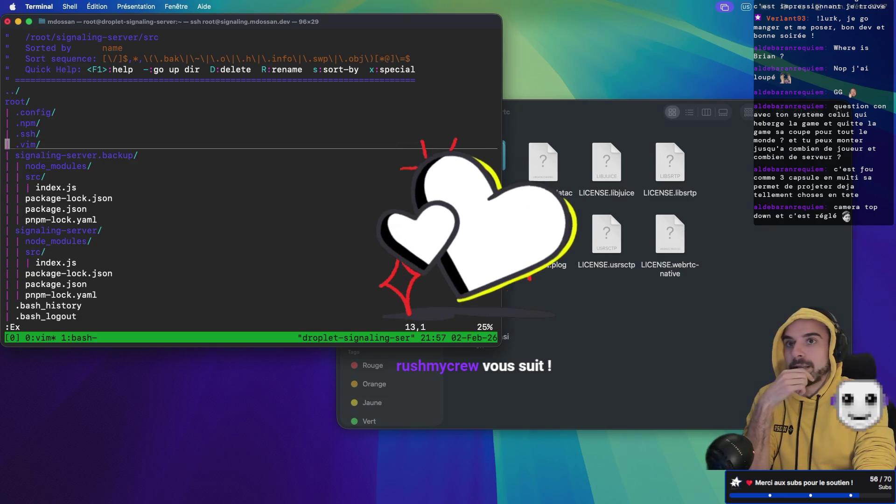
key("j")
key("j")
key("j")
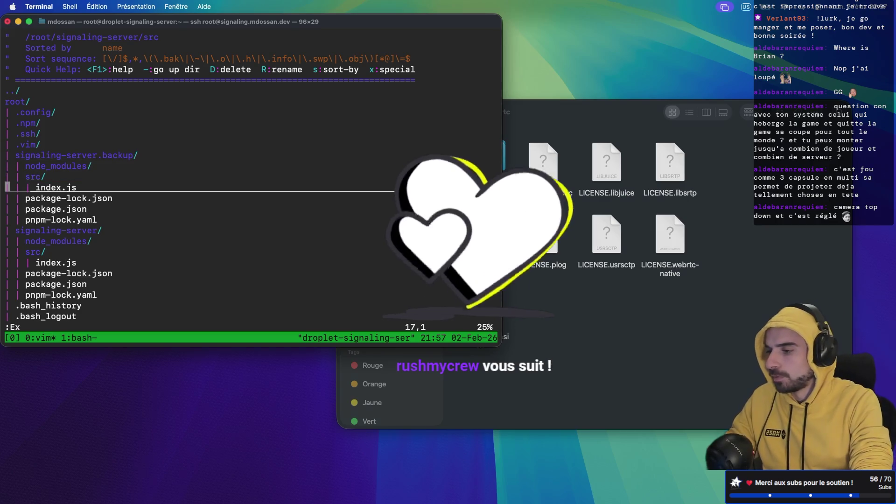
key("Return")
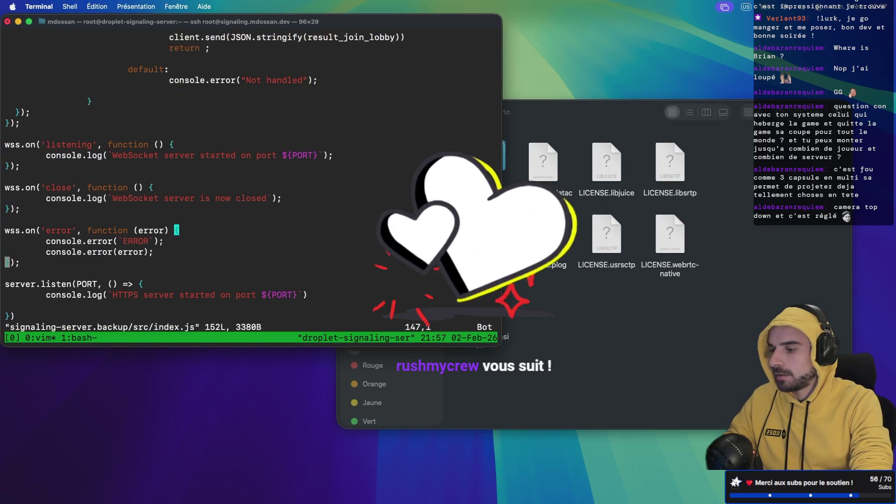
key("shift+v")
key("j")
key("j")
key("j")
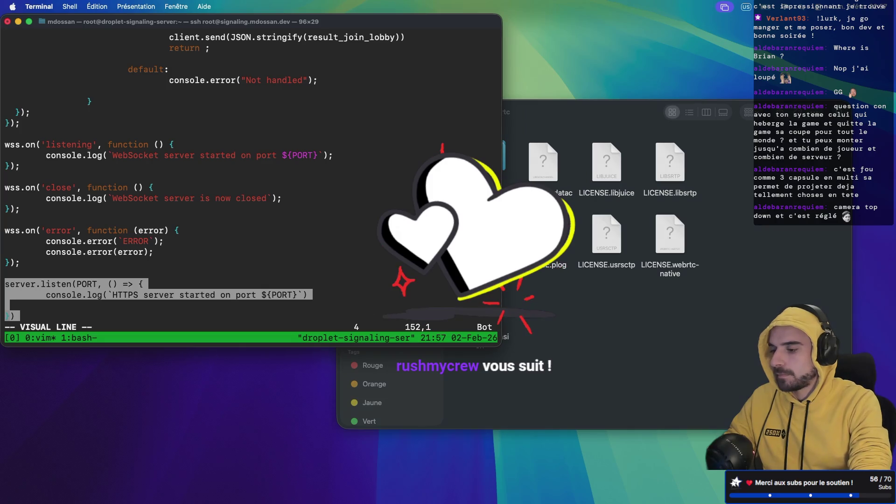
key("y")
key("k")
key("j")
key("g")
key("g")
key("j")
key("j")
key("k")
key("k")
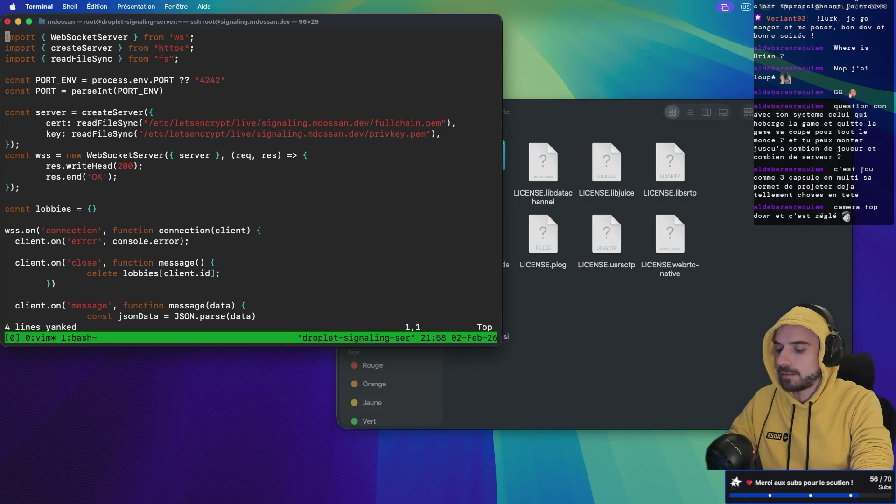
Paste the server.listen block at the end of the new index.js and save it with :w.
key("ctrl+6")
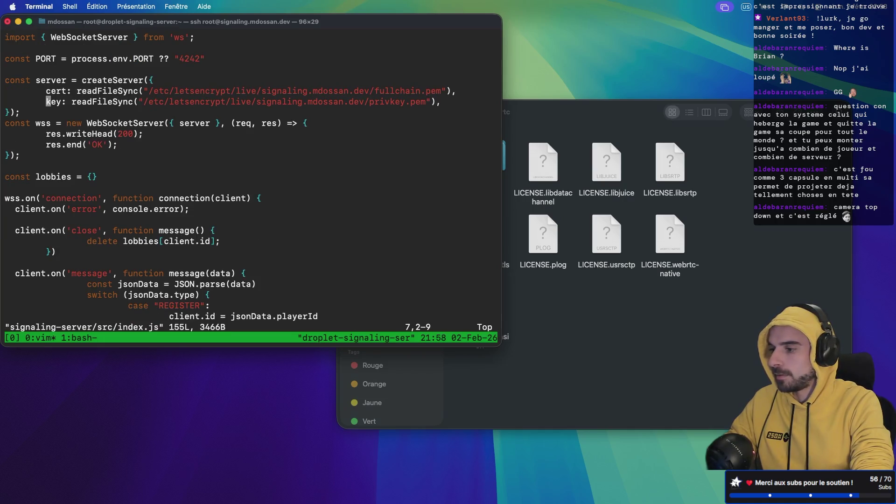
key("G")
key("p")
key("o")
key("Escape")
key("j")
key("j")
key("j")
key("d")
key("d")
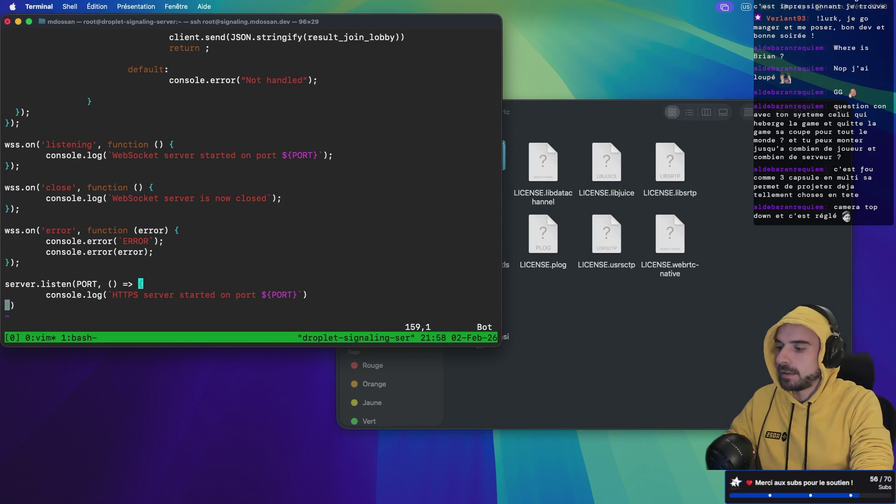
type(":q")
key("Return")
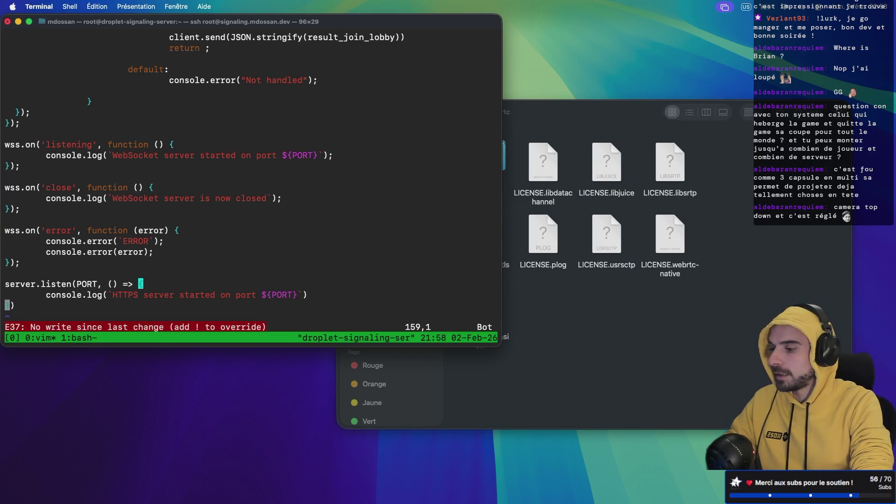
type(":w")
key("Return")
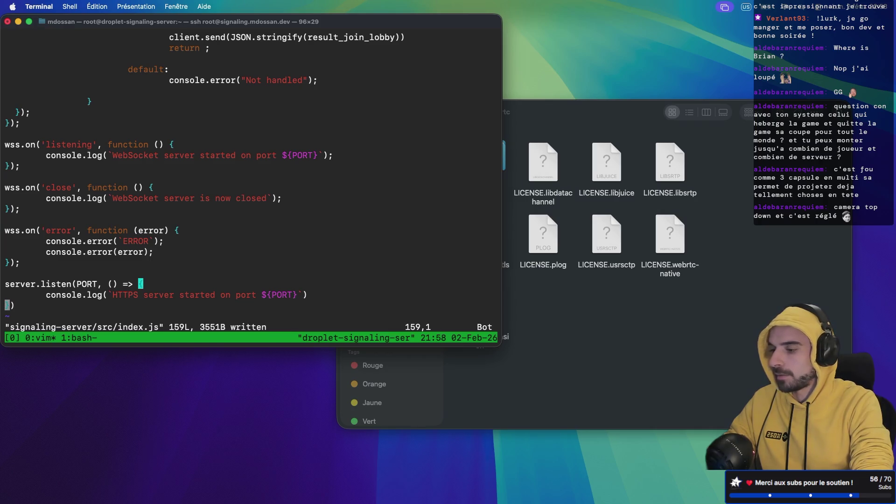
key("k")
key("k")
key("ctrl+6")
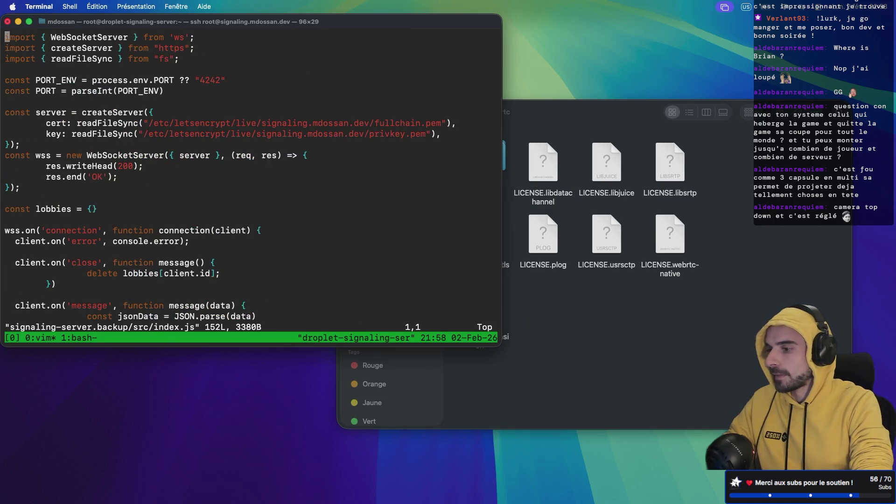
Copy the https and fs imports and PORT_ENV lines from the backup into the new index.js.
key("j")
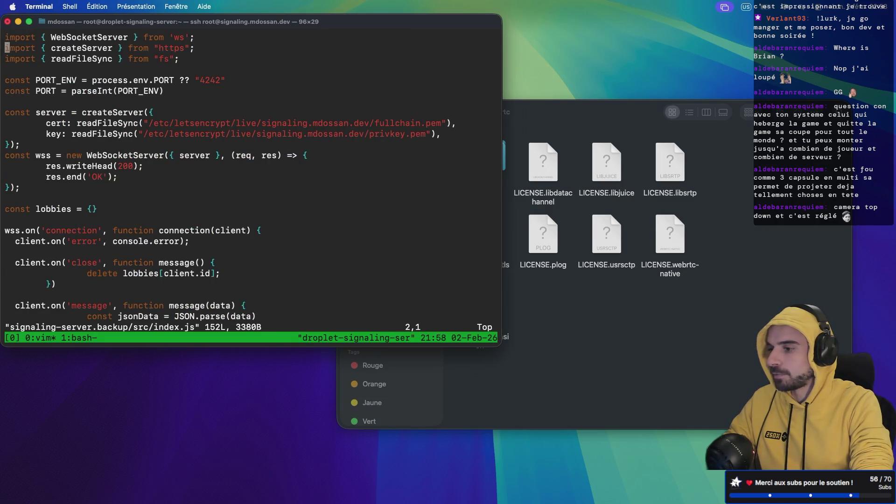
key("shift+v")
key("j")
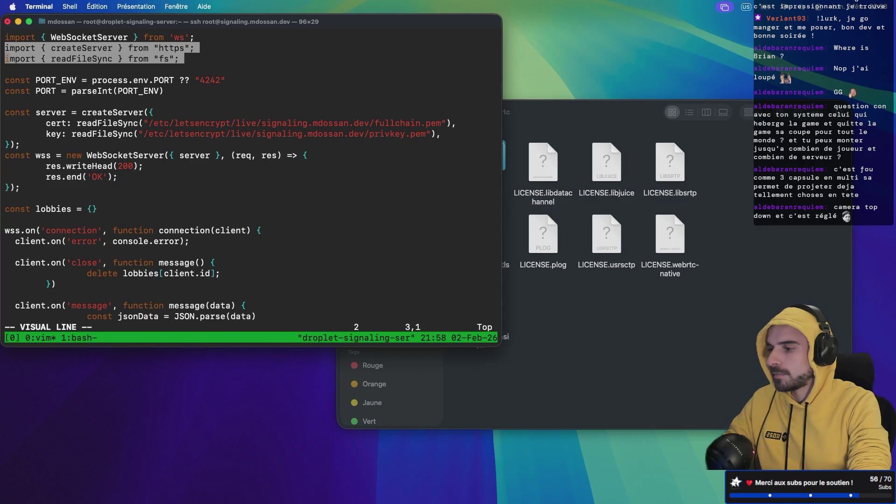
key("j")
key("j")
key("j")
key("y")
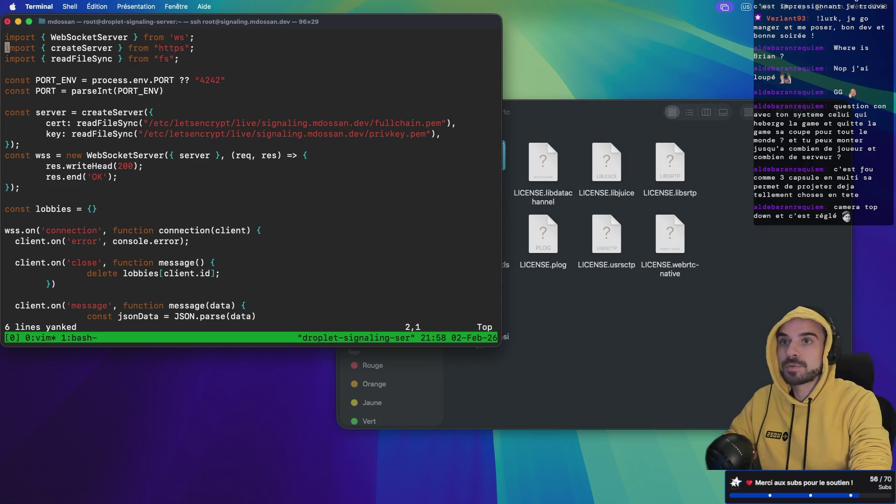
key("ctrl+6")
key("k")
key("k")
key("k")
key("j")
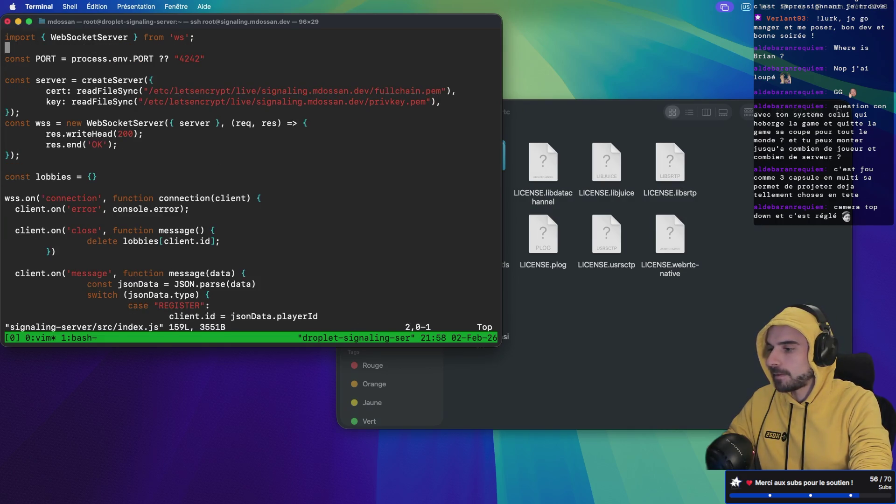
key("P")
Delete the duplicate PORT line and leftover blank lines, checking where PORT is used.
key("j")
key("j")
key("j")
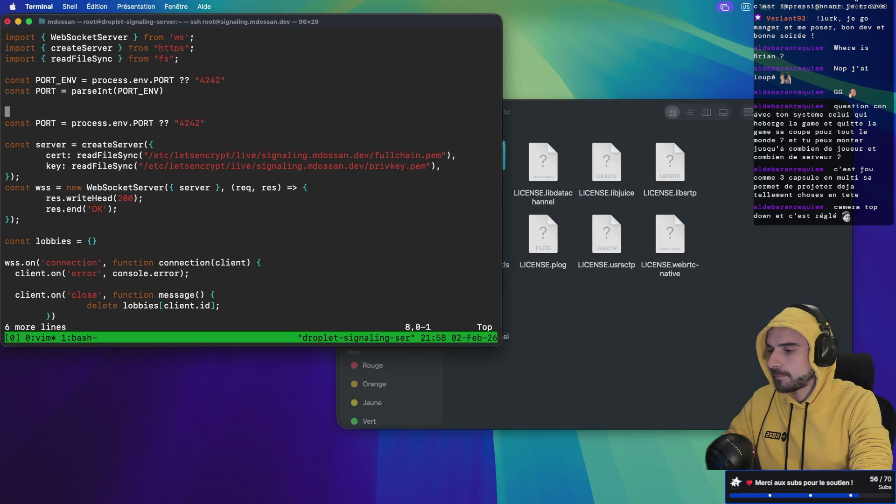
key("d")
key("d")
key("k")
key("d")
key("d")
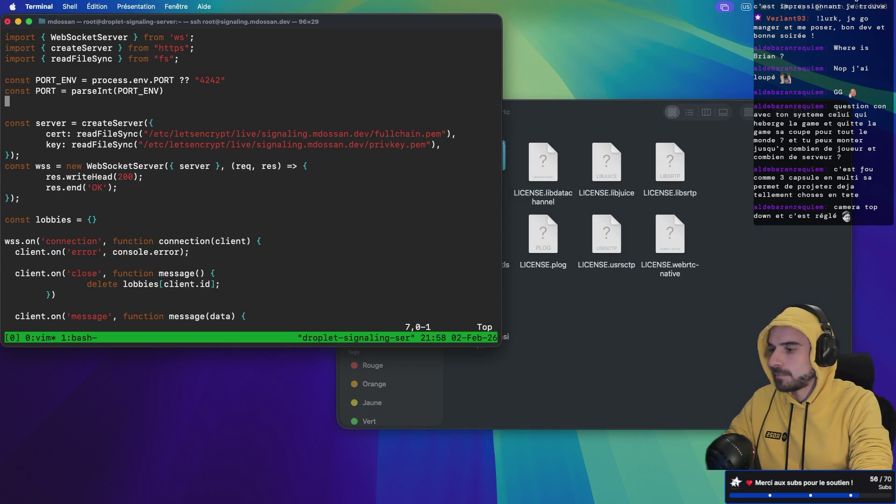
key("k")
key("d")
key("d")
key("k")
key("w")
key("numbersign")
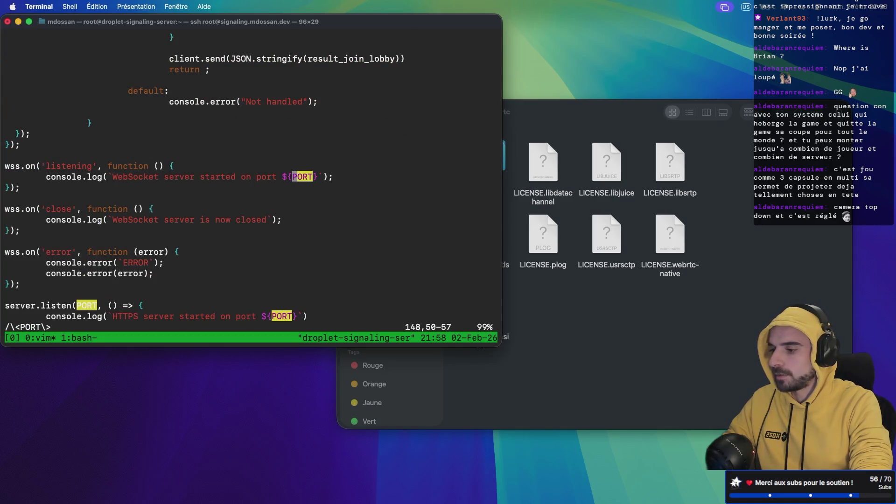
key("n")
key("n")
key("n")
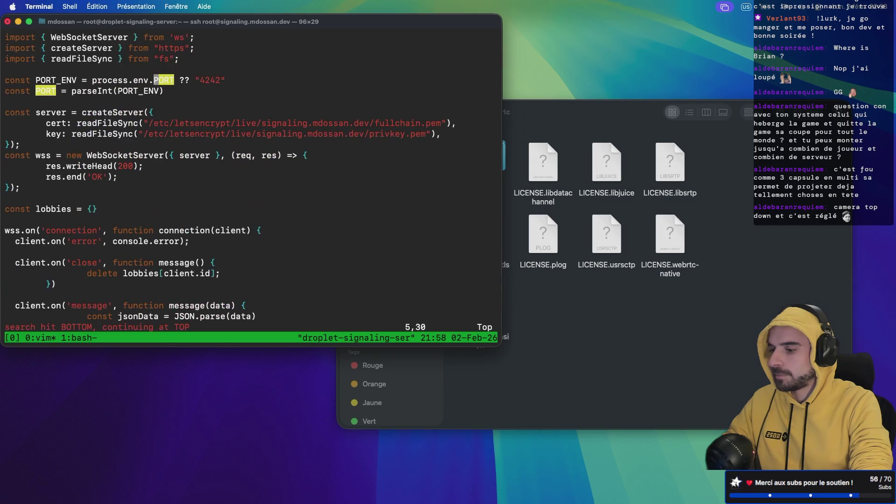
Save index.js and exit Vim with :wqa.
type(":w")
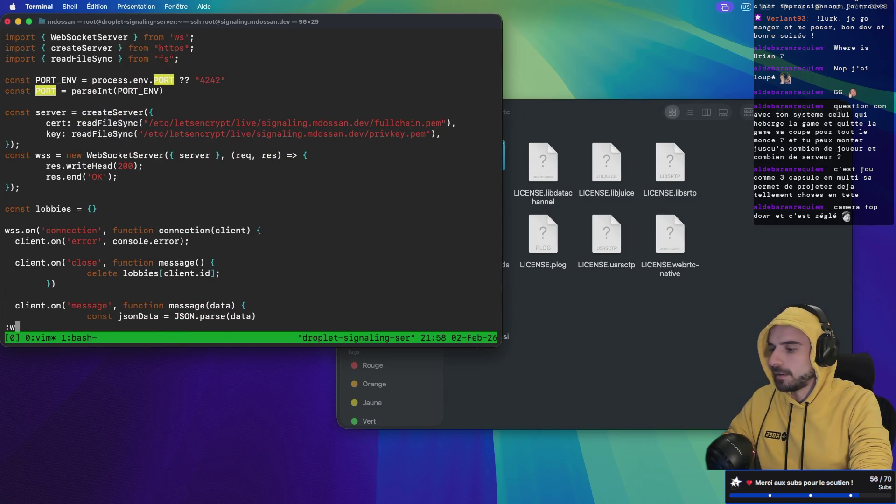
key("Return")
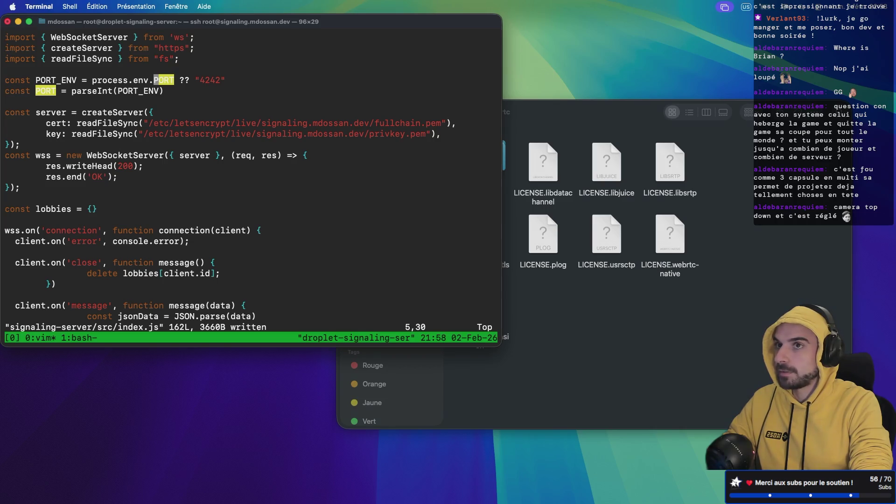
type(":wqa")
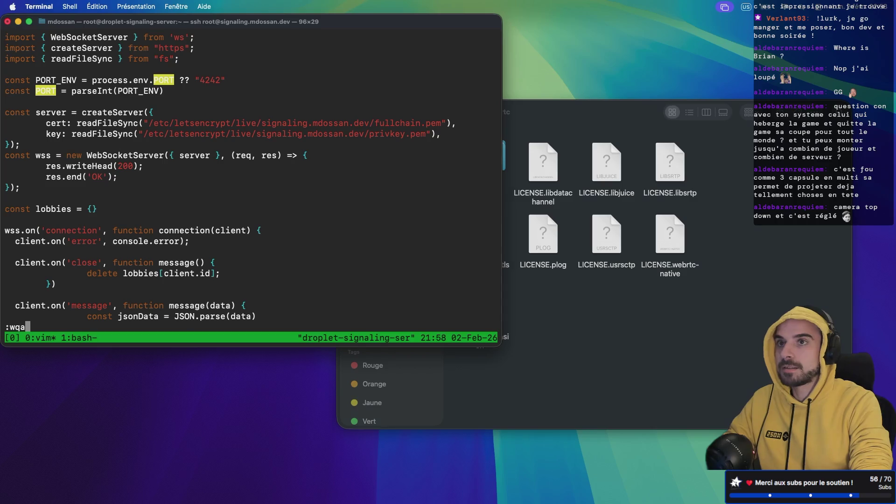
key("Return")
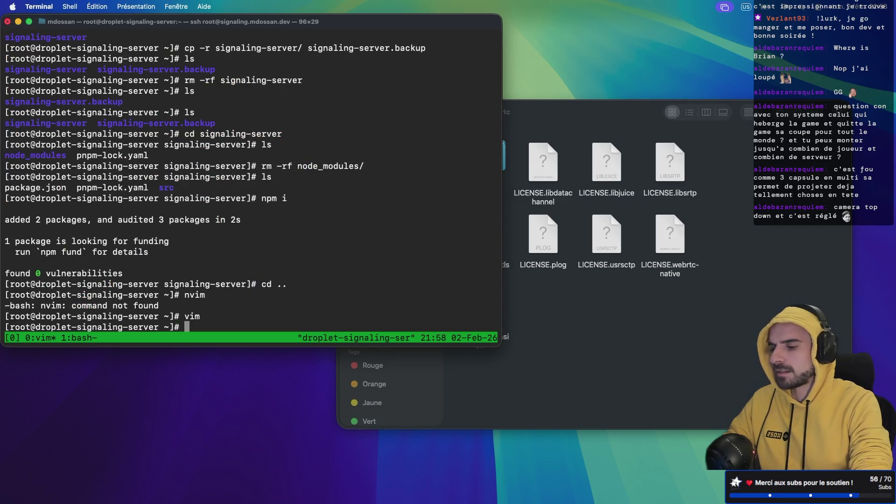
Abandon a half-typed node command and list the home folder contents.
type("node sr")
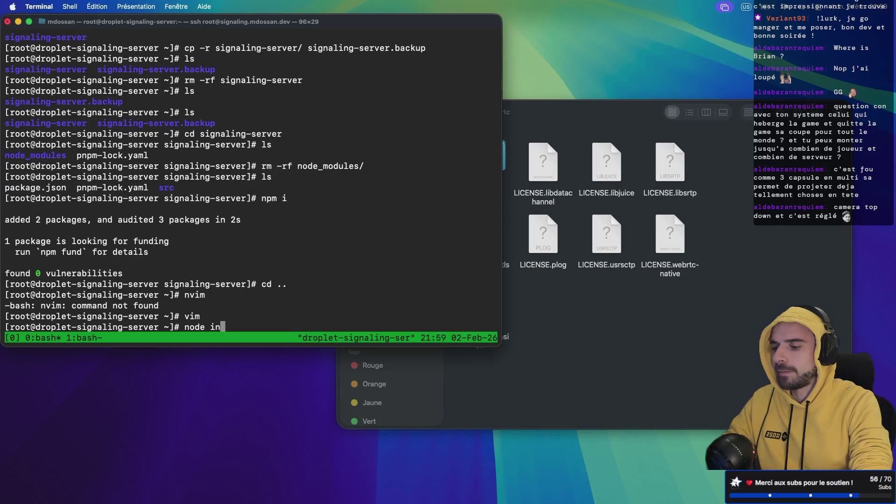
key("Tab")
key("BackSpace")
key("BackSpace")
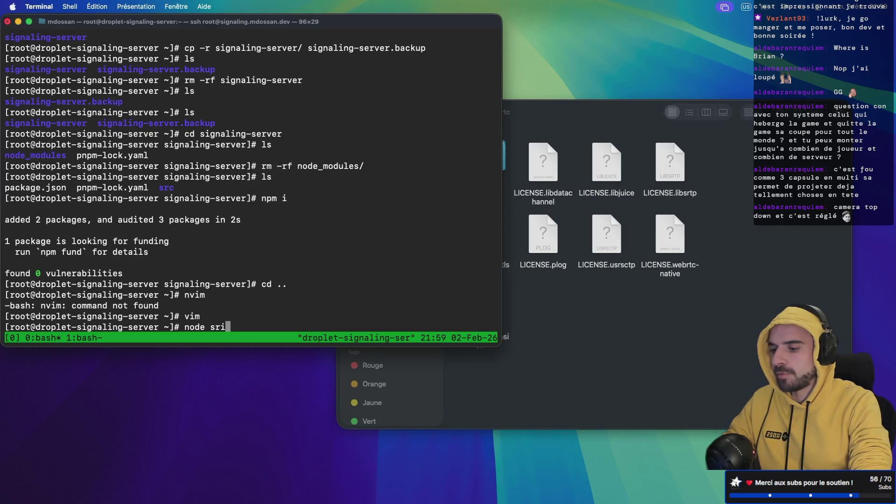
key("BackSpace")
key("BackSpace")
type("./sr")
key("BackSpace")
key("BackSpace")
key("BackSpace")
type("ls")
key("Return")
Start the signaling server with node src/index.js from the signaling-server folder.
type("cd signaling-server")
key("Return")
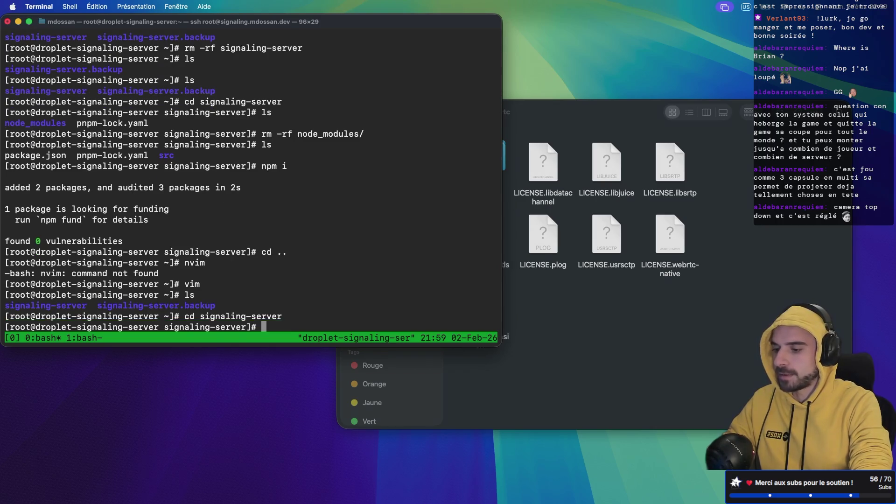
type("ls")
key("Return")
type("node src/index.js")
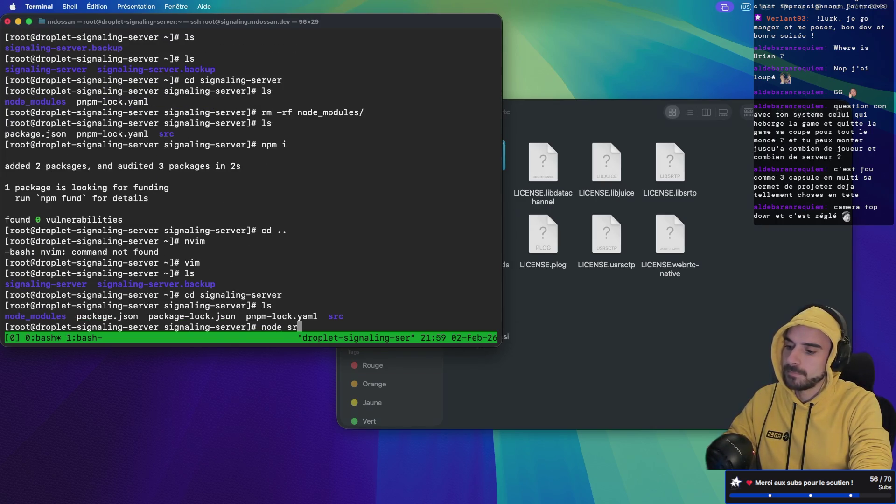
key("Return")
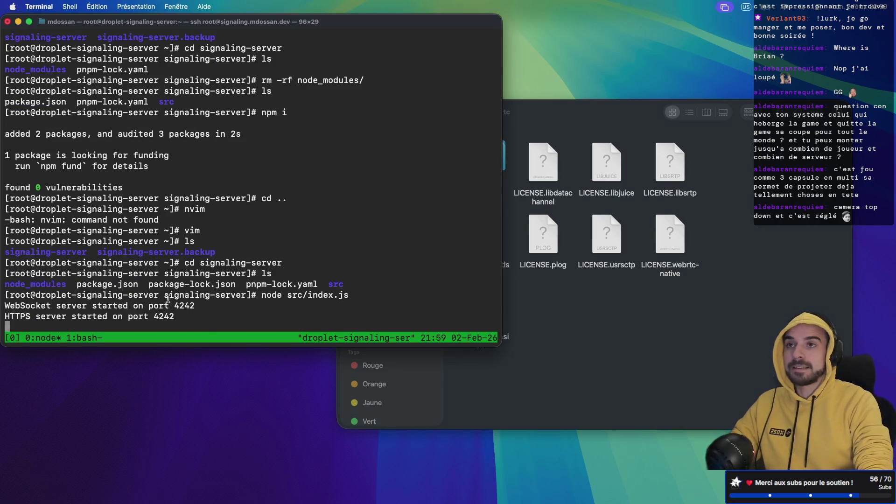
key("super+Tab")
key("super+Tab")
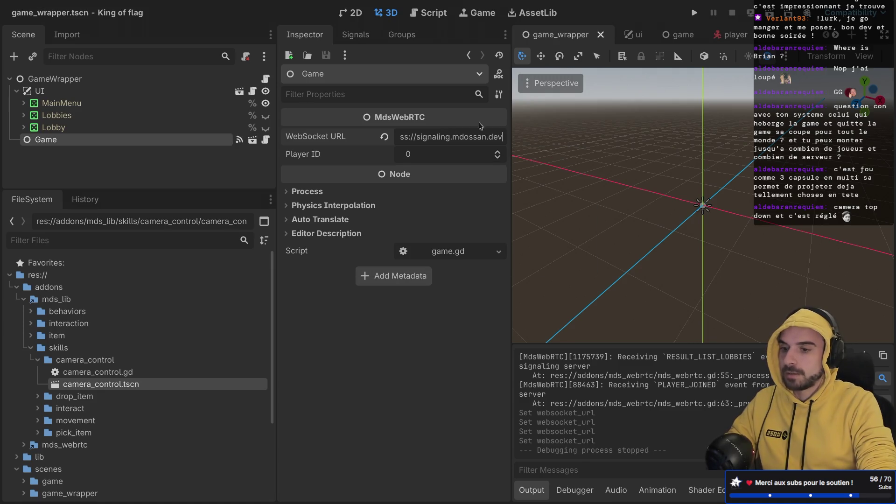
Launch the King of flag game and create a lobby in one window.
left_click(695, 14)
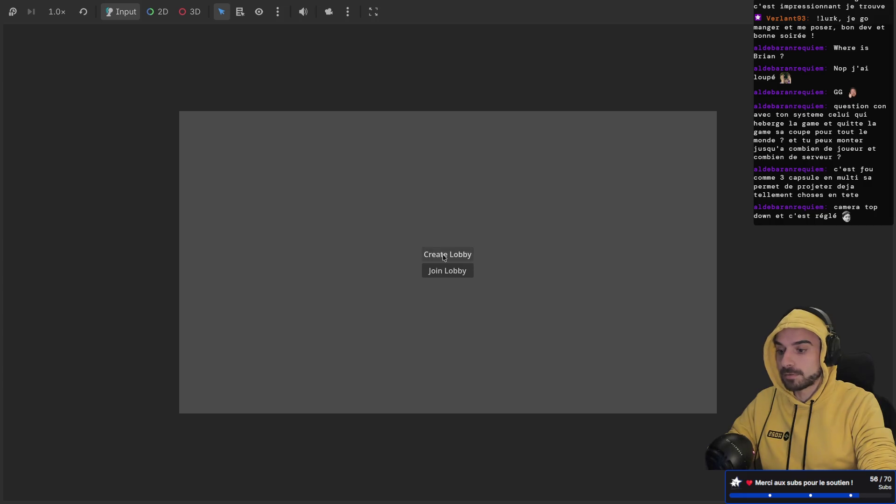
left_click(445, 256)
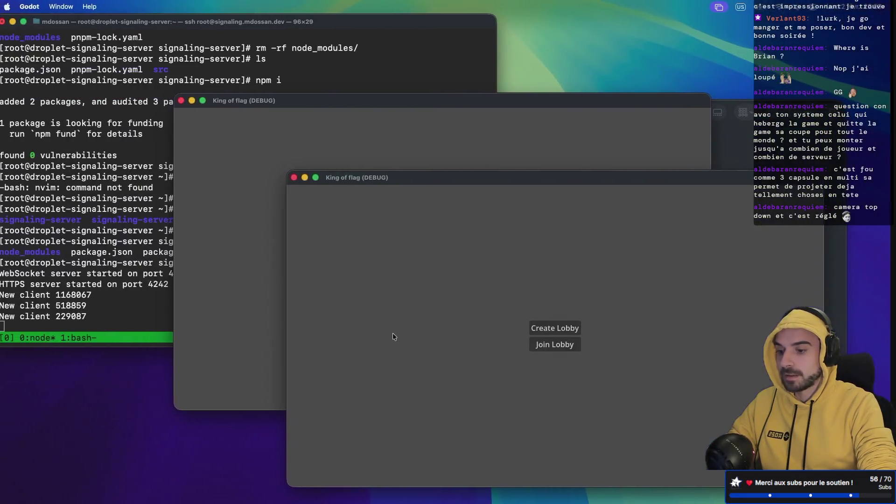
left_click(554, 346)
Join the listed lobby from the second game window.
left_click(557, 346)
left_click(267, 300)
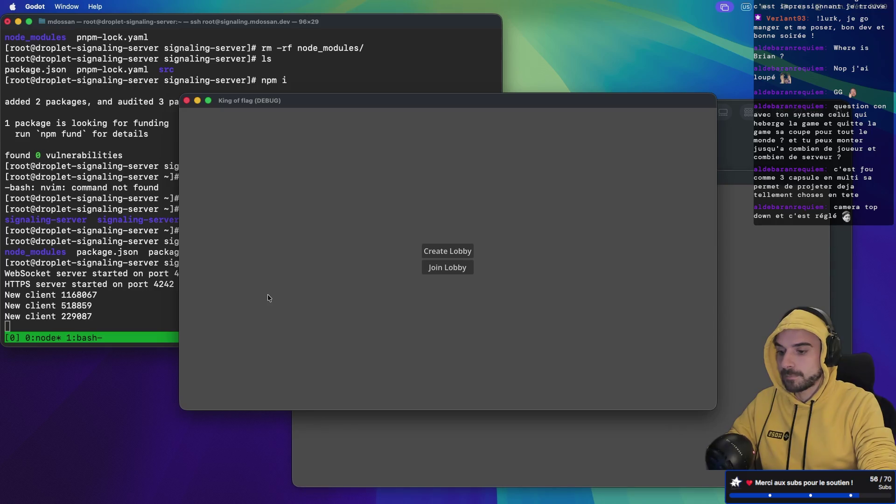
left_click(746, 308)
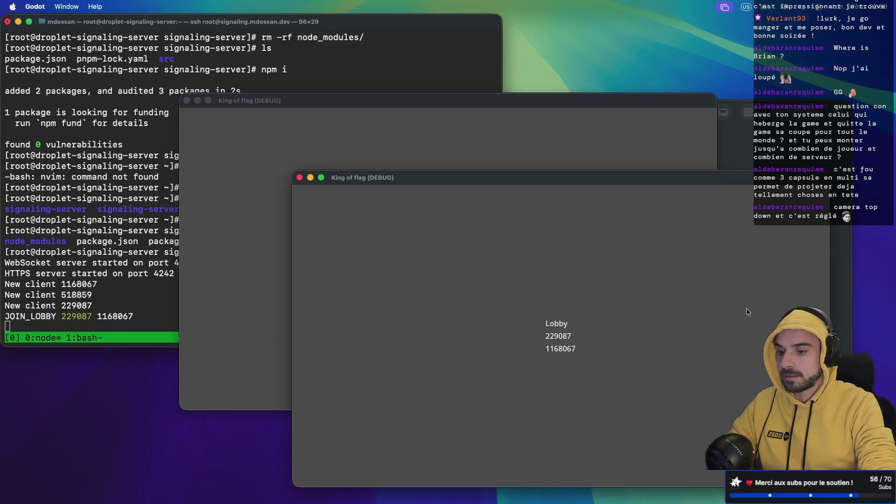
left_click(229, 325)
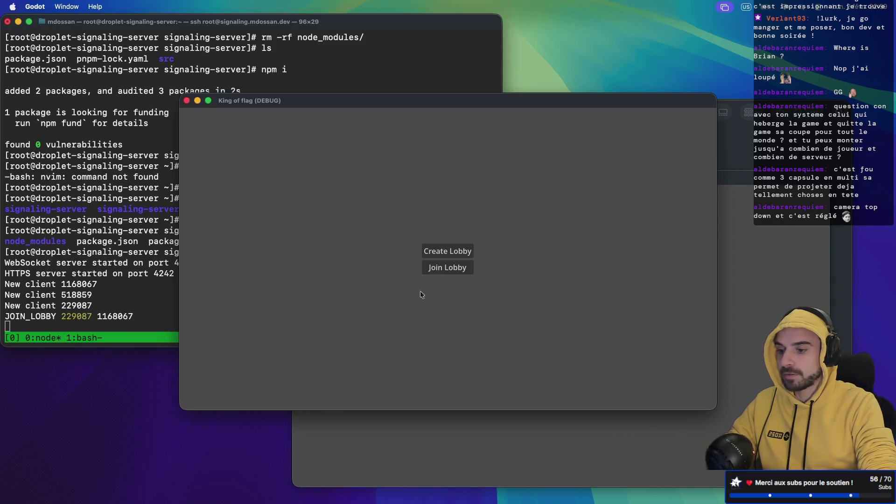
left_click(449, 268)
left_click(450, 248)
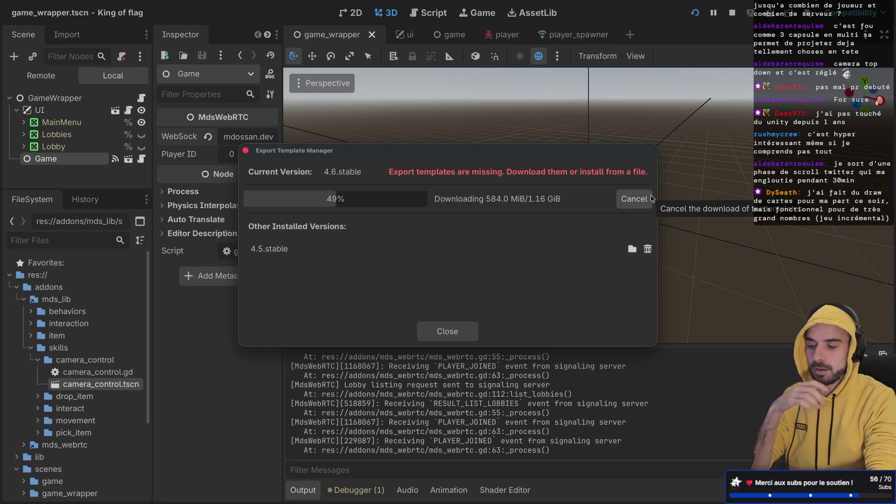
Switch desktop space over to the running game window.
key("ctrl+Left")
key("ctrl+Left")
key("ctrl+Left")
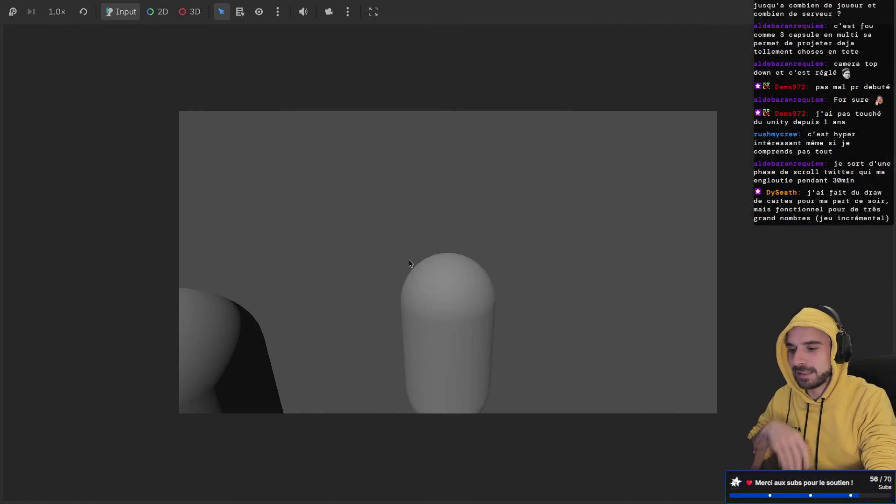
Orbit the game camera to a top-down view of the player capsules.
mouse_move(409, 260)
left_mouse_down()
mouse_move(379, 281)
mouse_move(367, 270)
mouse_move(402, 258)
mouse_move(377, 256)
mouse_move(422, 251)
mouse_move(363, 256)
mouse_move(478, 244)
mouse_move(381, 269)
mouse_move(411, 261)
left_mouse_up()
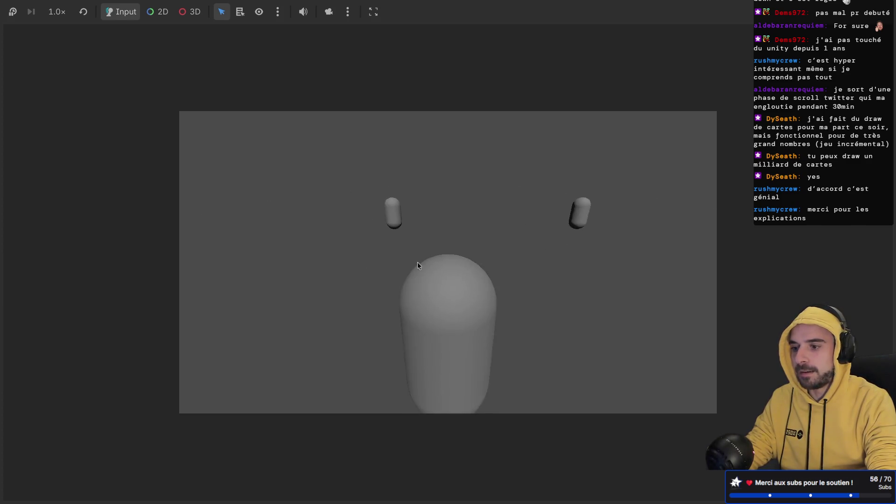
Close the Export Template Manager and open the Project > Export dialog on the Web preset.
key("super+Tab")
key("super+Tab")
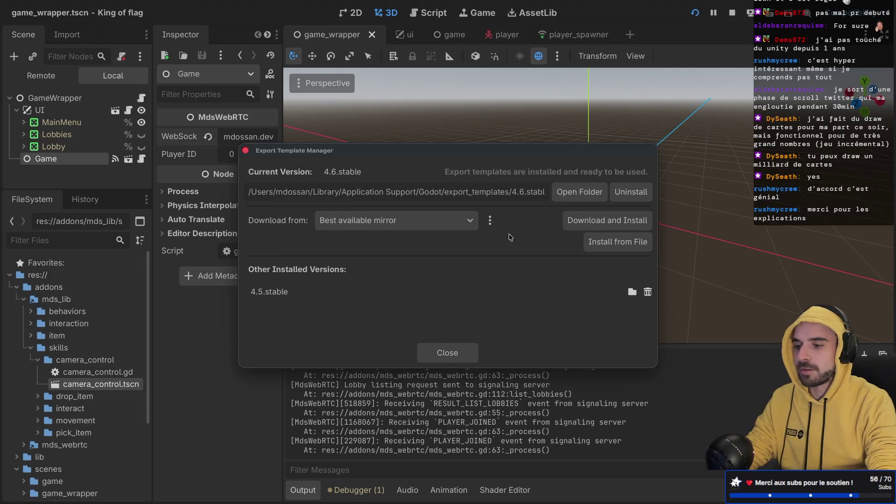
left_click(447, 352)
left_click(93, 7)
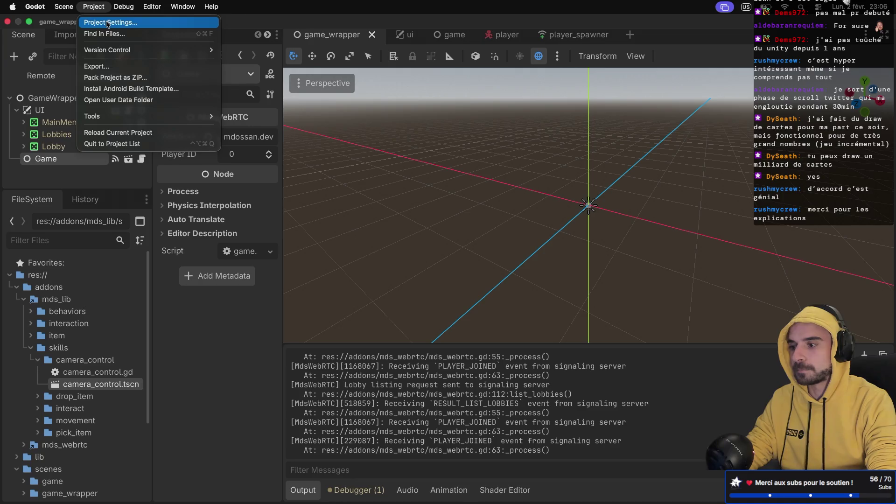
left_click(108, 23)
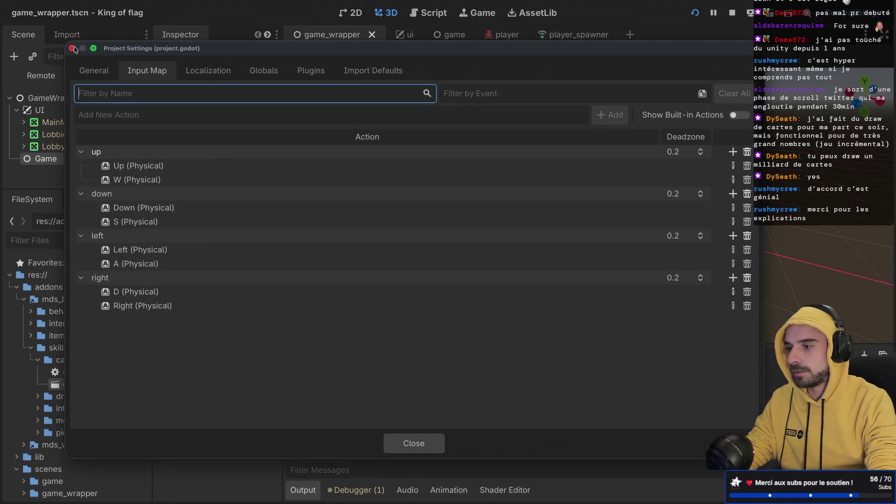
left_click(72, 48)
left_click(64, 6)
mouse_move(94, 6)
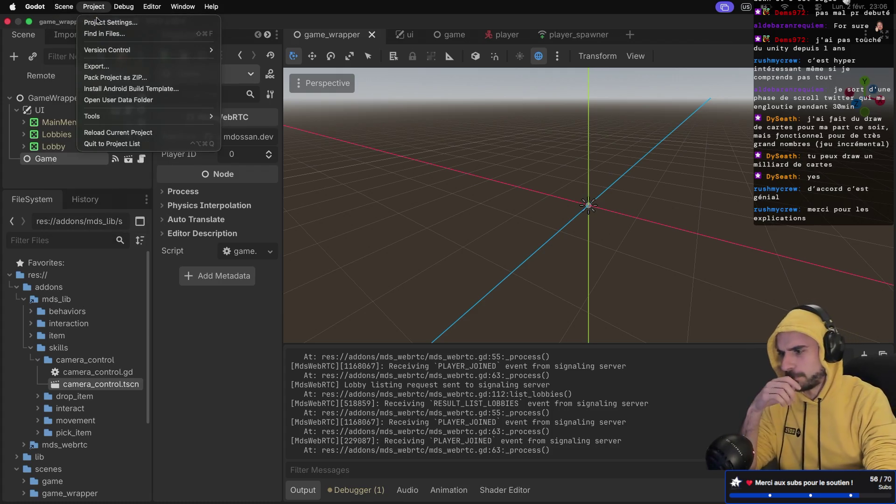
left_click(96, 66)
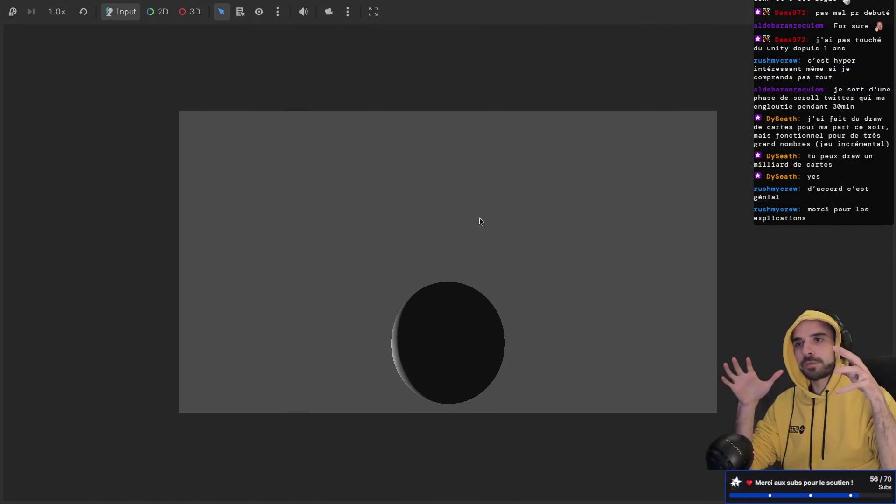
Quit the running game, check the King of Flag itch.io tab, and return to Godot.
key("super+q")
key("ctrl+Right")
key("ctrl+Right")
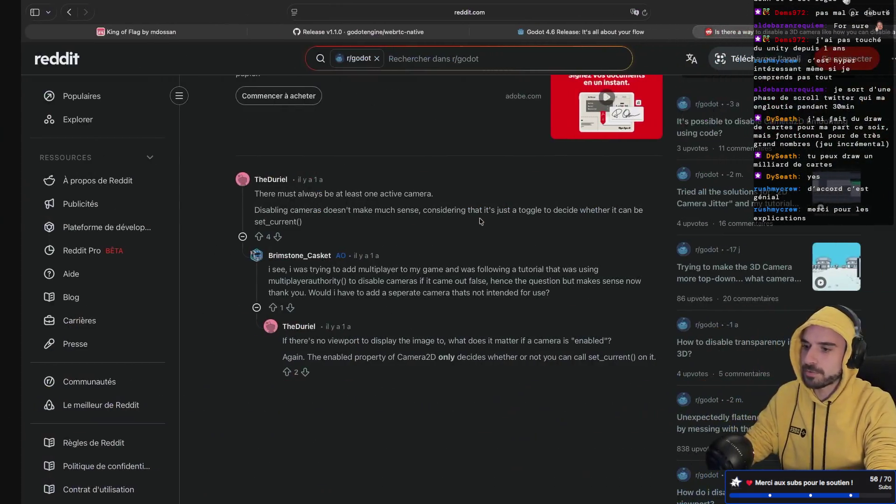
left_click(167, 31)
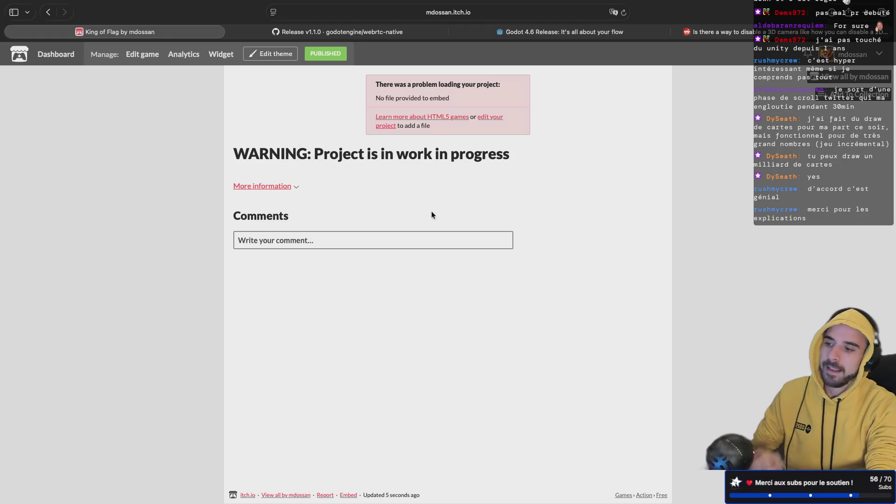
key("ctrl+Left")
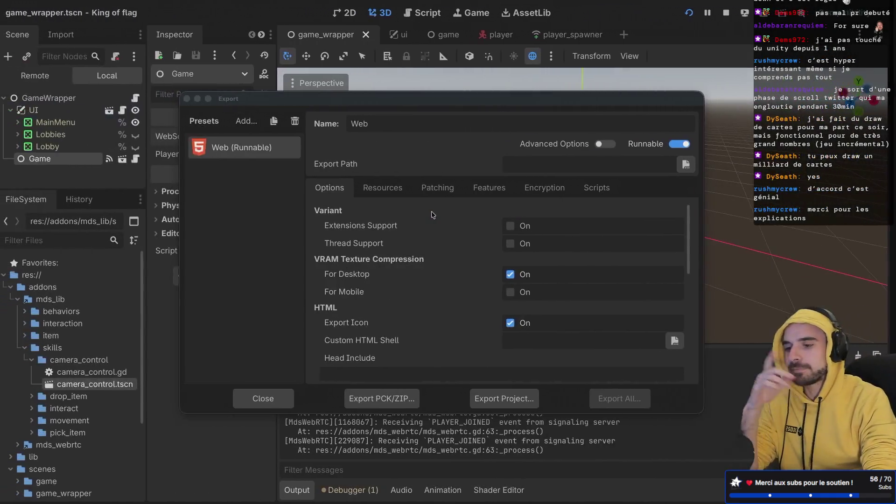
Review Web (Runnable) options: PWA off, cross-origin isolation headers on, Adaptive canvas resize.
scroll(433, 215, "down", 2)
scroll(433, 215, "up", 2)
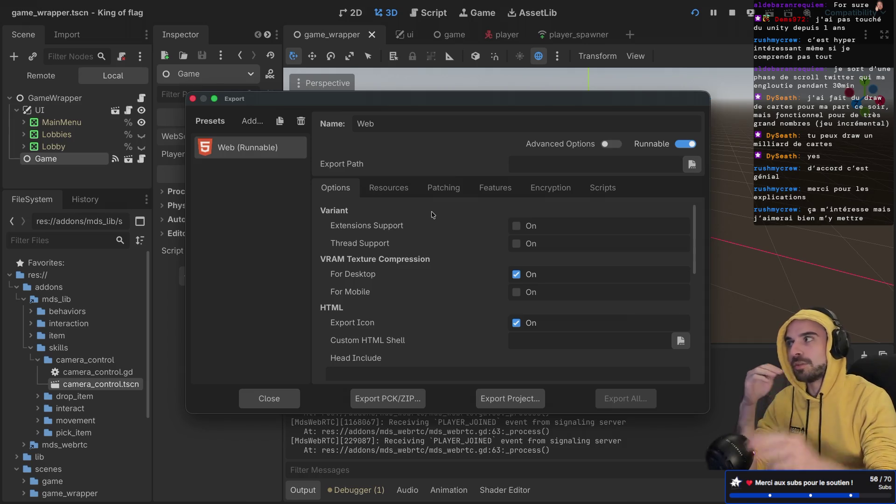
scroll(456, 240, "down", 1)
scroll(456, 241, "up", 1)
scroll(457, 241, "down", 5)
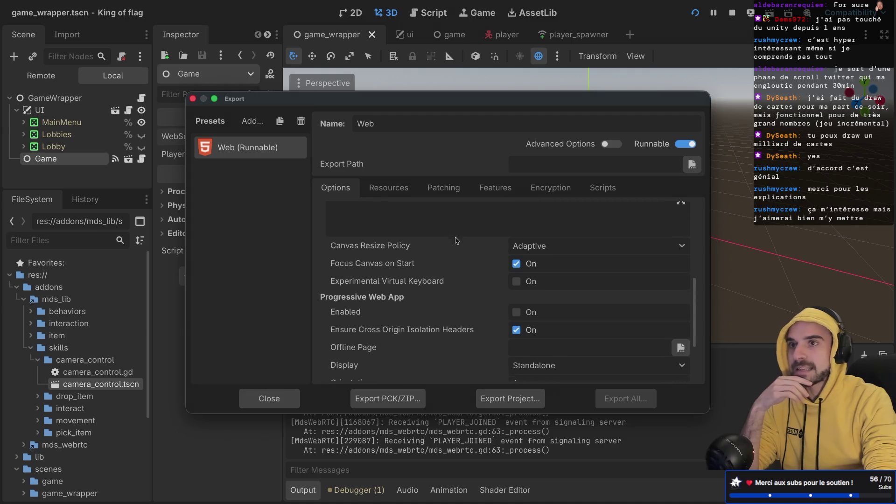
scroll(456, 240, "down", 1)
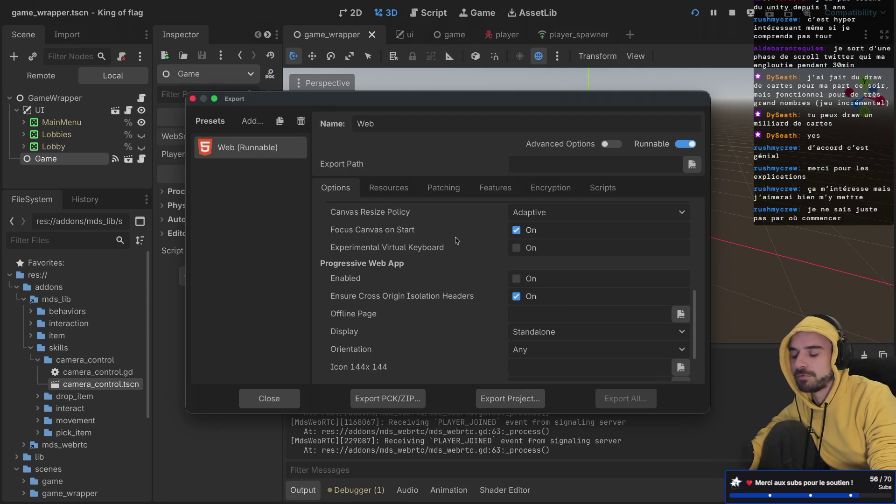
key("ctrl+Right")
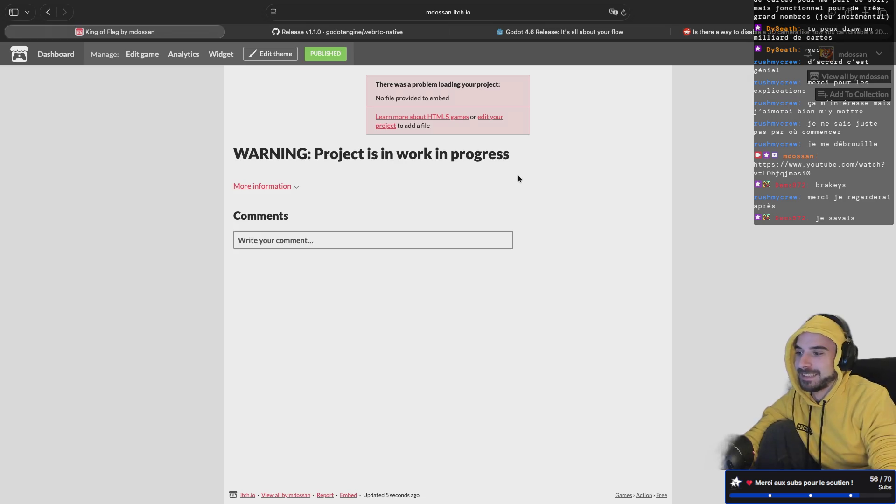
Close the Godot 4.6 release and Reddit camera tabs, keeping the King of Flag itch.io page.
left_click(329, 27)
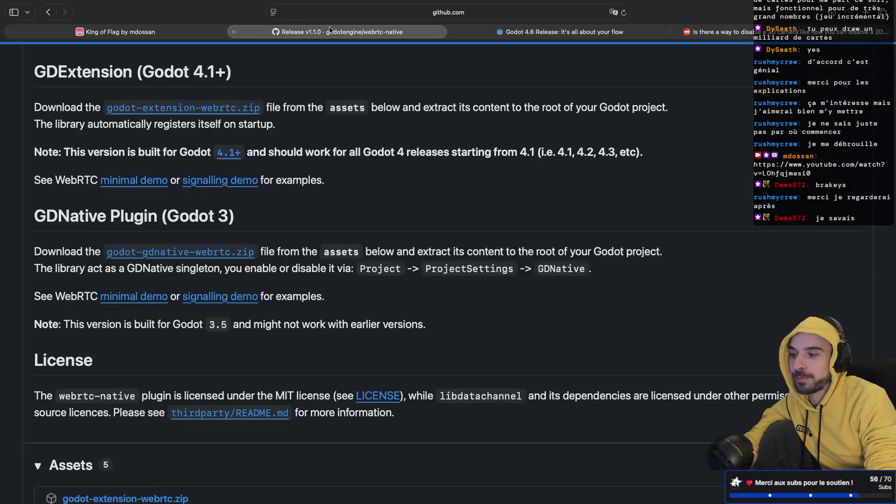
left_click(496, 32)
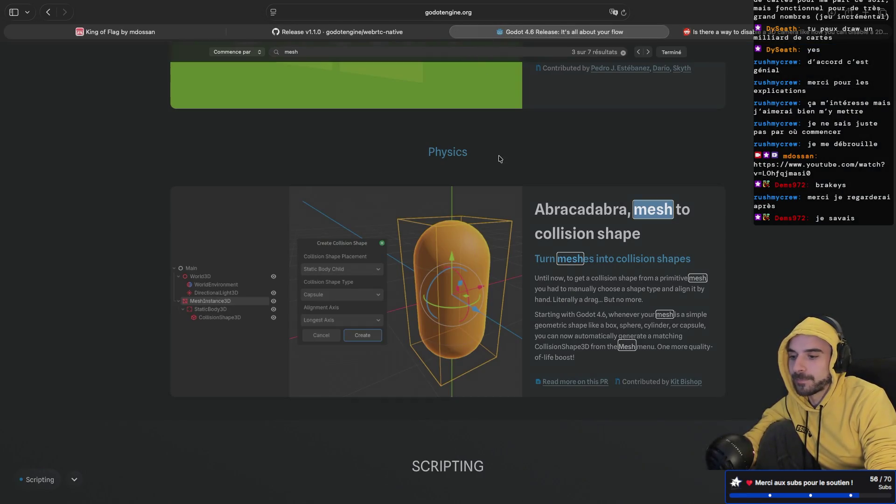
left_click(713, 30)
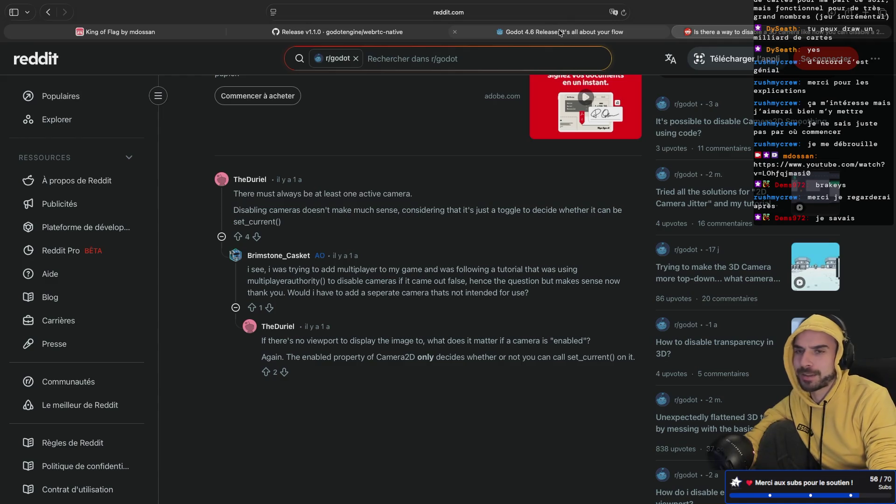
mouse_move(560, 32)
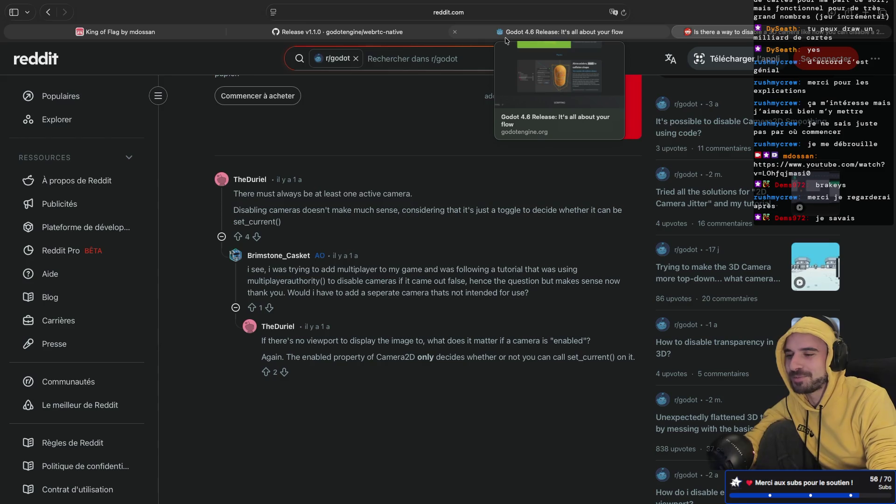
left_click(455, 32)
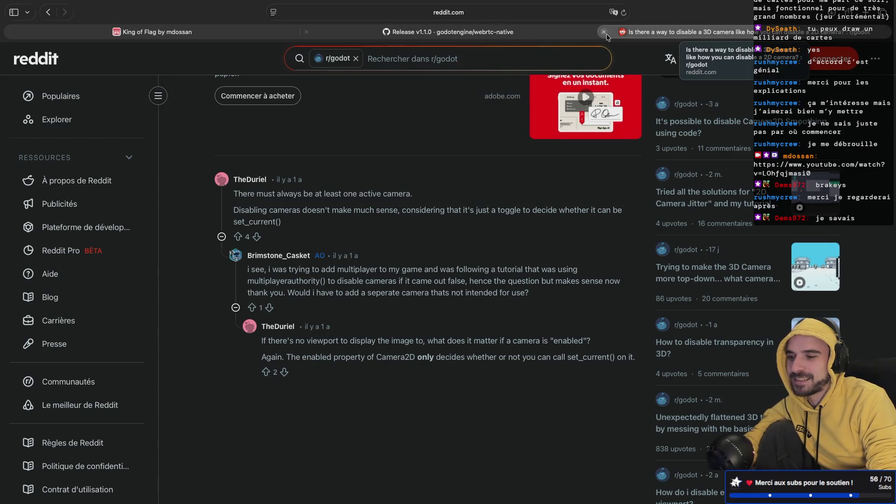
left_click(606, 32)
left_click(316, 32)
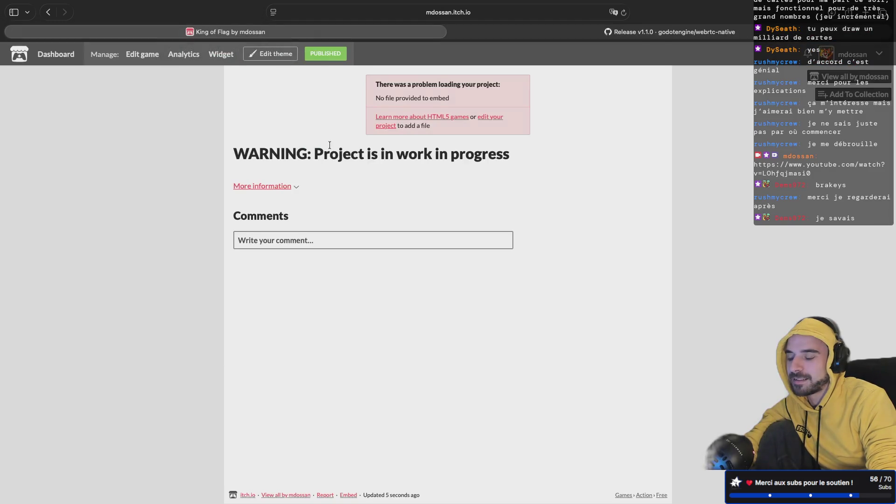
key("ctrl+Left")
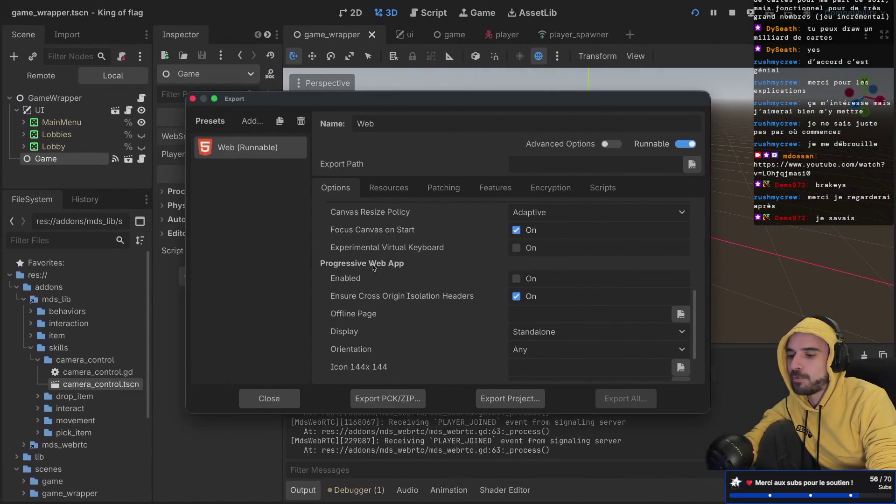
Create an export_web folder and set the Web export path to export_web/index.html.
scroll(467, 322, "up", 5)
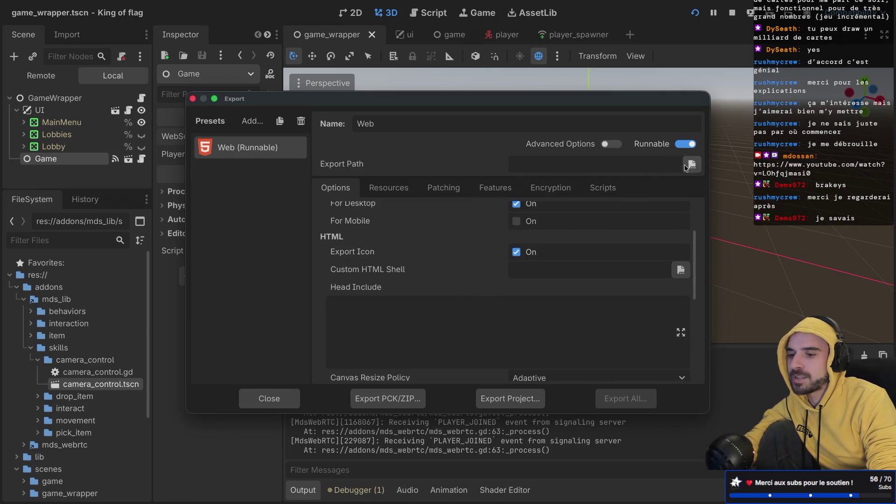
left_click(692, 164)
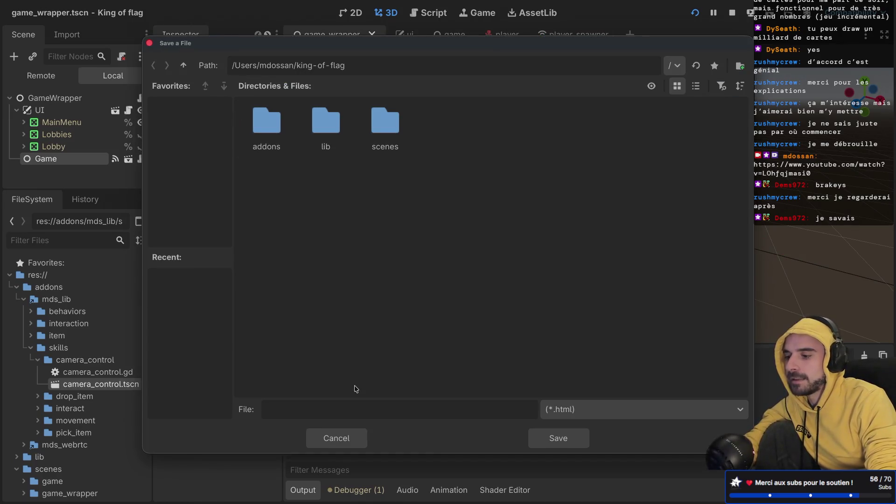
type("export_web")
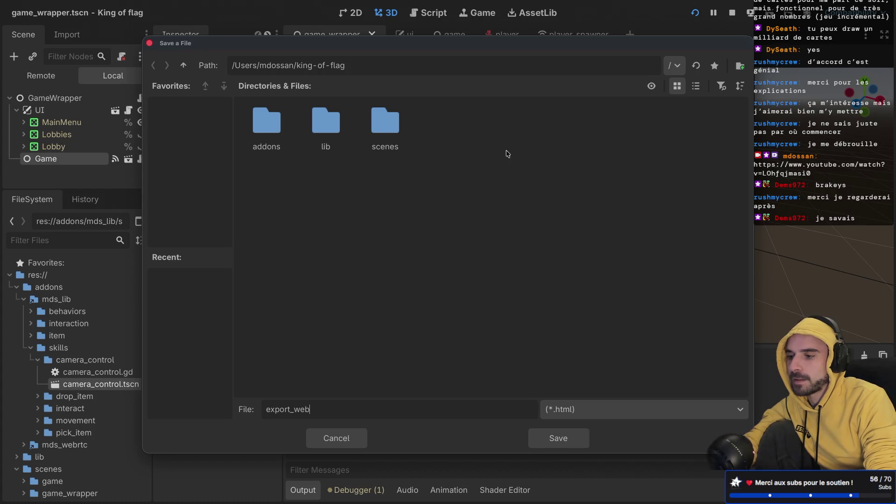
right_click(509, 187)
left_click(534, 198)
type("export_we")
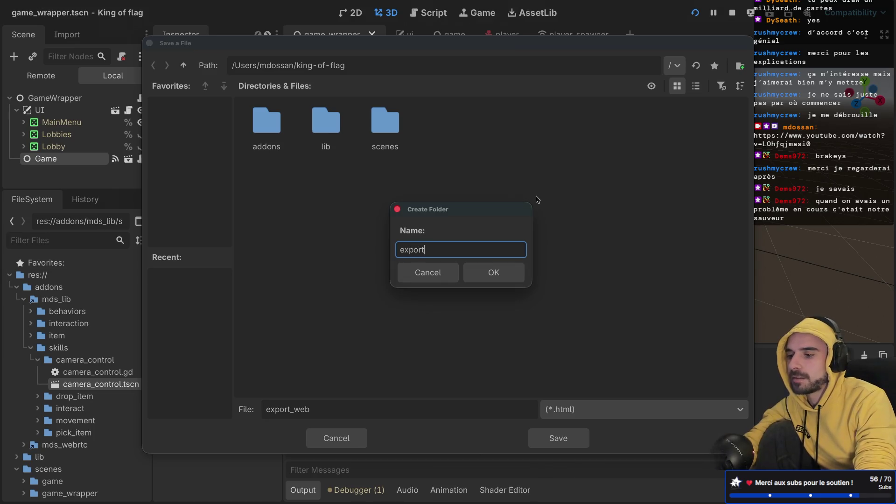
type("b")
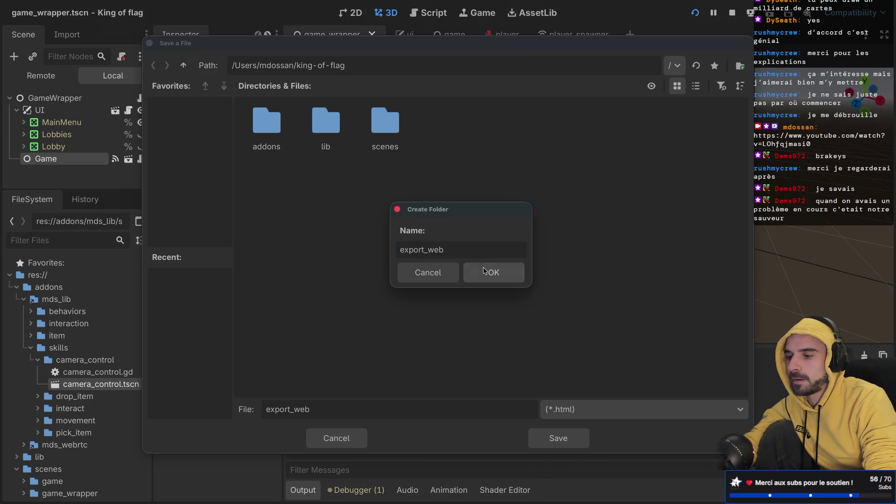
left_click(486, 272)
key("BackSpace")
key("BackSpace")
key("BackSpace")
type("index")
left_click(544, 438)
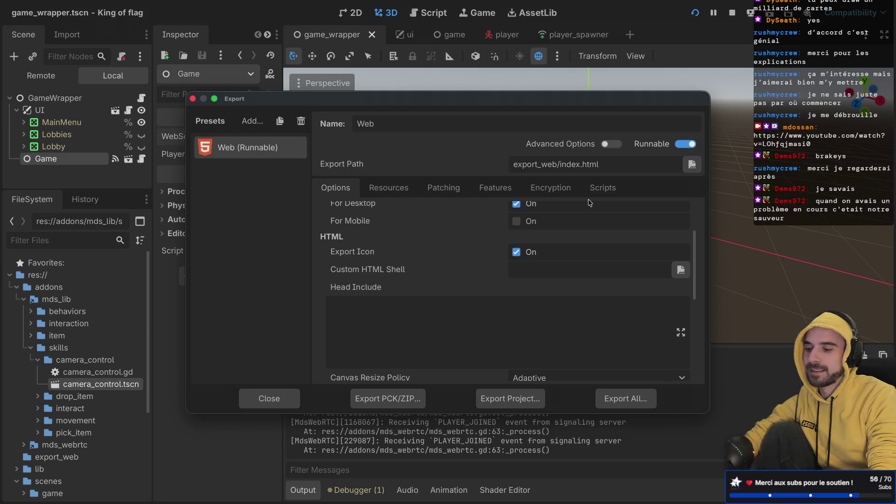
Export the Web project, confirming export_web/index.html as the target.
scroll(509, 317, "down", 5)
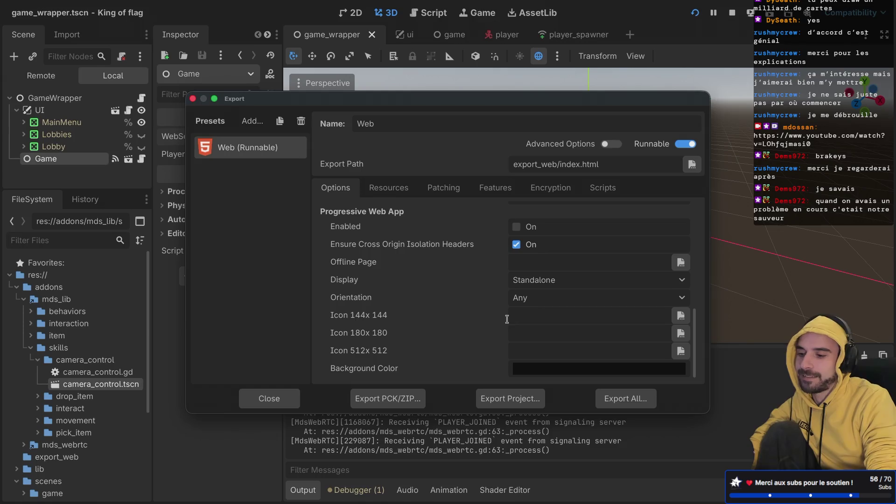
scroll(508, 319, "up", 7)
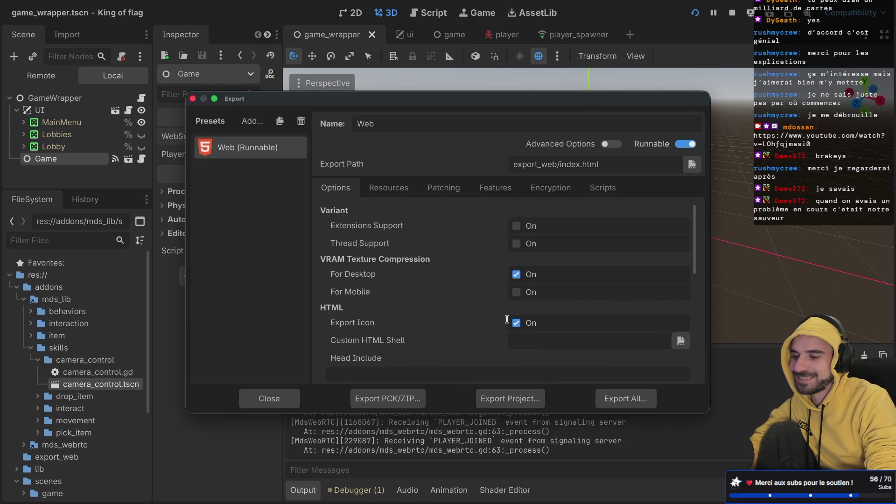
left_click(524, 406)
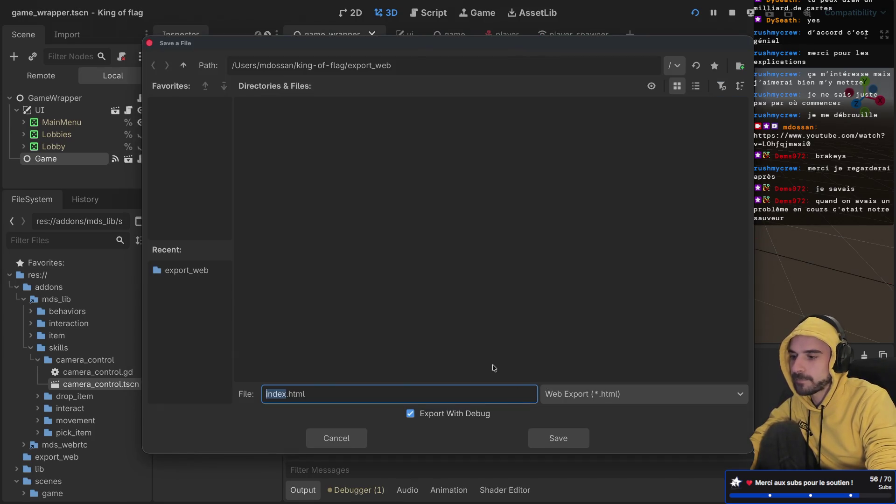
left_click(555, 439)
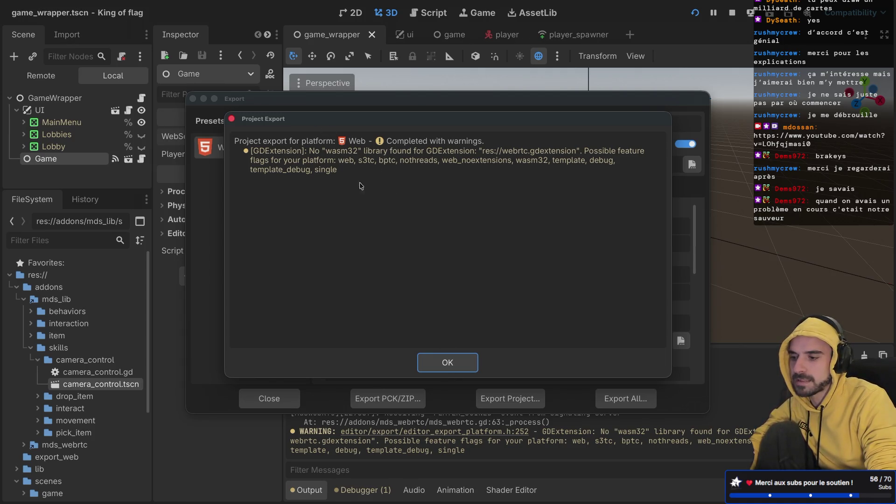
Dismiss the export result, close the Export dialog and return to the terminal.
left_click(452, 367)
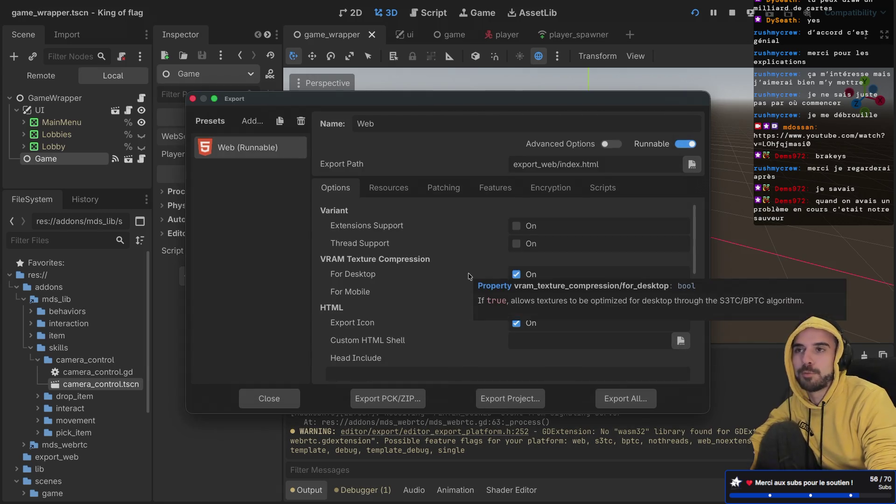
key("ctrl+Right")
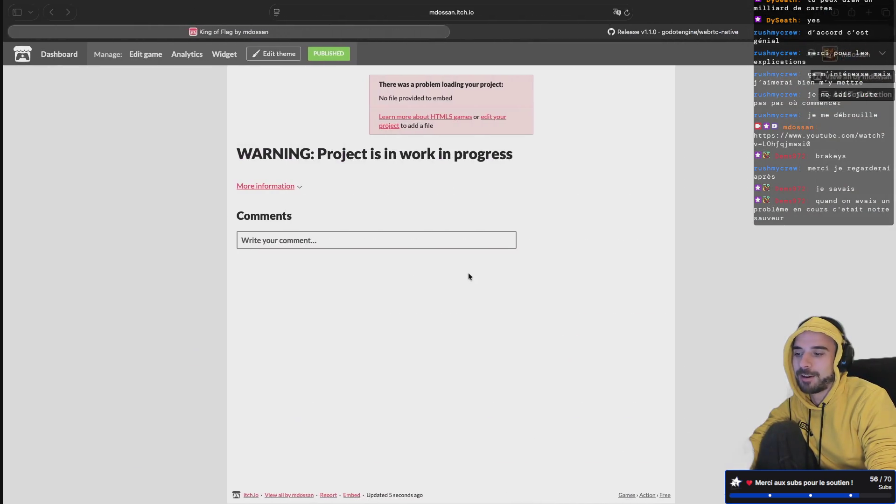
key("ctrl+Left")
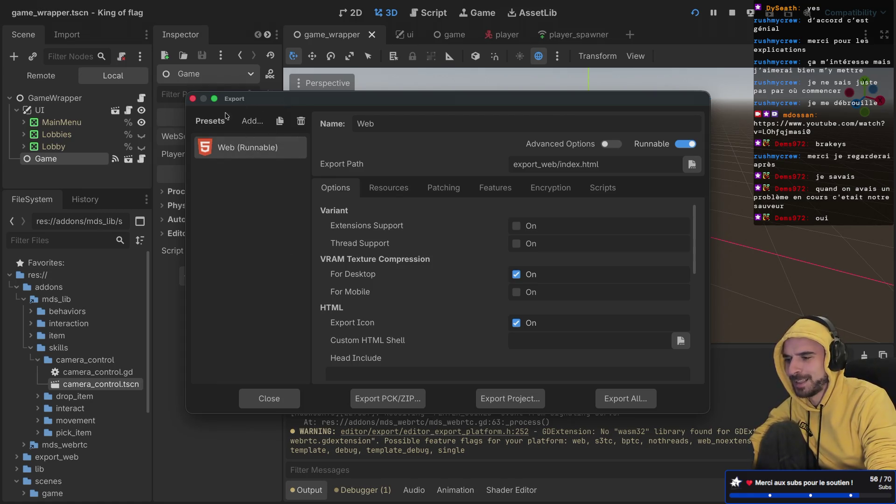
left_click(192, 98)
key("alt+Tab")
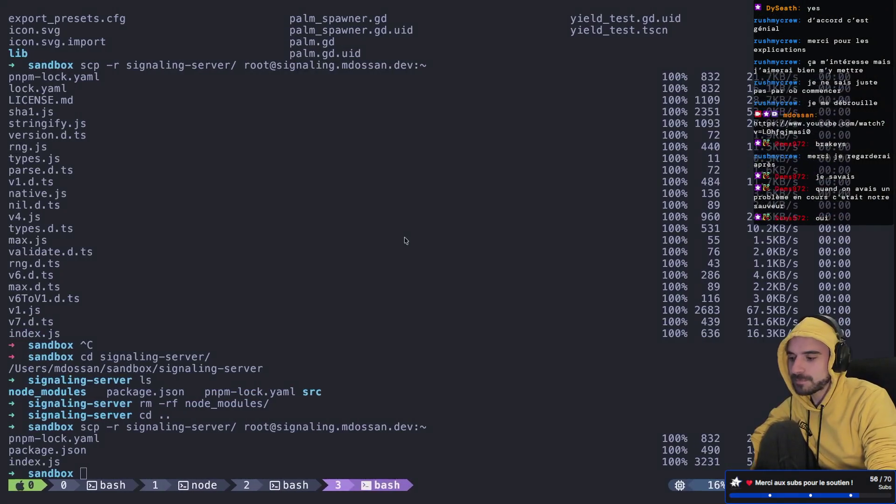
In tmux window 0, list the project files and start a cd toward export_web.
key("ctrl+b")
type("w")
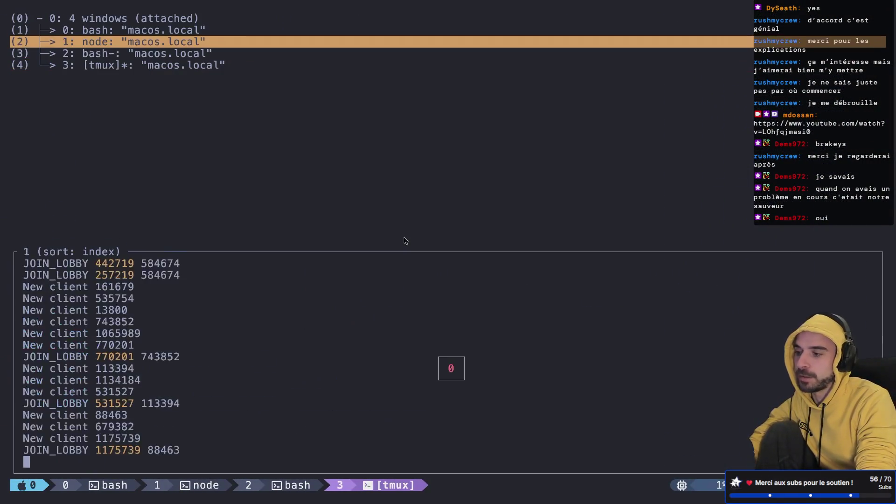
type("0ls")
key("Return")
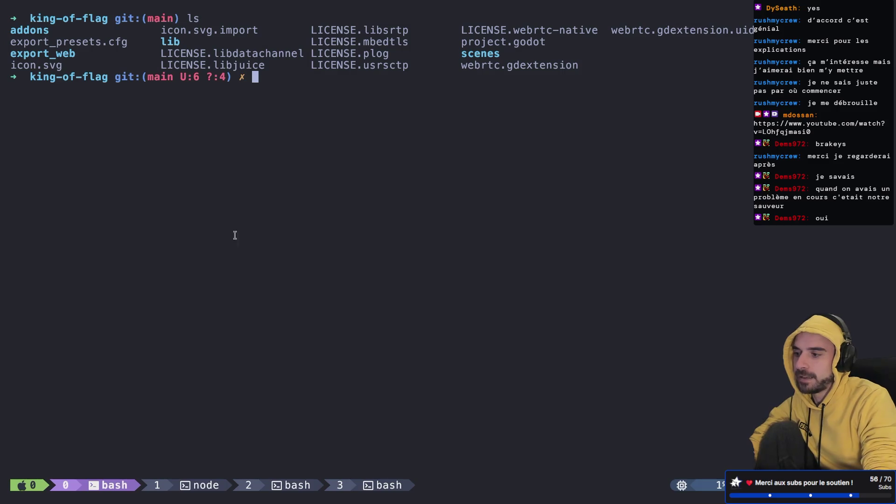
double_click(35, 54)
type("cd expo")
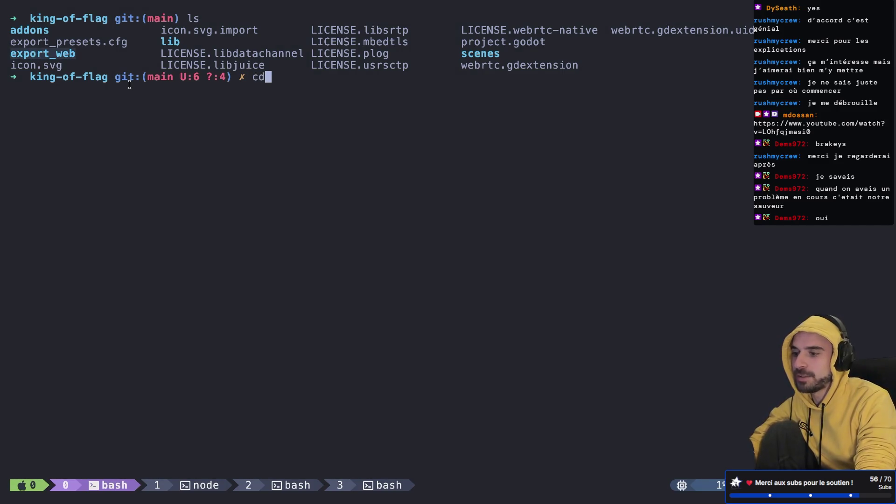
key("Tab")
key("Tab")
key("Return")
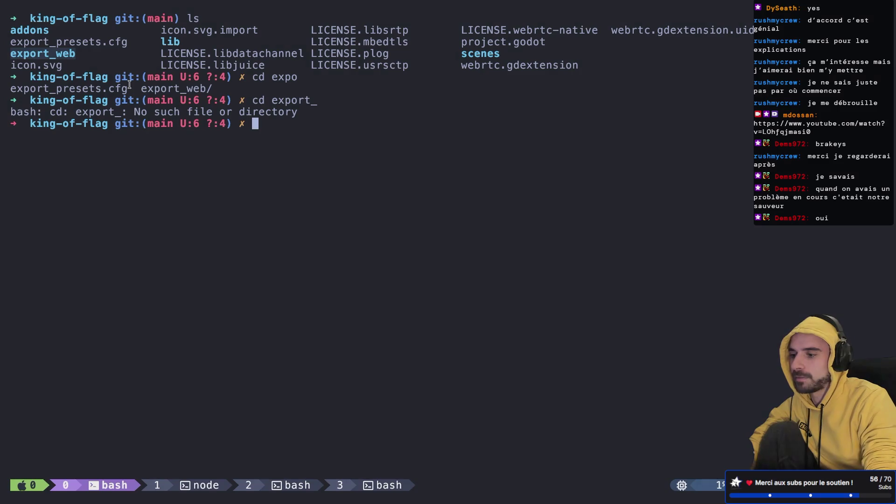
Enter export_web and list the exported index.html, index.js, index.pck and index.wasm files.
key("Up")
key("Tab")
key("Tab")
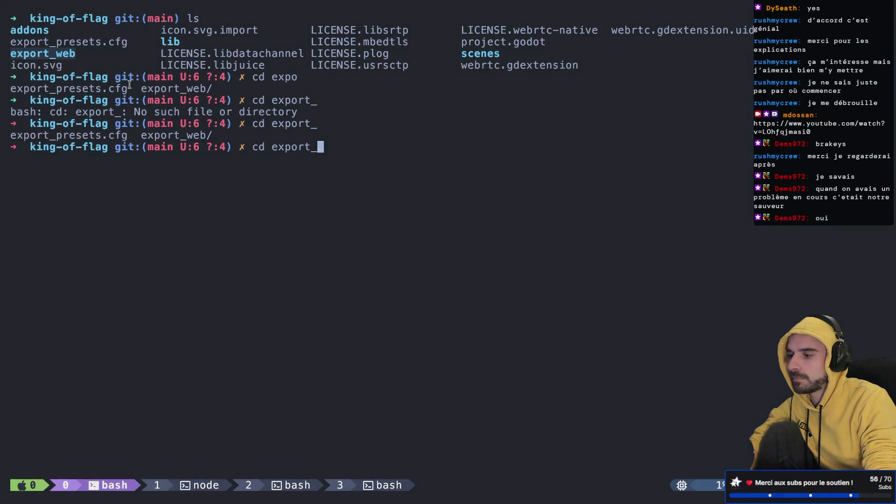
type("web/")
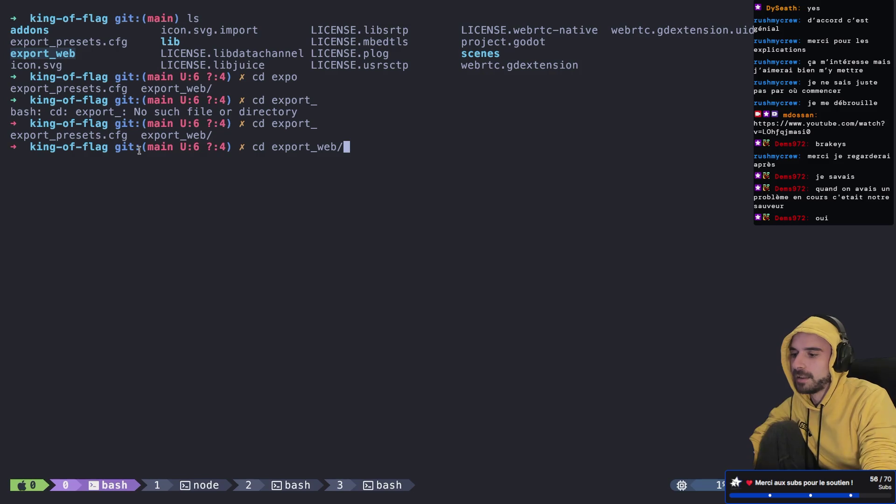
key("Return")
type("ls")
key("Return")
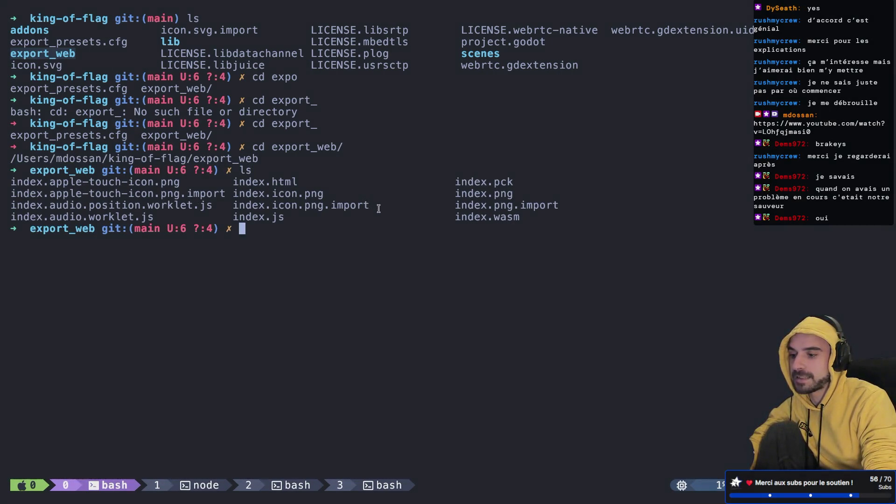
Highlight the exported file listing, then type 'man zip' to look up zip usage.
mouse_move(513, 215)
left_mouse_down()
mouse_move(414, 200)
mouse_move(89, 181)
left_mouse_up()
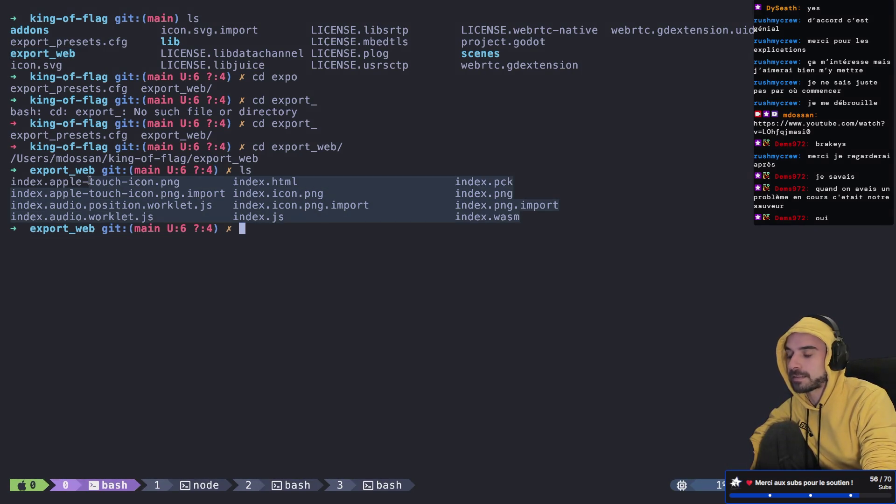
key("ctrl+Right")
key("ctrl+Right")
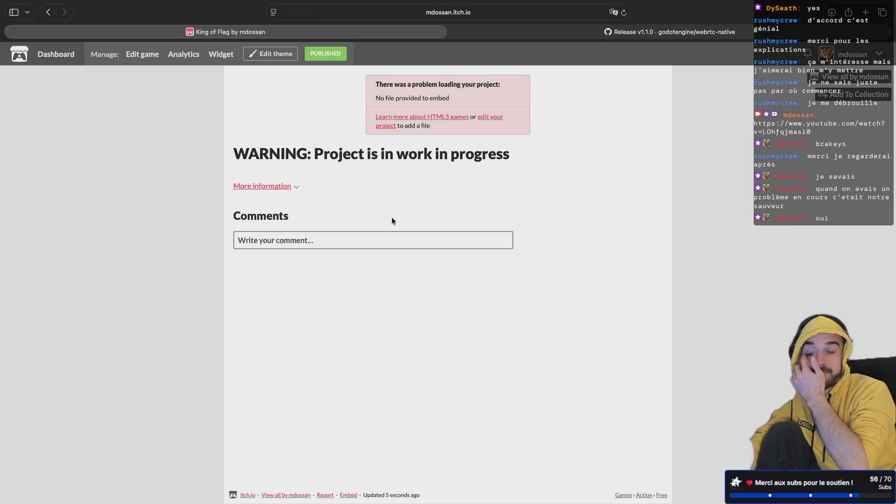
key("ctrl+Left")
key("ctrl+Left")
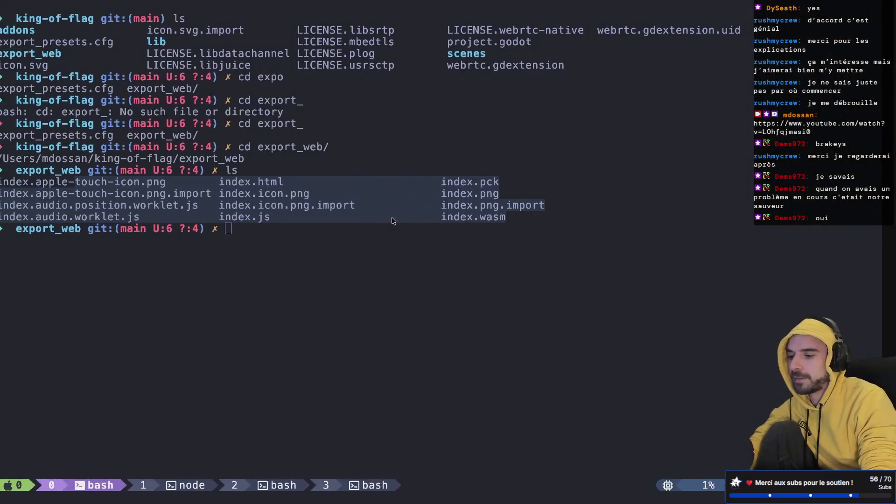
left_click(385, 249)
type("man z")
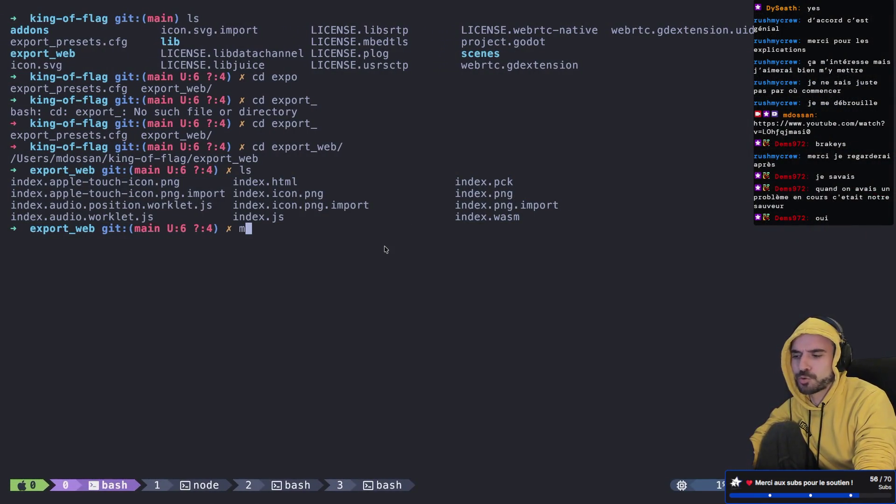
type("ip")
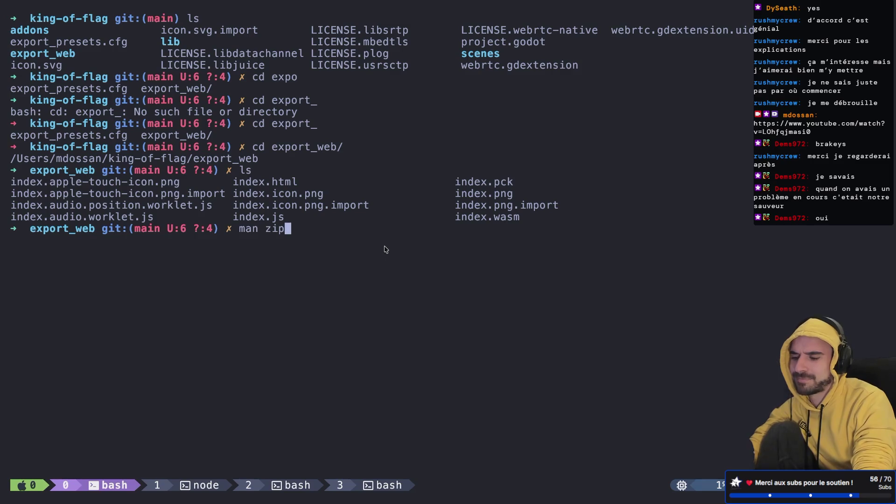
Read the zip manual page to find the archive command syntax.
key("Return")
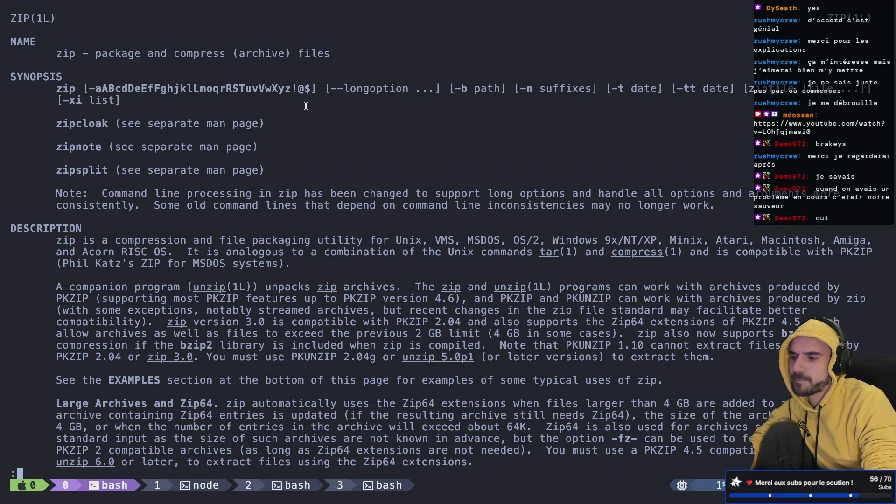
scroll(322, 100, "down", 14)
scroll(306, 106, "down", 9)
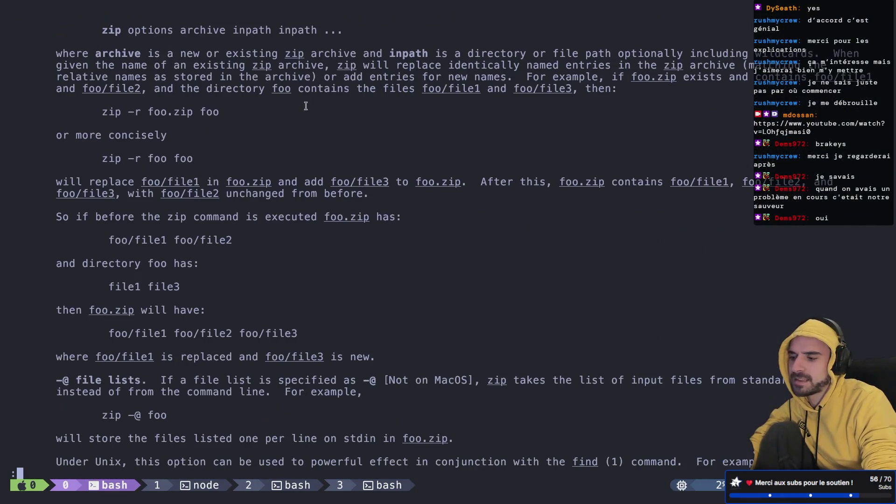
scroll(306, 106, "up", 1)
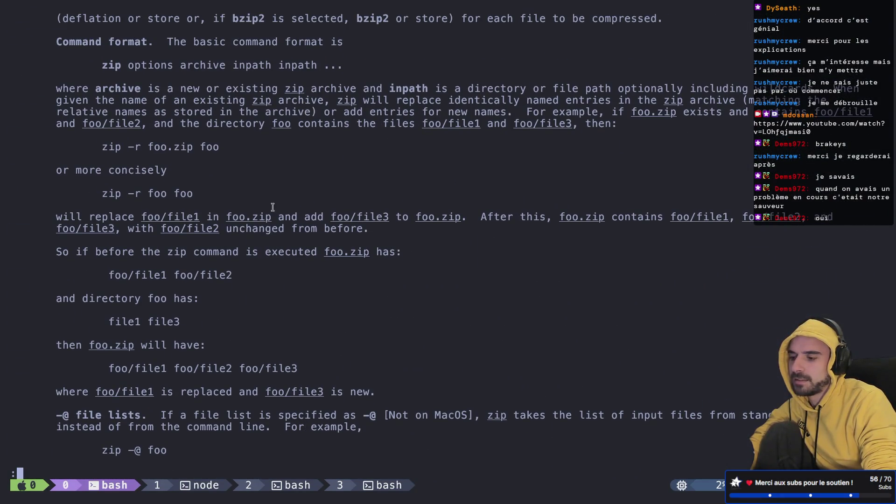
scroll(238, 309, "down", 1)
scroll(238, 309, "up", 13)
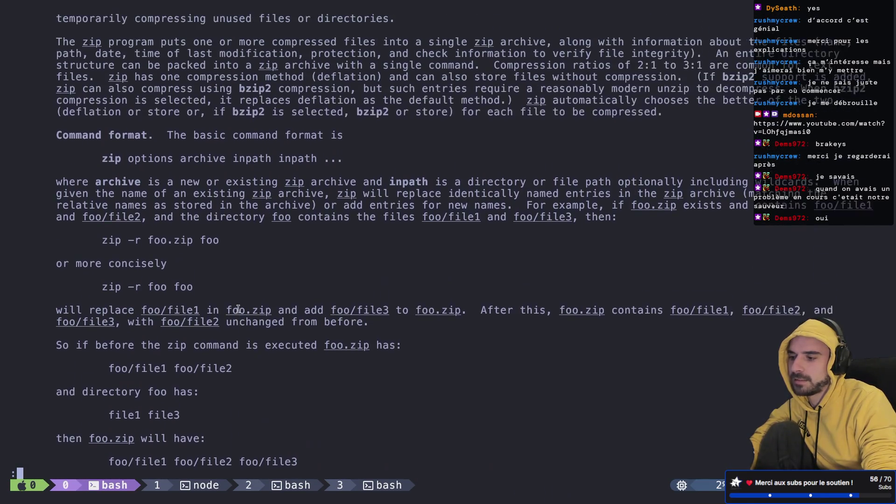
double_click(196, 209)
left_click_drag(227, 205, 343, 206)
left_click(280, 243)
Run 'zip game.zip *' and confirm with ls -lah that game.zip is about 9.7M.
type("qzip game")
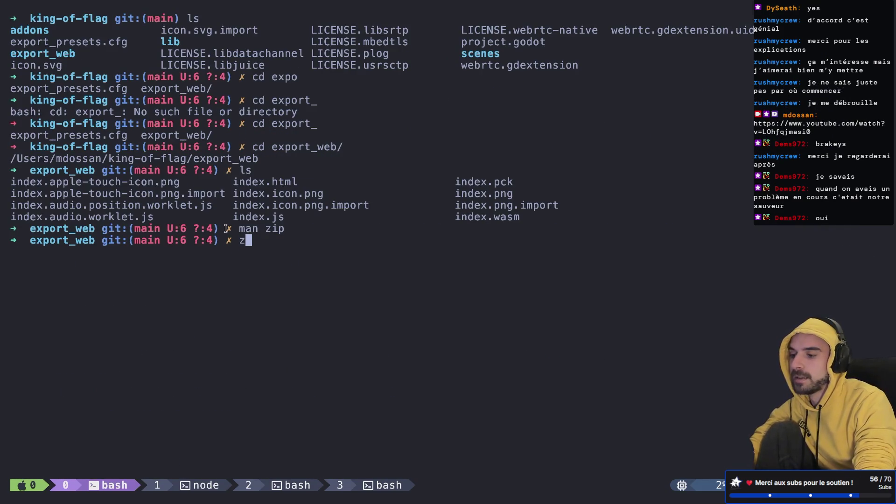
type(".")
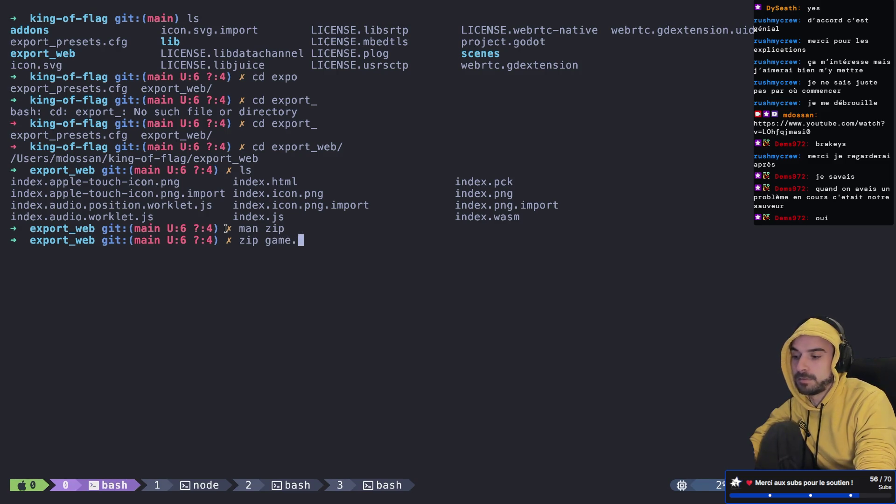
type("zip *")
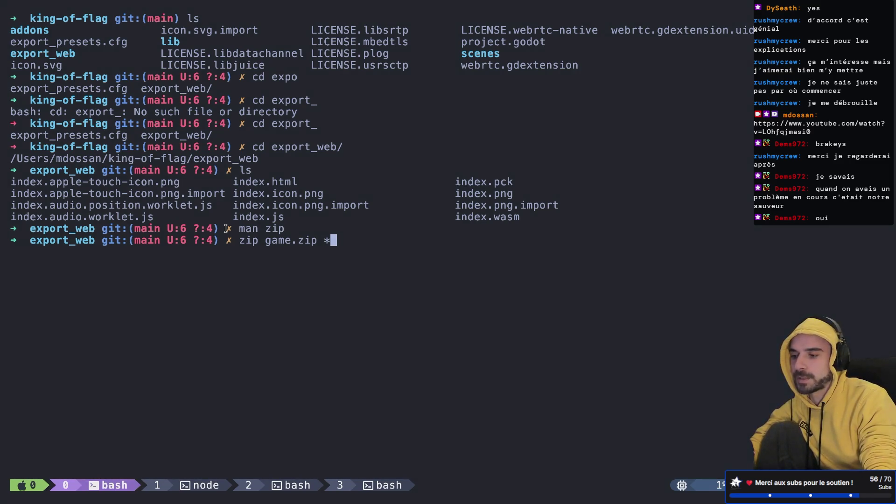
key("Return")
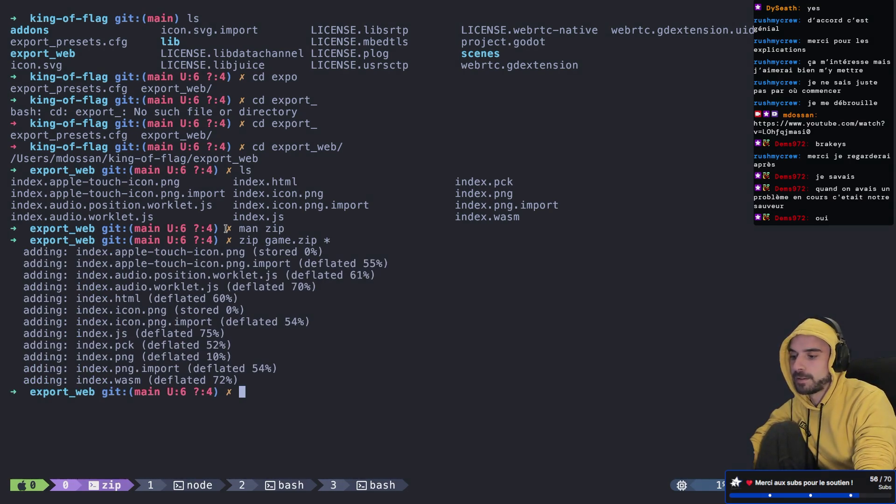
type("ls -lah")
key("Return")
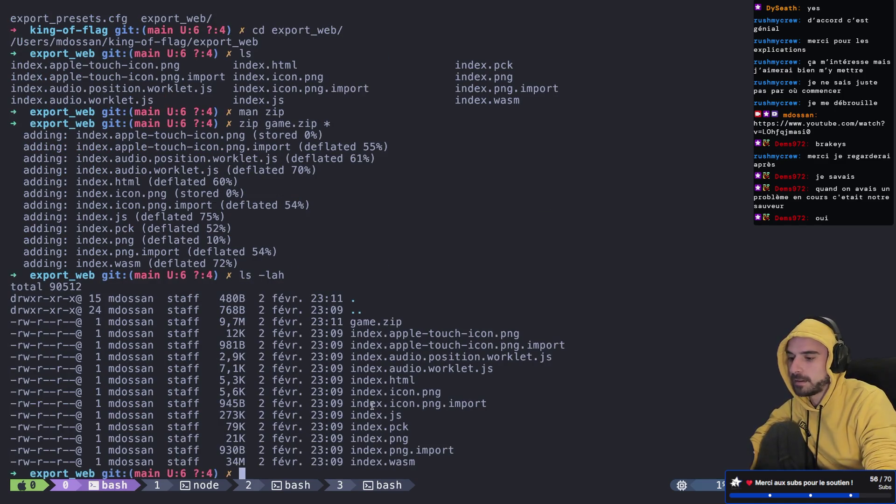
left_click_drag(402, 322, 96, 318)
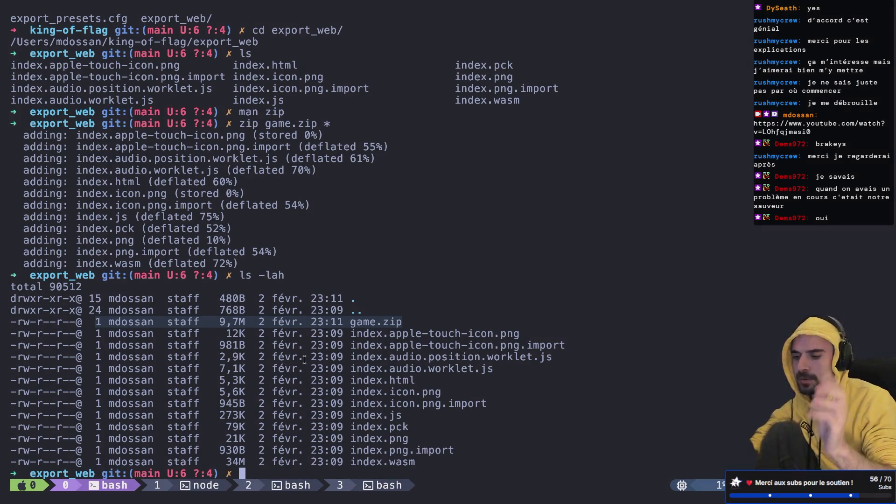
left_click(392, 341)
left_click_drag(348, 322, 446, 322)
left_click(441, 313)
key("ctrl+Right")
key("ctrl+Right")
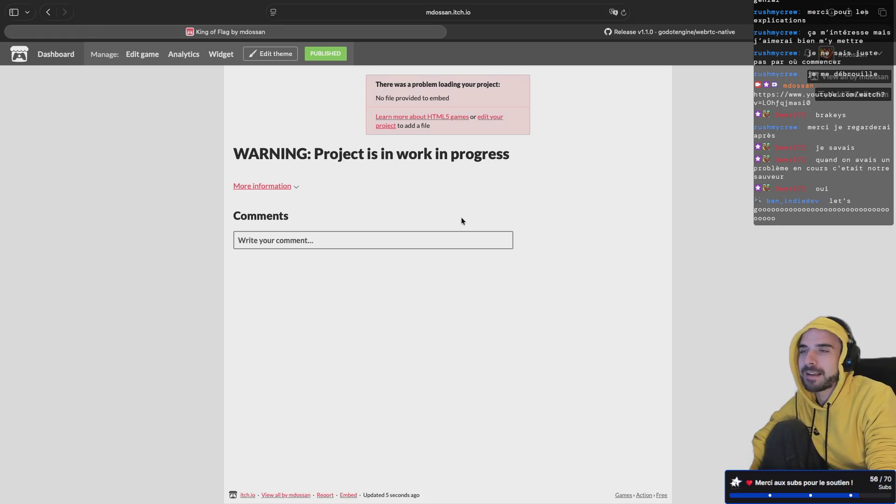
From the King of Flag itch.io page, go to Edit game, triggering a Cloudflare check.
key("ctrl+Left")
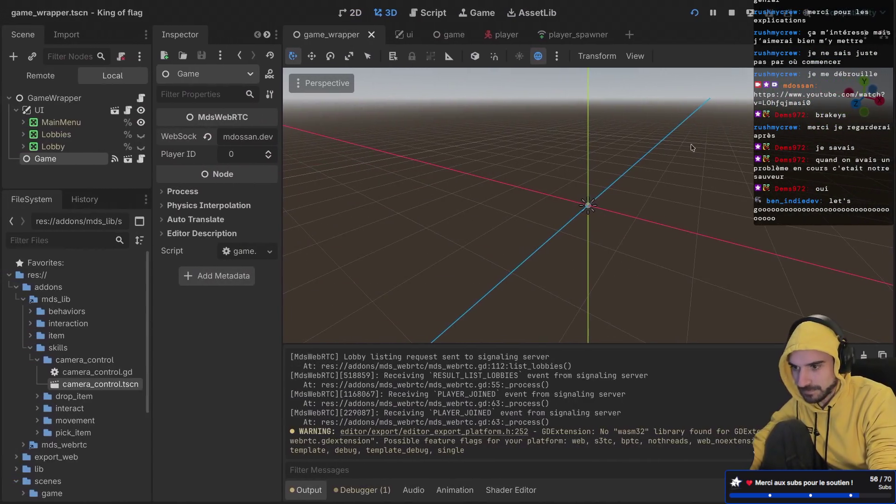
key("ctrl+Right")
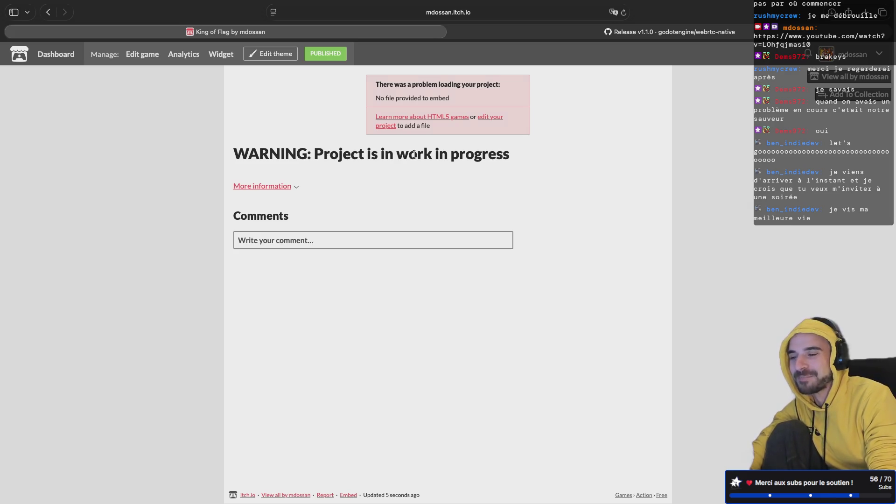
left_click_drag(311, 154, 526, 154)
left_click(472, 198)
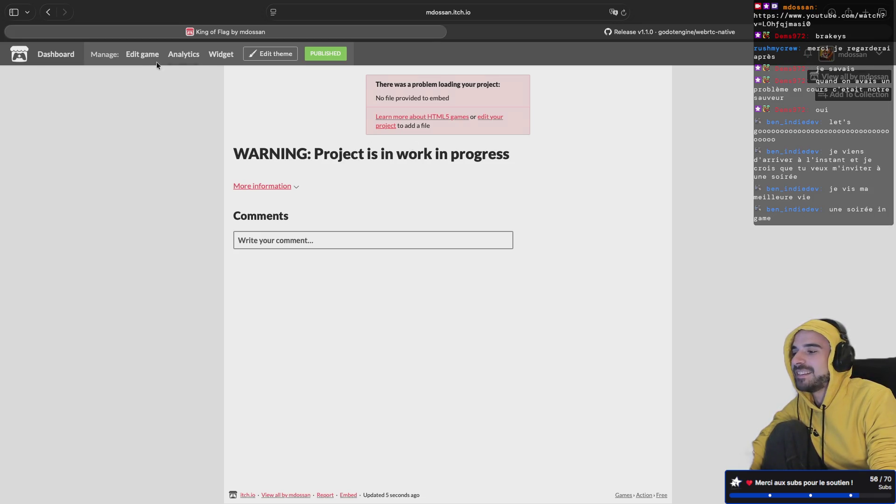
left_click(142, 56)
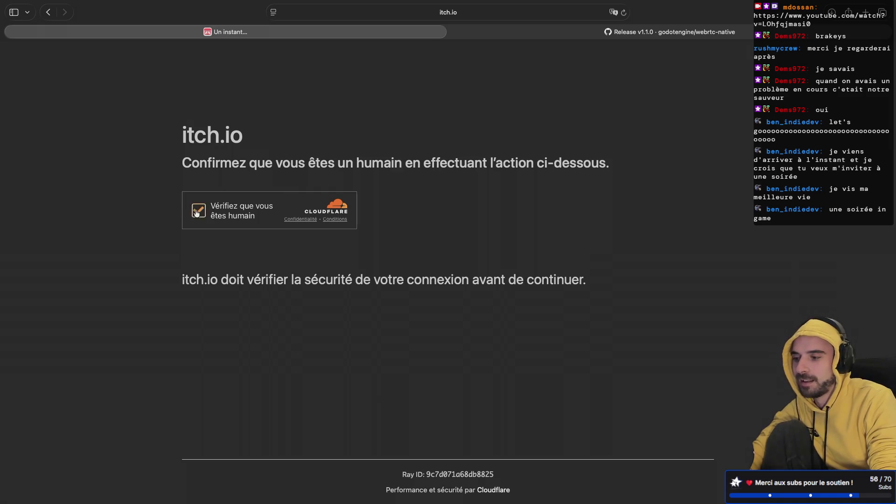
Pass the Cloudflare human check and scroll the Edit game page to the Uploads section.
left_click(198, 211)
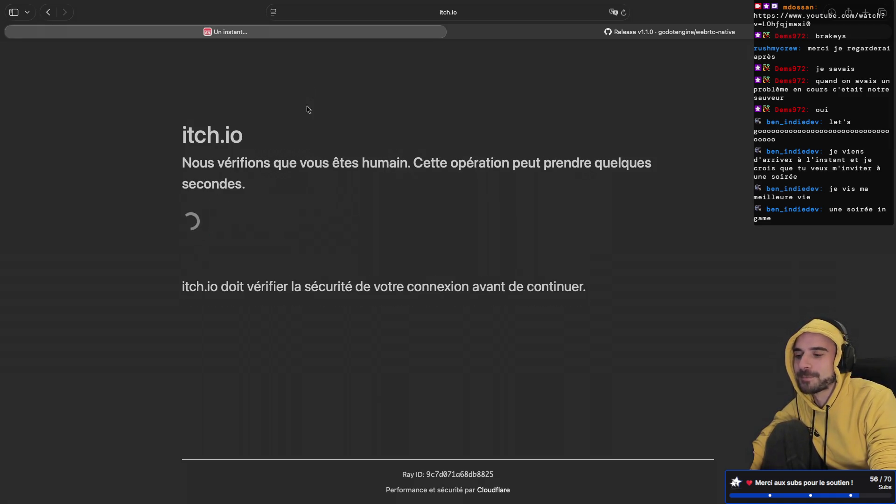
scroll(250, 252, "down", 2)
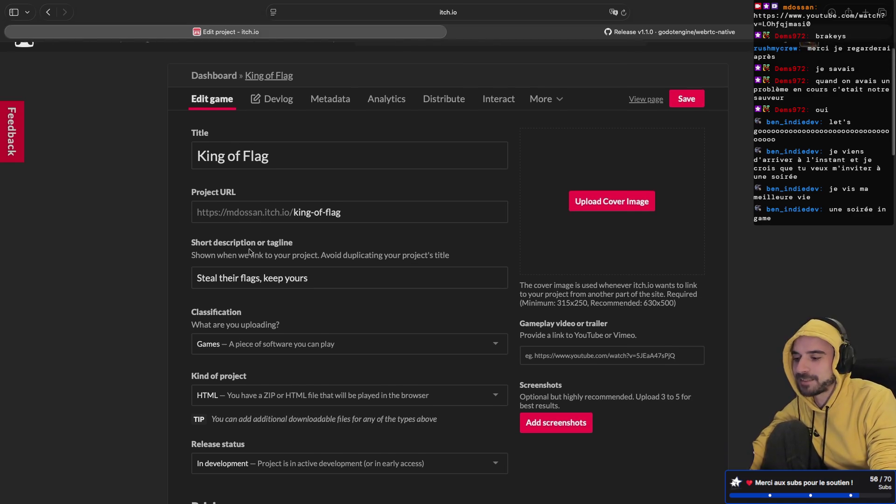
scroll(247, 168, "up", 2)
scroll(246, 164, "down", 2)
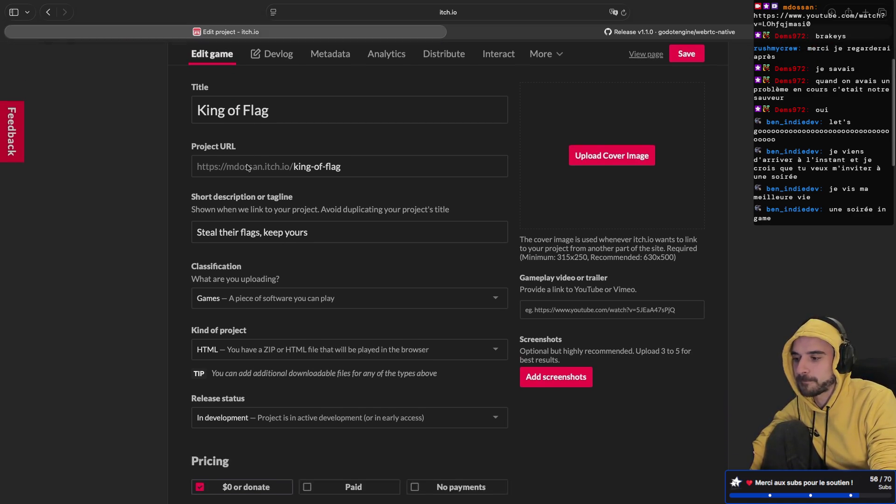
scroll(350, 156, "up", 2)
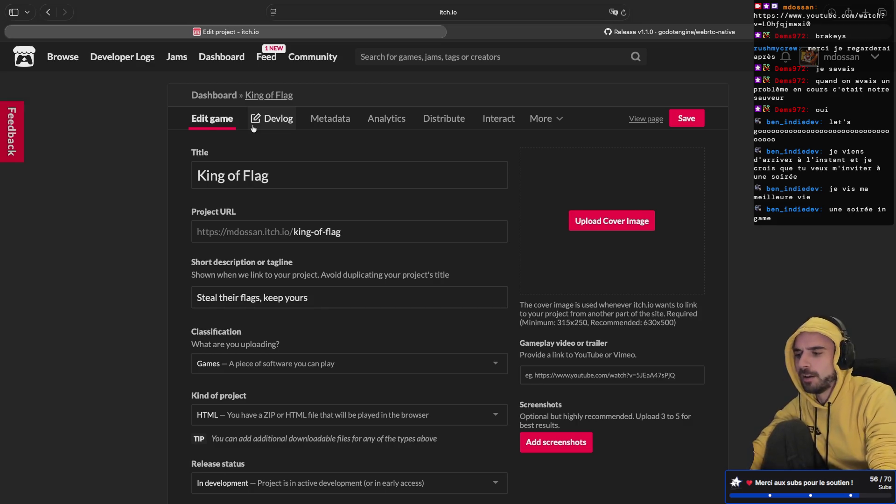
scroll(253, 128, "down", 6)
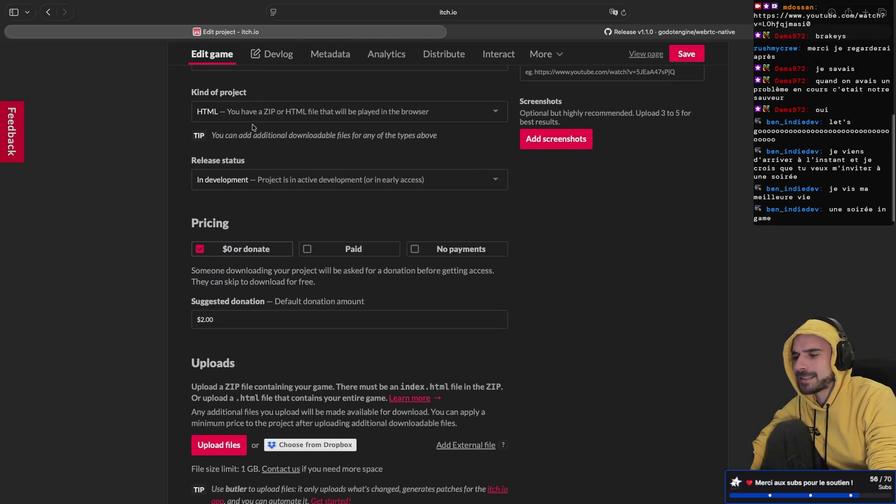
scroll(253, 128, "down", 1)
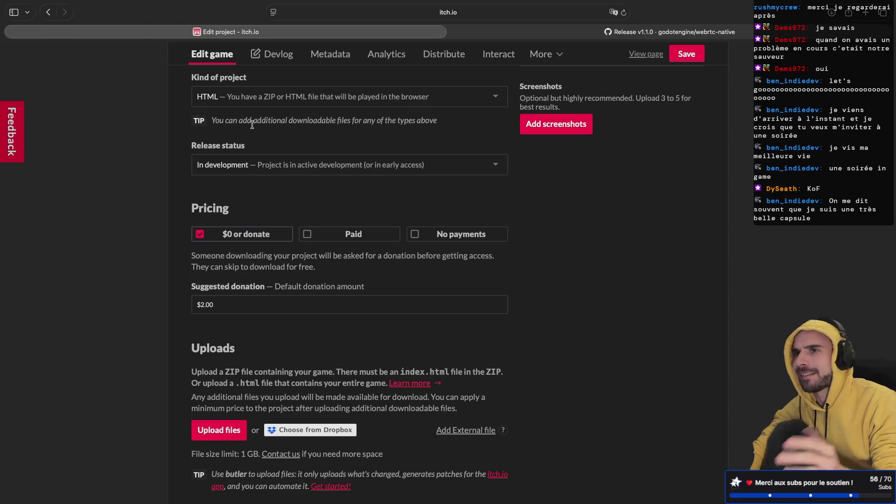
scroll(252, 125, "down", 3)
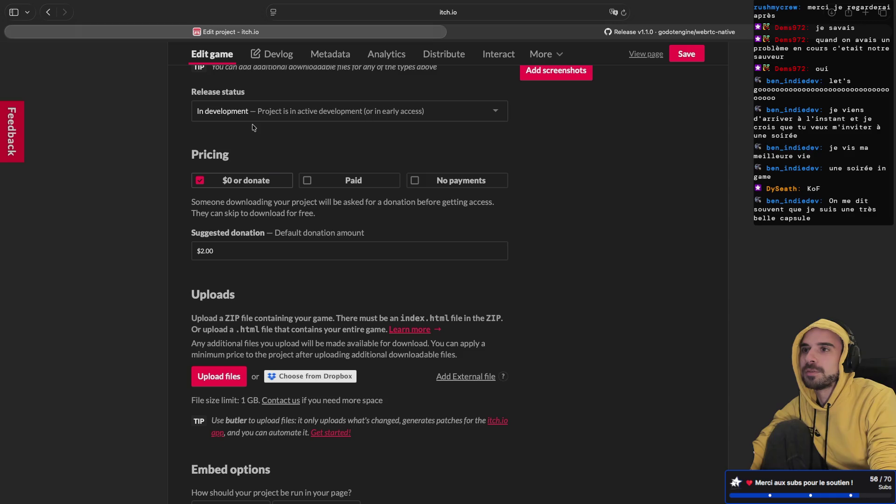
scroll(254, 127, "down", 5)
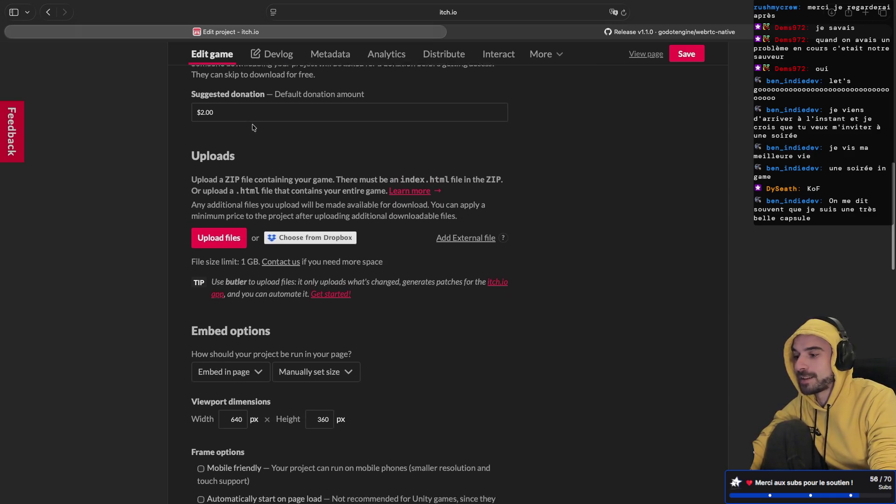
scroll(253, 128, "down", 2)
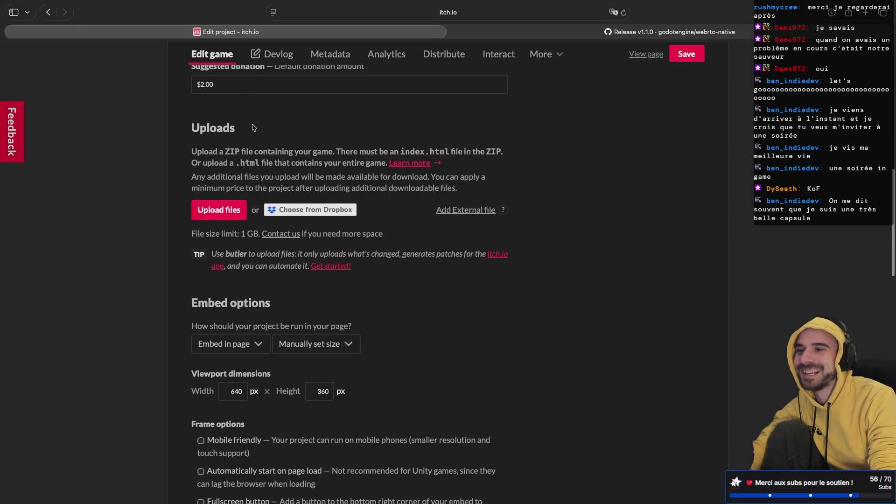
scroll(252, 127, "down", 6)
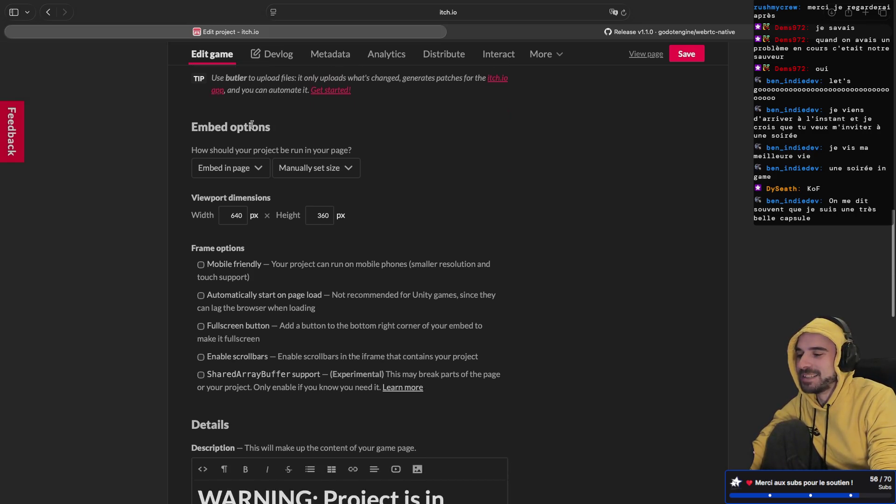
scroll(252, 126, "up", 6)
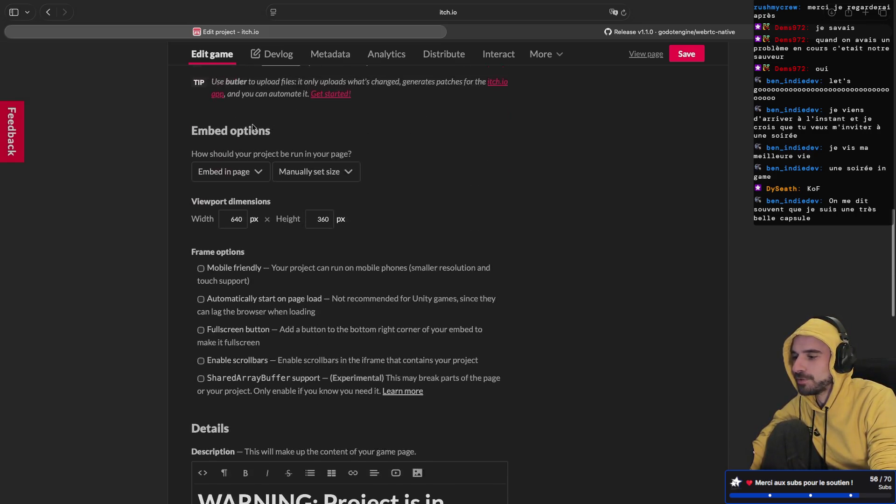
scroll(253, 127, "up", 4)
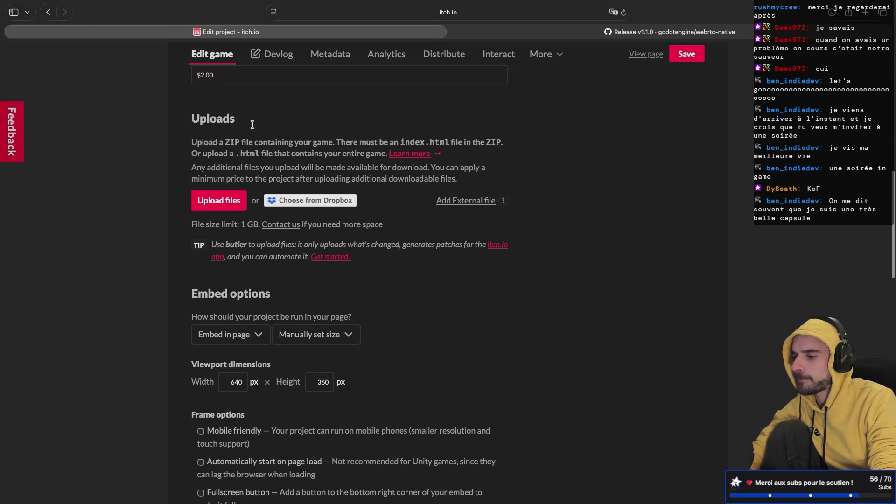
scroll(252, 127, "up", 3)
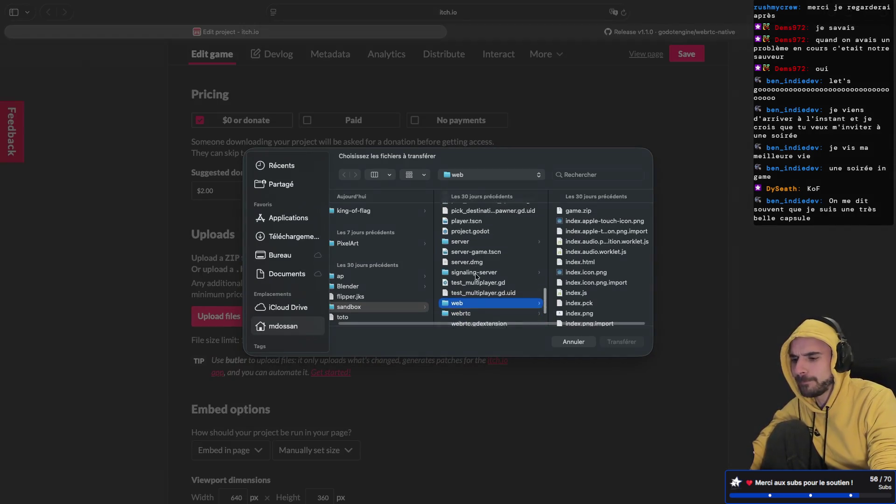
Upload king-of-flag/export_web/game.zip to the game's uploads.
scroll(476, 276, "down", 1)
scroll(414, 278, "left", 1)
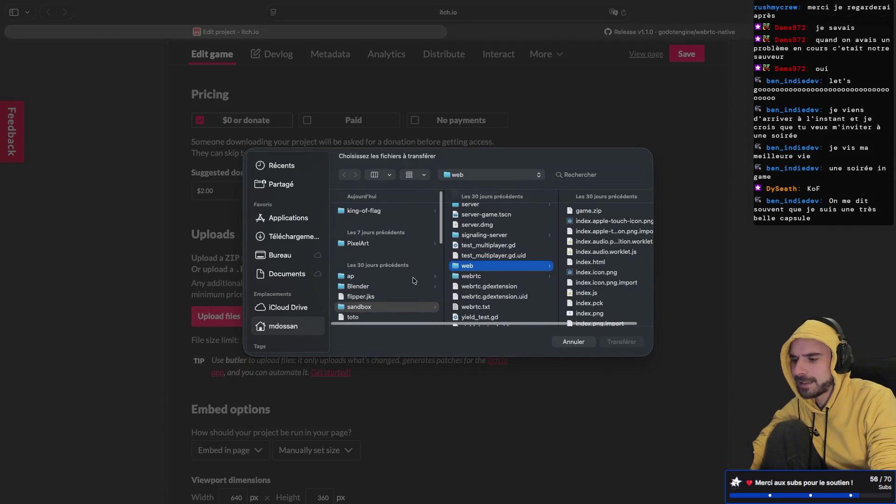
scroll(414, 280, "up", 2)
left_click(434, 211)
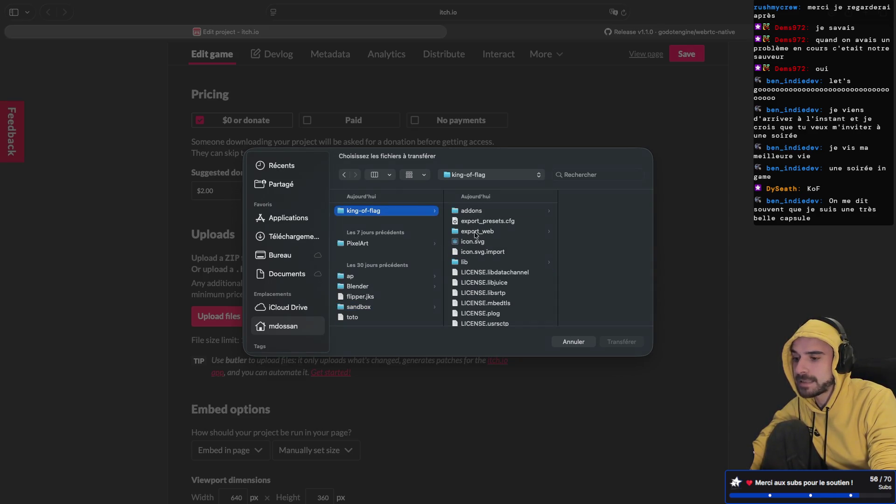
left_click(476, 233)
left_click(579, 212)
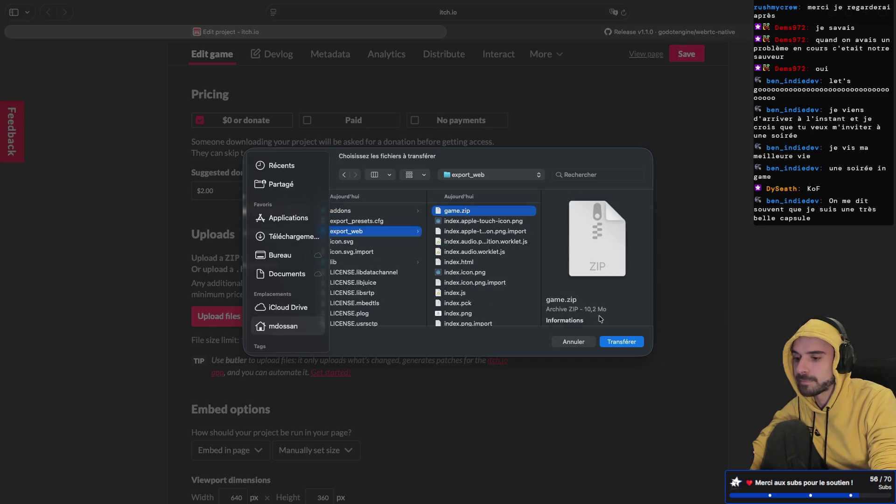
left_click(621, 342)
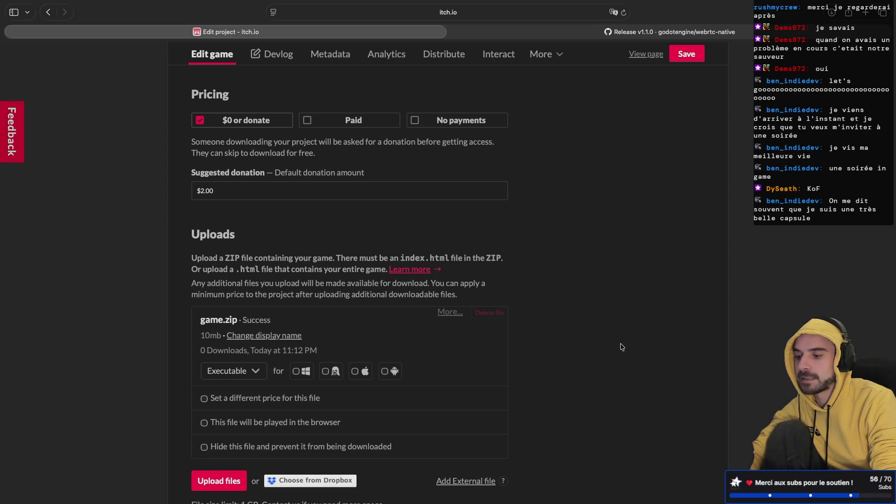
Mark game.zip as 'This file will be played in the browser'.
scroll(622, 347, "down", 3)
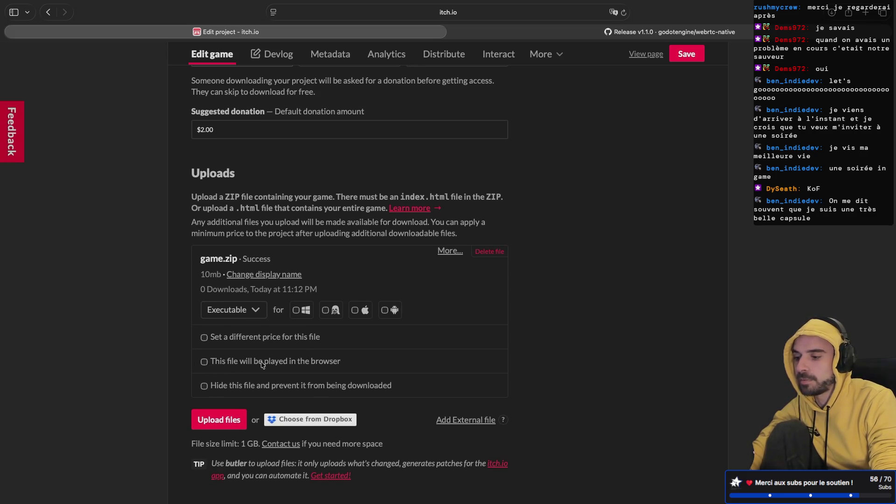
left_click(204, 363)
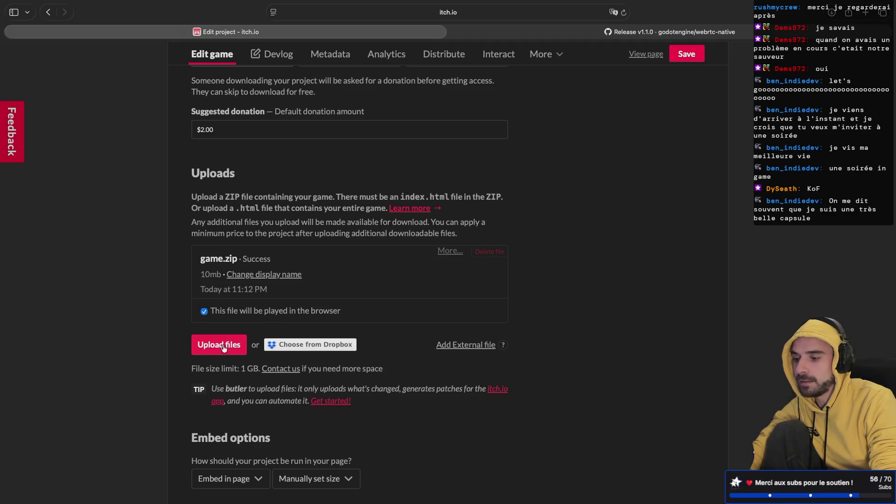
scroll(309, 307, "down", 5)
scroll(310, 309, "up", 7)
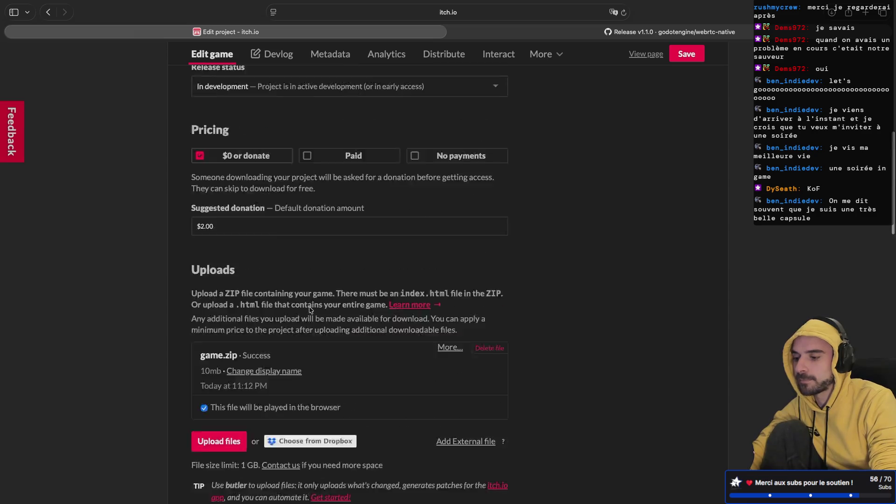
scroll(310, 309, "up", 5)
scroll(503, 411, "down", 3)
scroll(503, 411, "down", 10)
Add 'Controls:' and '- Move: ASDW/ZQSD/Arrows' lines to the description.
key("Return")
key("Return")
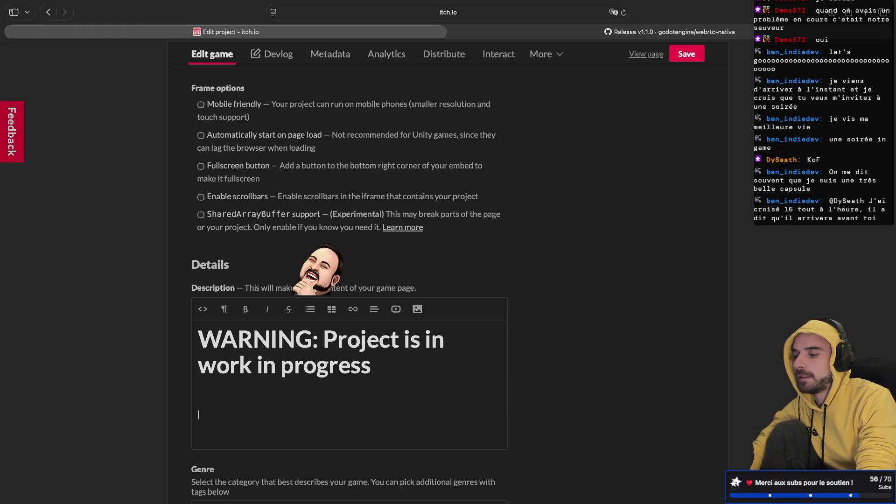
type("Controls:")
key("Return")
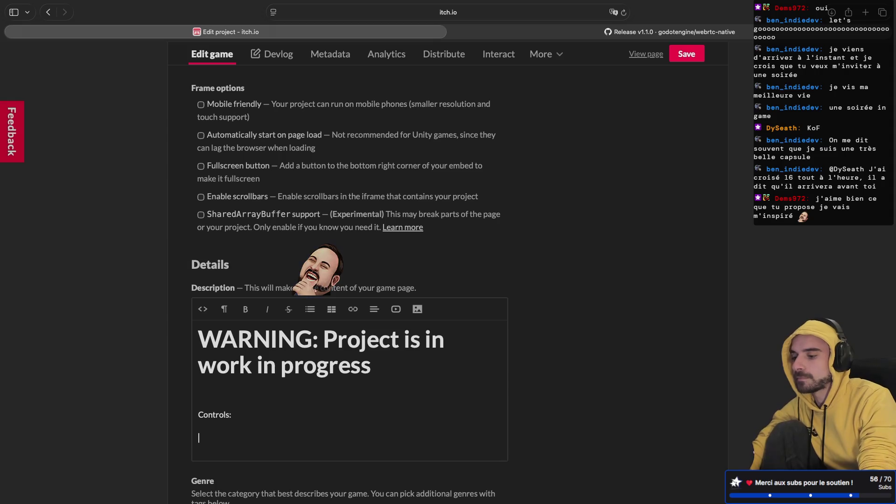
type("- Move: ")
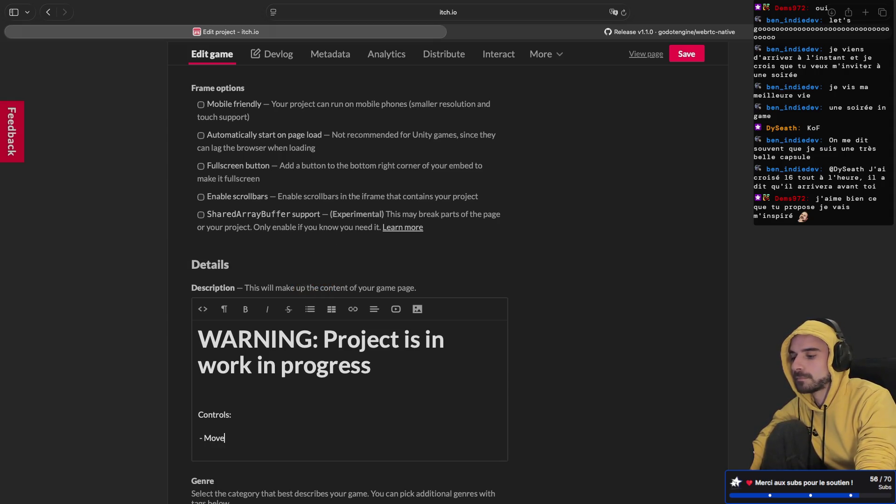
type("A")
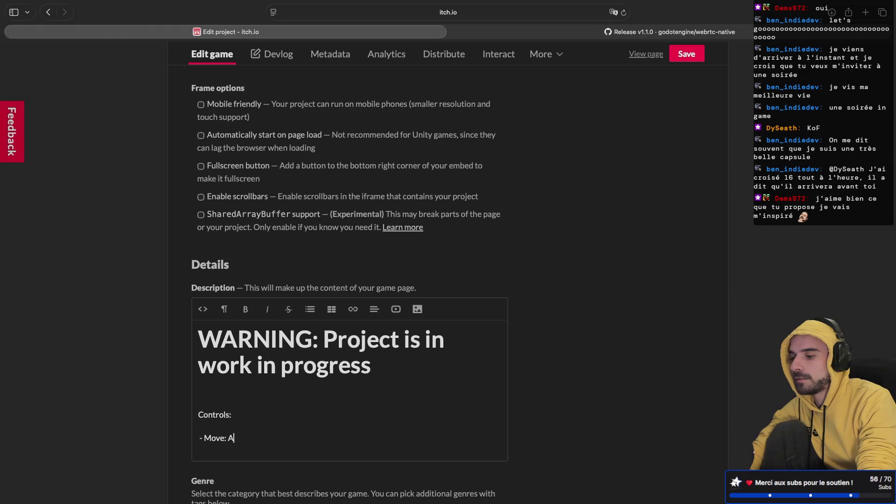
type("SDW/")
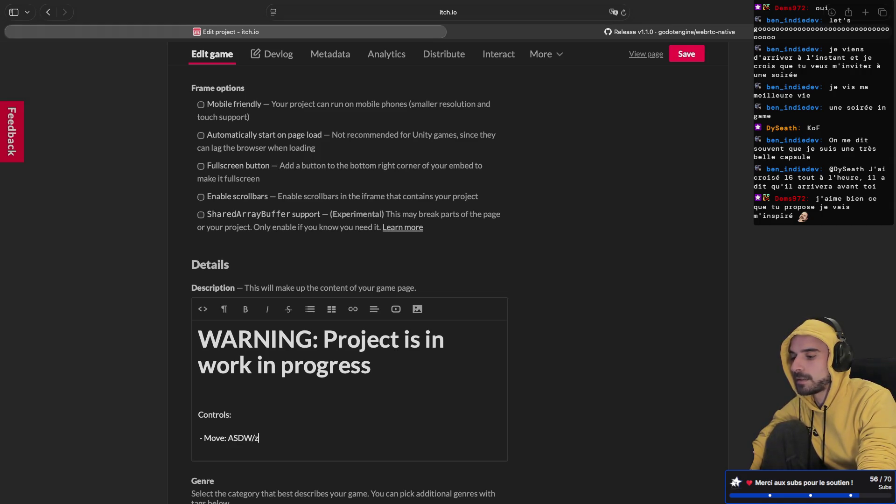
type("ZQSD/Arrows")
key("Return")
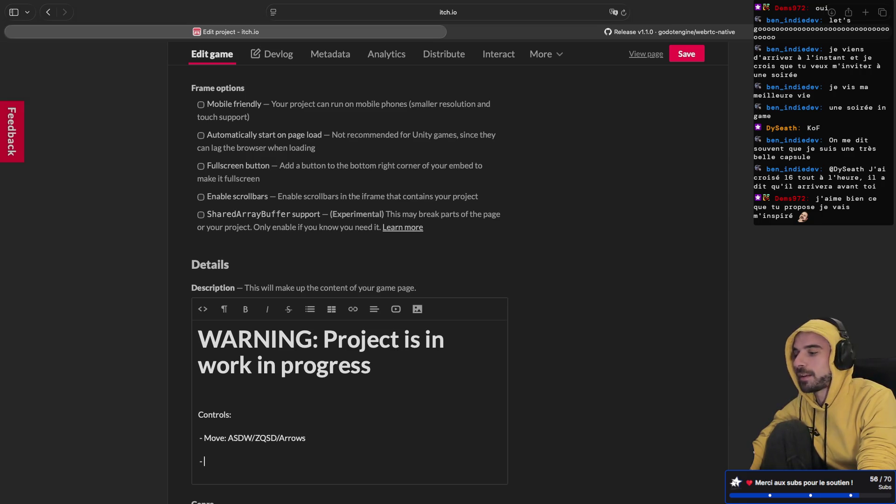
key("BackSpace")
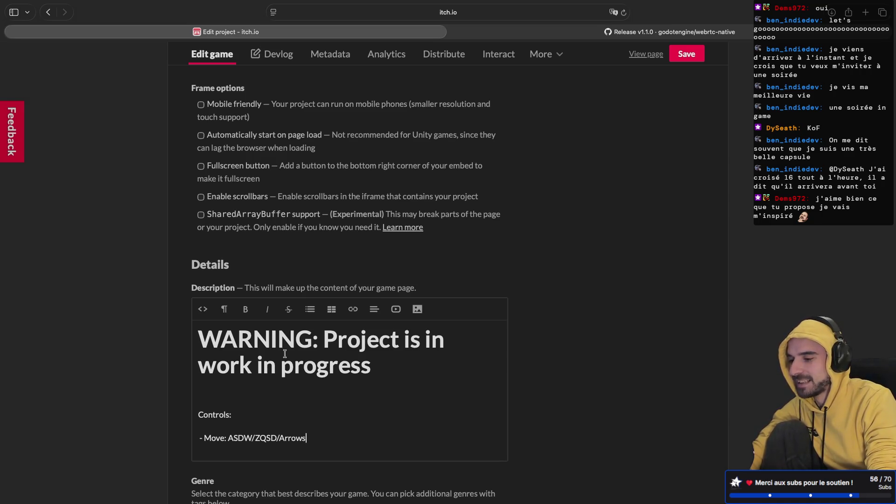
Make Move an unordered-list bullet and add a 'Camera: Mouse' bullet below it.
left_click(310, 309)
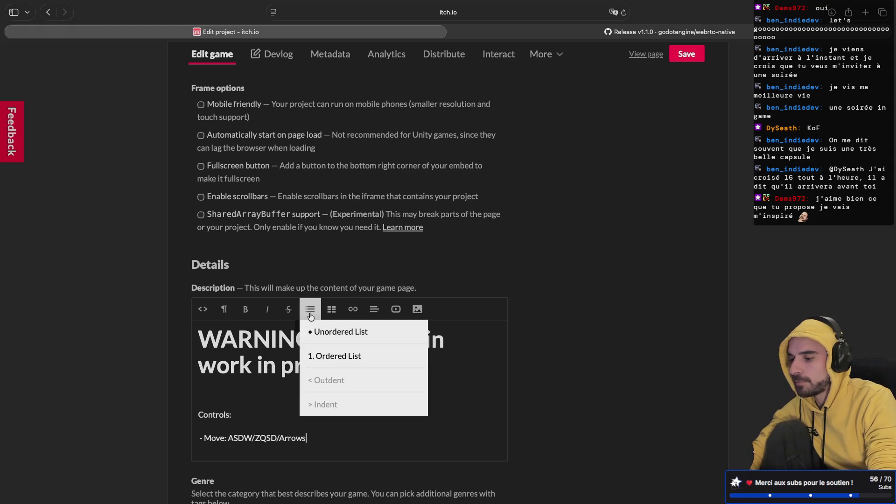
left_click(318, 327)
left_click(219, 439)
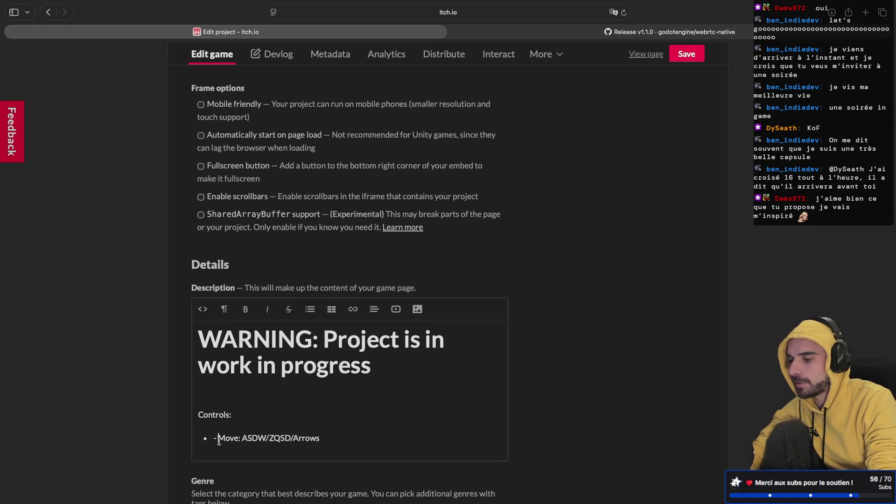
key("BackSpace")
key("BackSpace")
left_click(341, 436)
key("Return")
type("Camera: MOUSE")
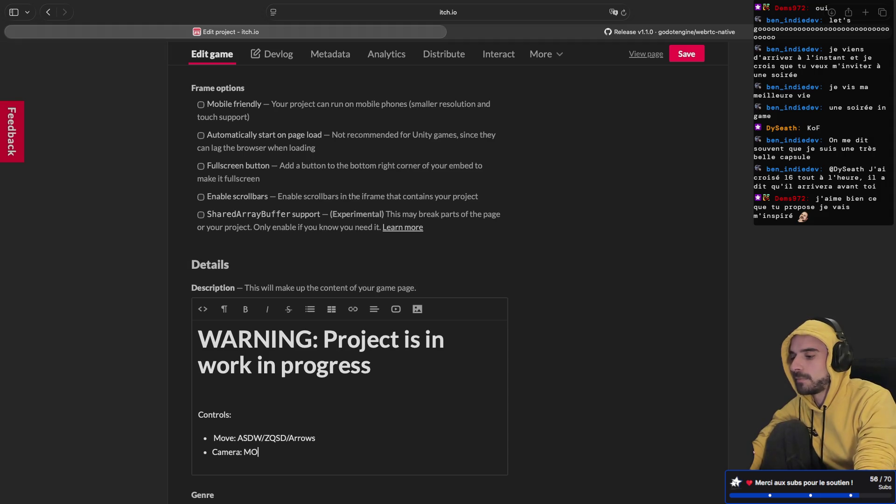
key("BackSpace")
key("BackSpace")
key("BackSpace")
type("ouse")
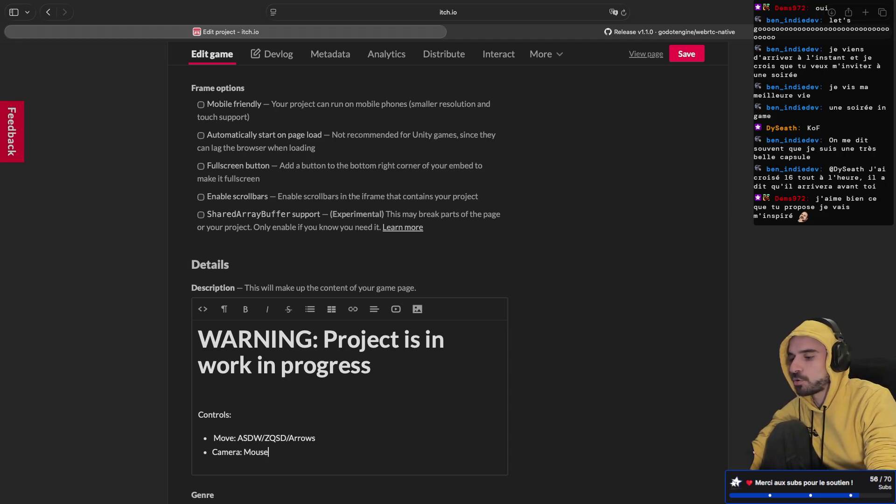
Cancel the accidental browser save dialog and save the King of Flag game page.
key("super+s")
left_click(467, 299)
scroll(615, 232, "down", 5)
scroll(548, 202, "up", 1)
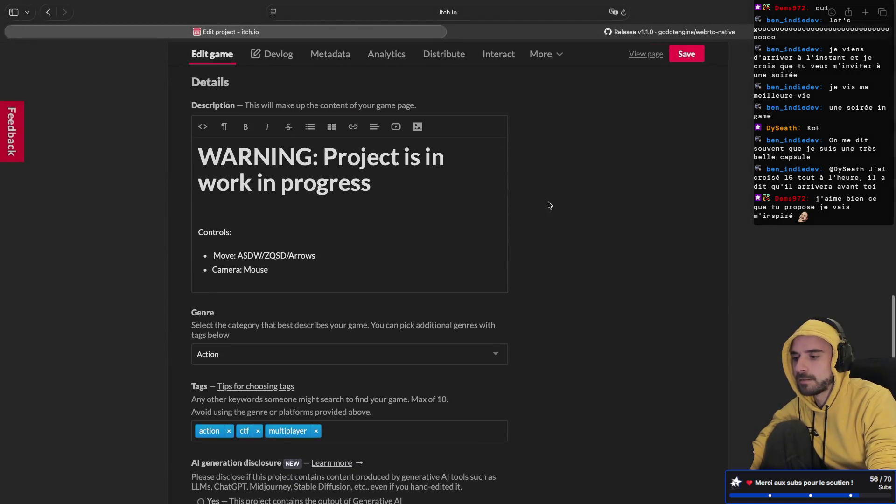
left_click(693, 60)
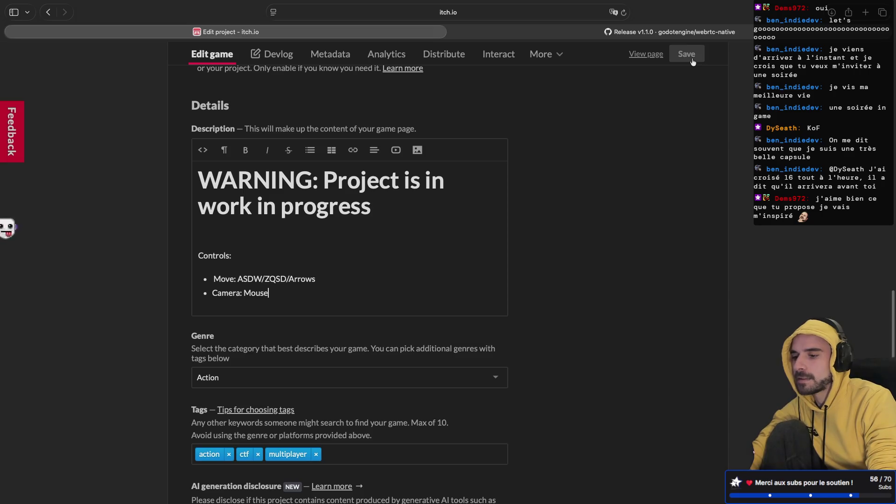
left_click(686, 54)
scroll(590, 174, "up", 1)
scroll(550, 194, "down", 1)
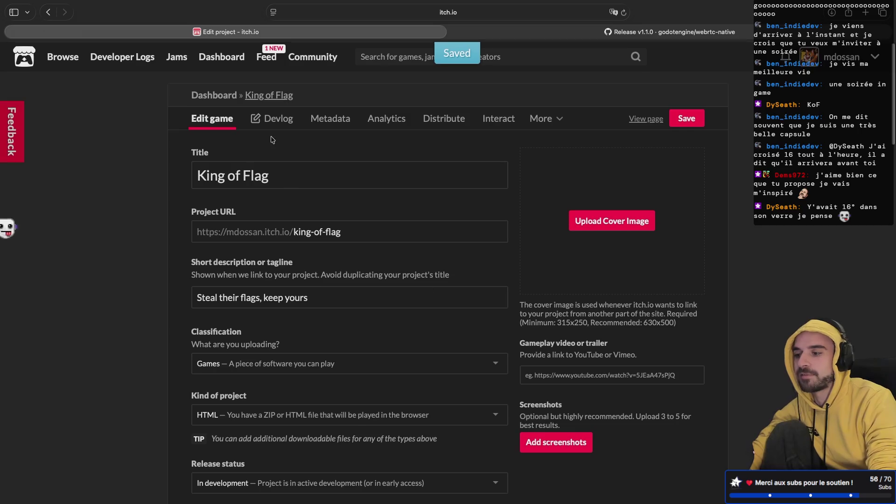
left_click(275, 96)
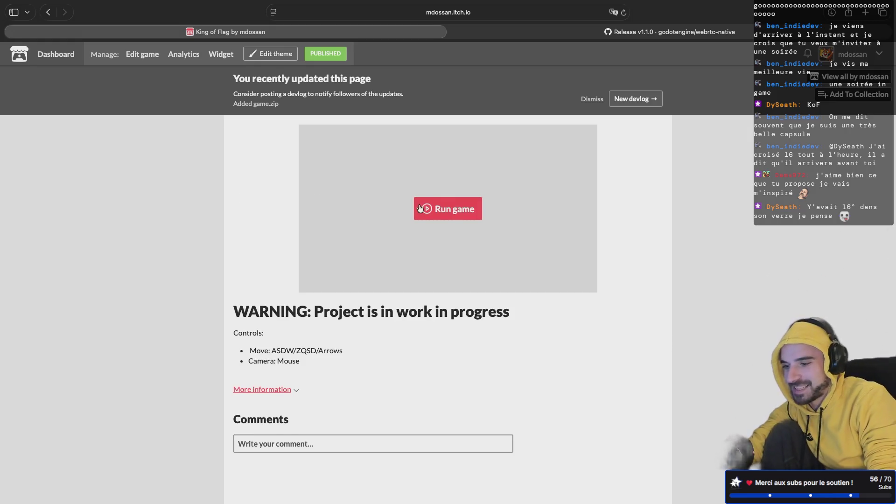
Run the embedded King of Flag game on its public page.
left_click(449, 212)
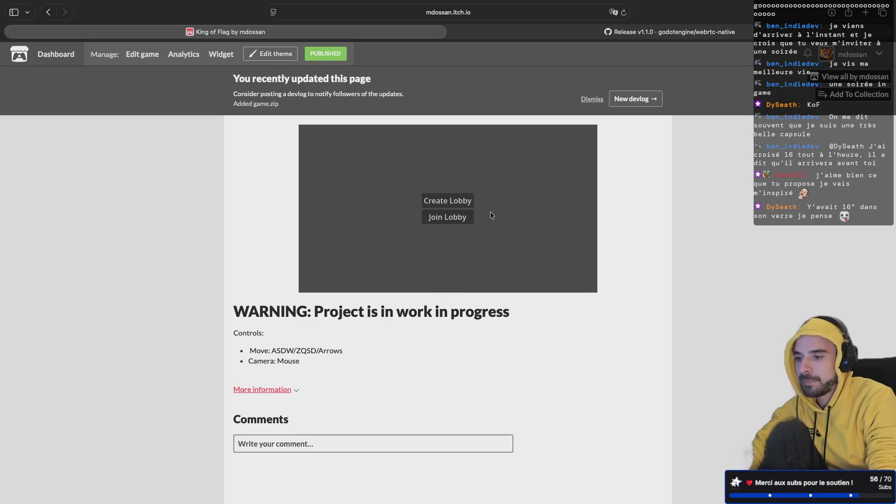
Create a lobby from the game menu and wait for four players to join.
left_click(451, 200)
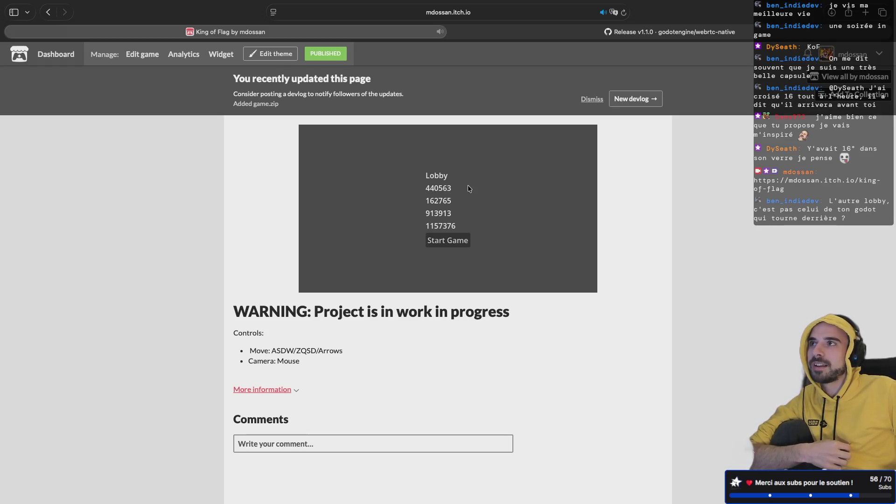
key("ctrl+Left")
key("ctrl+Left")
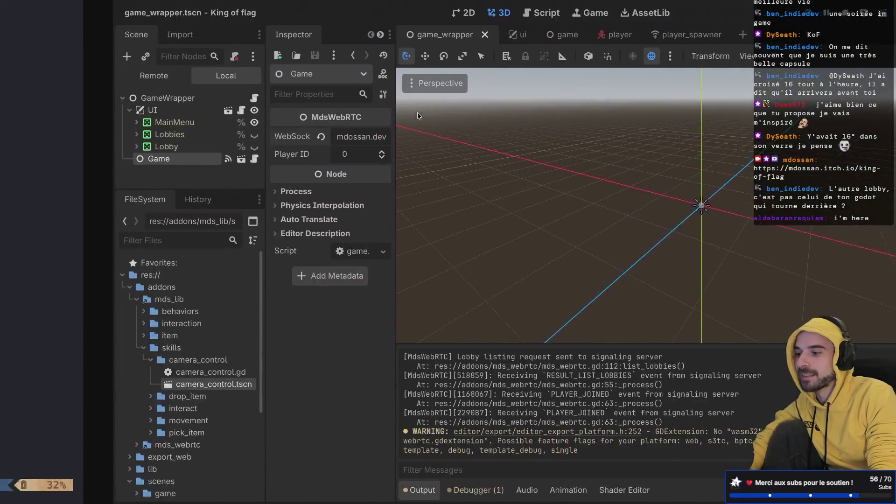
key("ctrl+Left")
key("ctrl+Left")
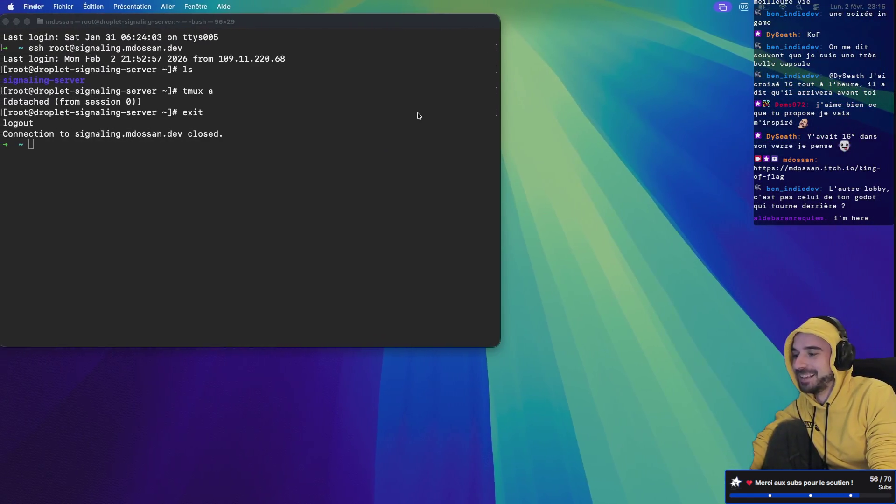
key("ctrl+Right")
key("ctrl+Right")
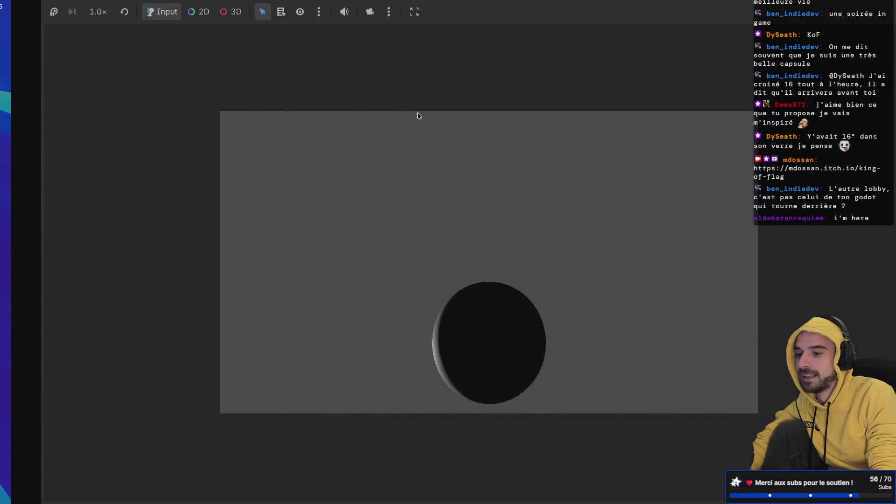
key("ctrl+Right")
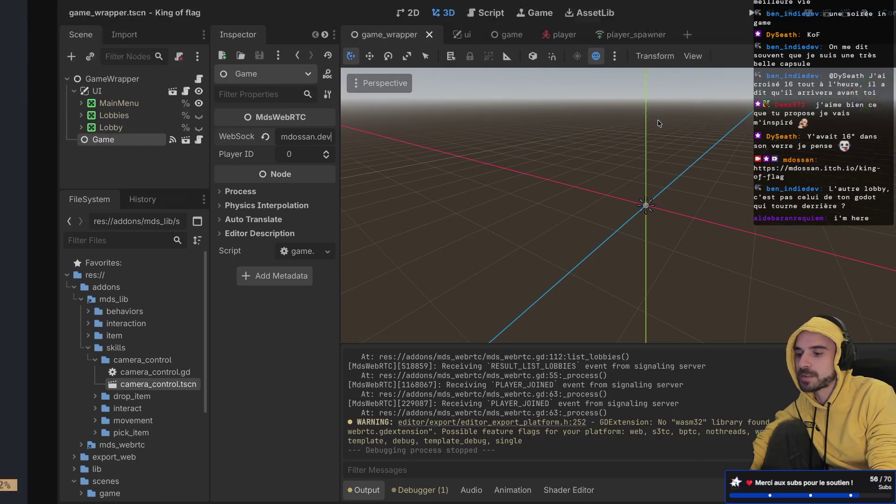
key("ctrl+Left")
key("ctrl+Left")
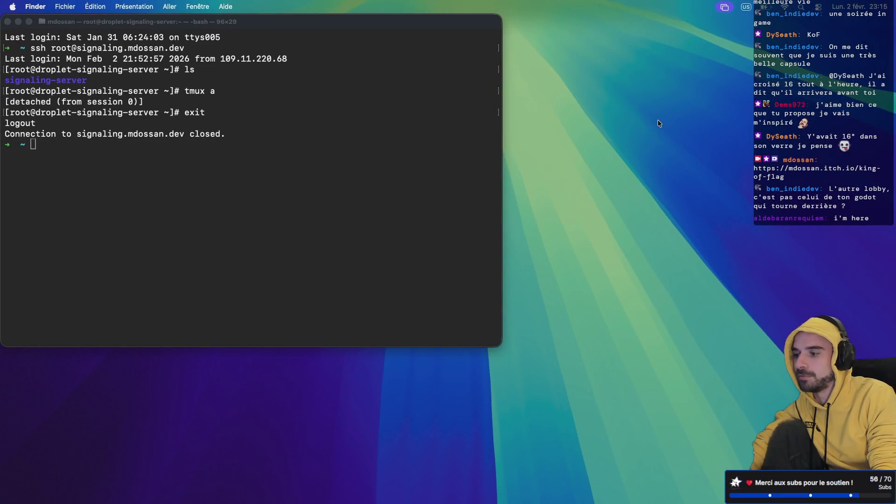
key("ctrl+Right")
key("ctrl+Right")
key("ctrl+Right")
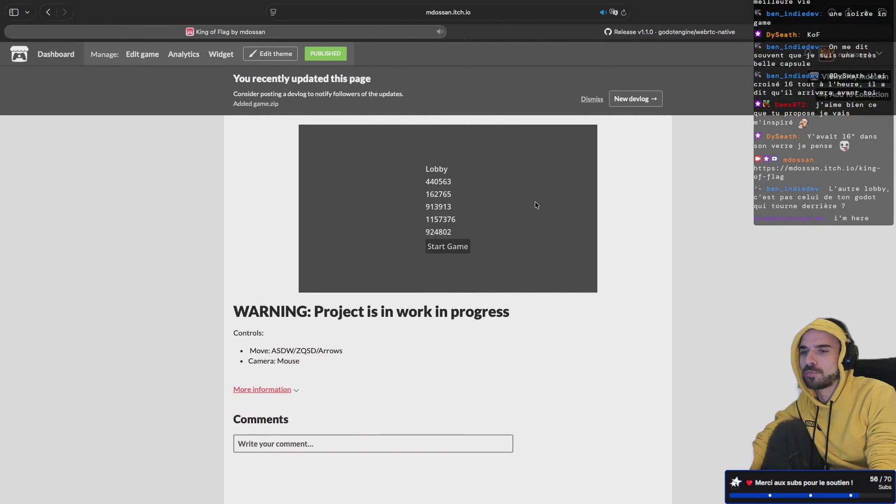
Start the match from the lobby and let the game capture the camera.
left_click(445, 245)
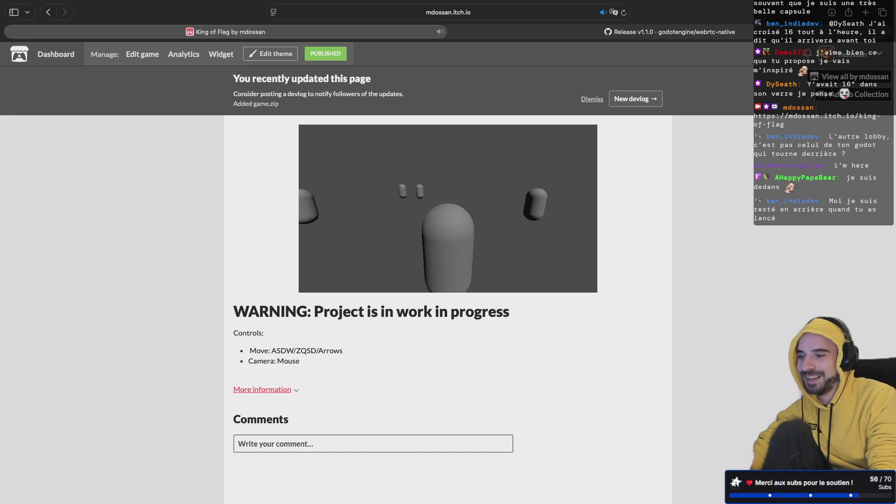
left_click(511, 256)
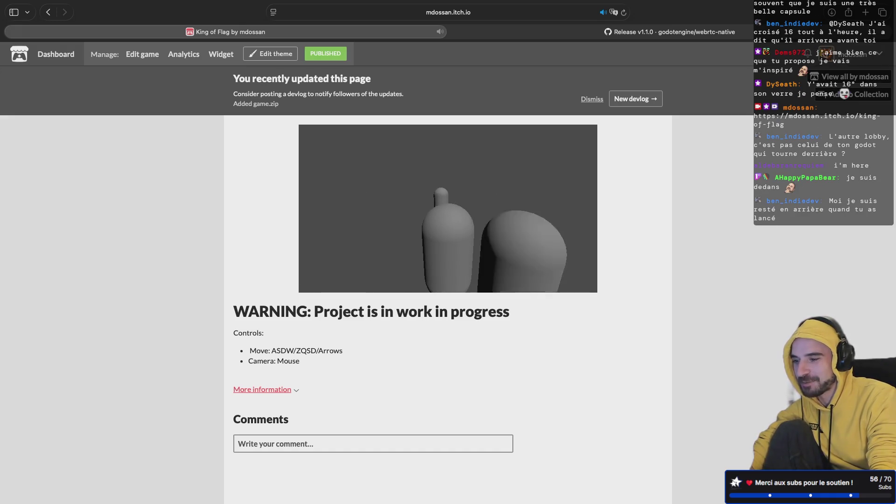
Play the King of Flag web build in itch.io's embedded player, toggling camera control.
key("Escape")
left_click(501, 253)
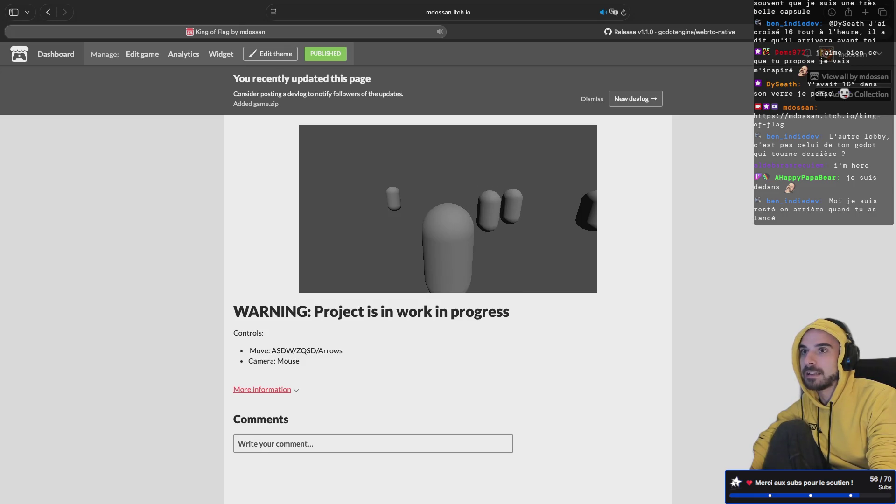
key("Escape")
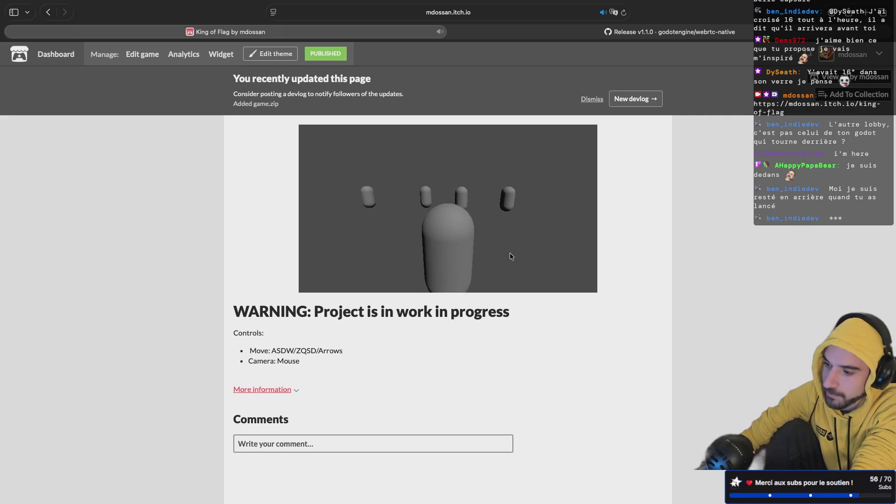
Capture a screenshot region of the running game view and resume playing.
key("super+shift+4")
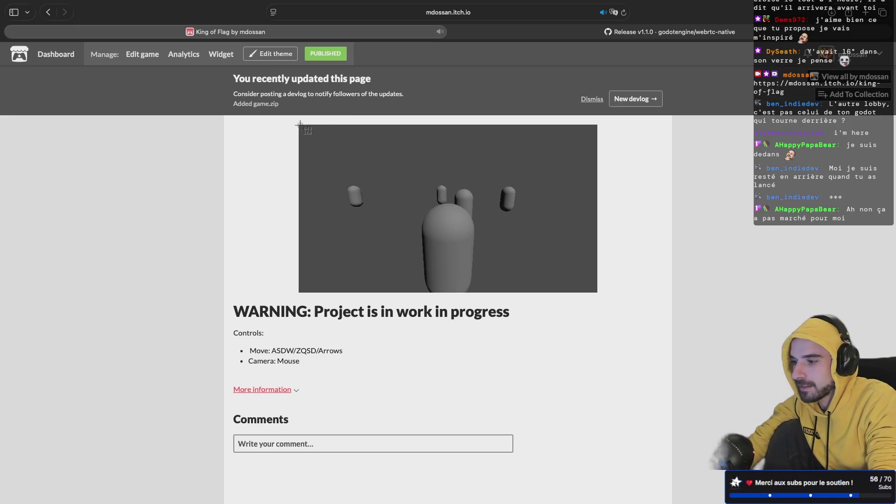
left_click_drag(300, 125, 597, 293)
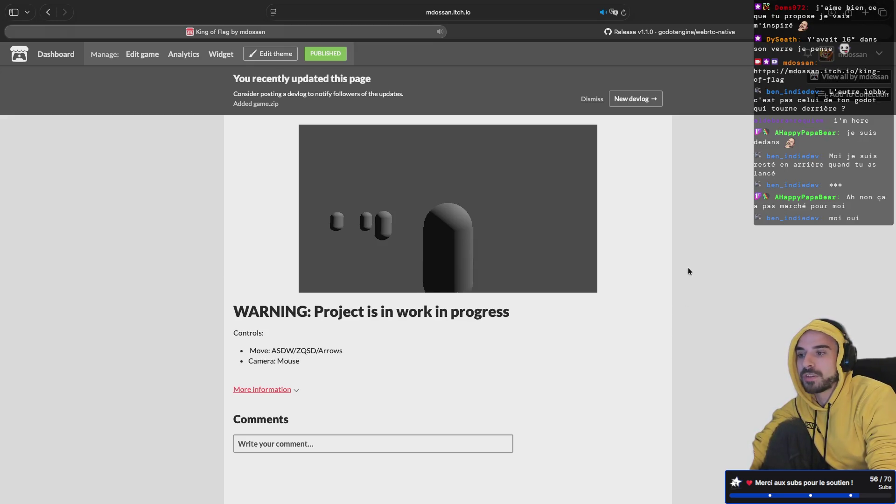
left_click(516, 250)
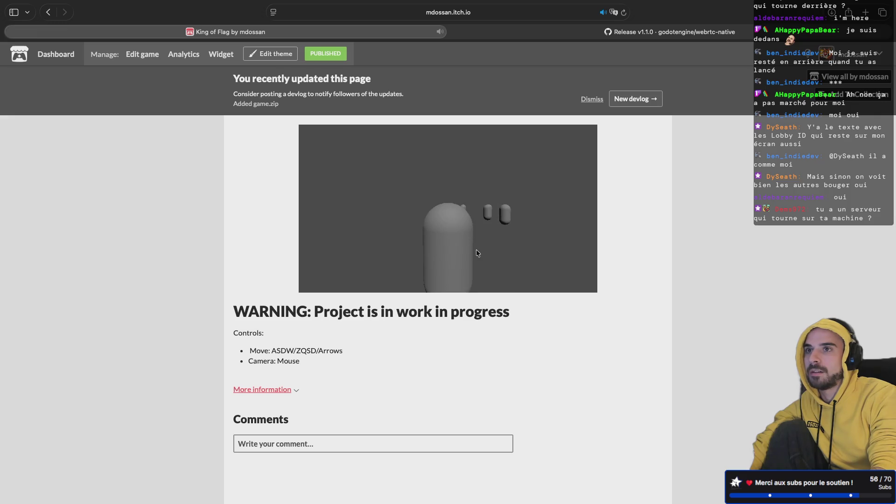
key("ctrl+Left")
key("ctrl+Left")
key("ctrl+Left")
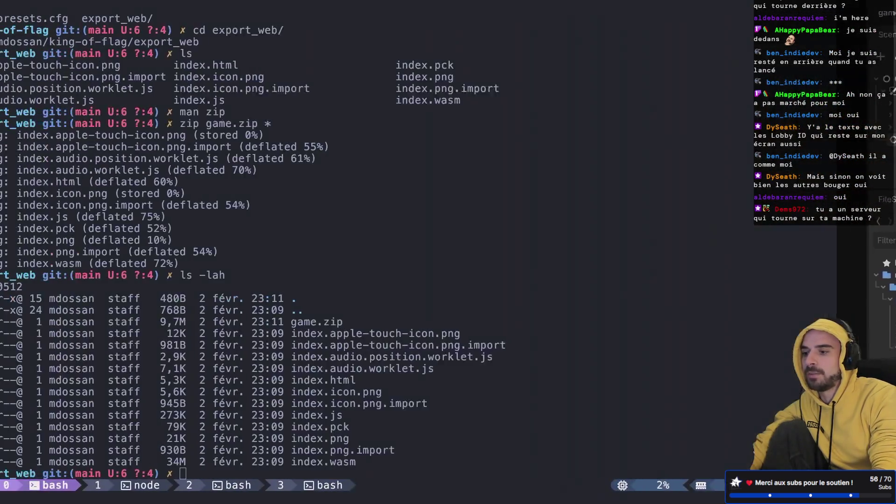
Check the terminal's zip output, then return to the King of Flag game page.
key("ctrl+Right")
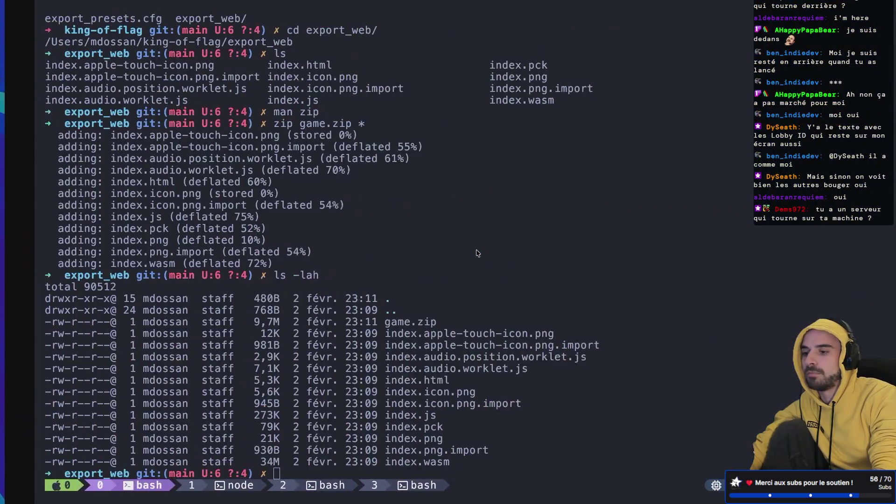
key("ctrl+Right")
key("ctrl+Right")
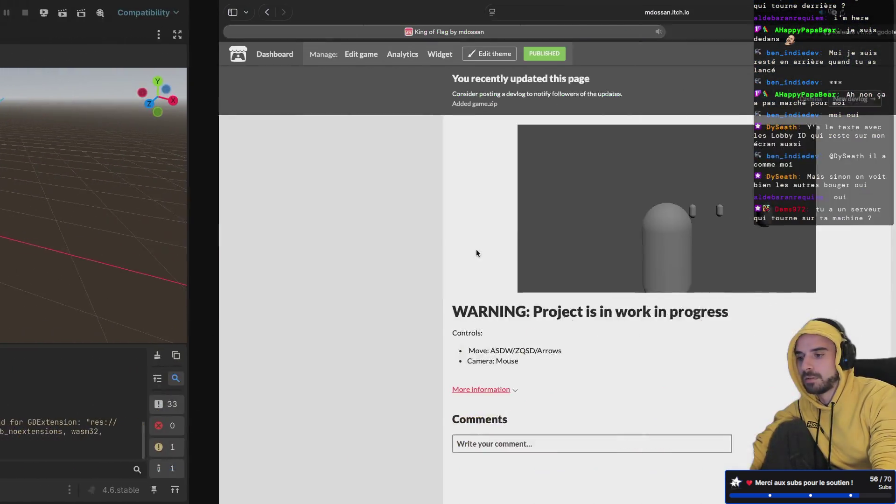
key("ctrl+Left")
key("ctrl+Right")
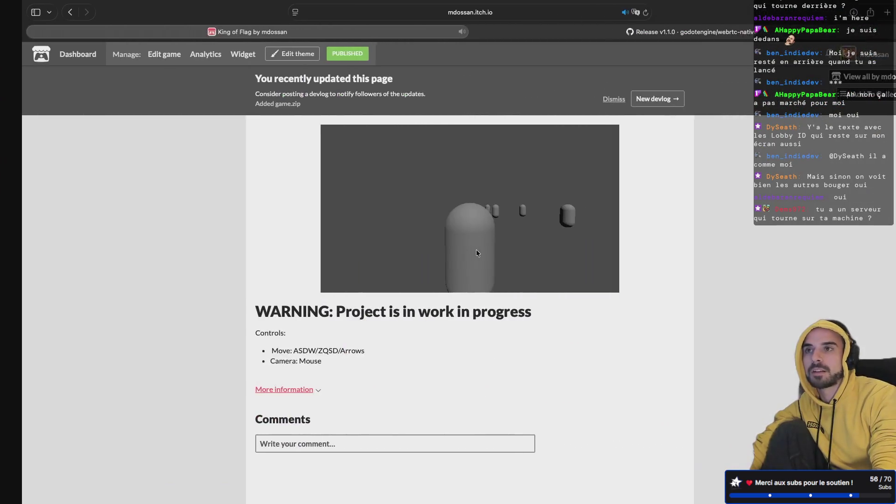
Look around the game scene to confirm other players move, and open a new browser tab.
left_click(506, 237)
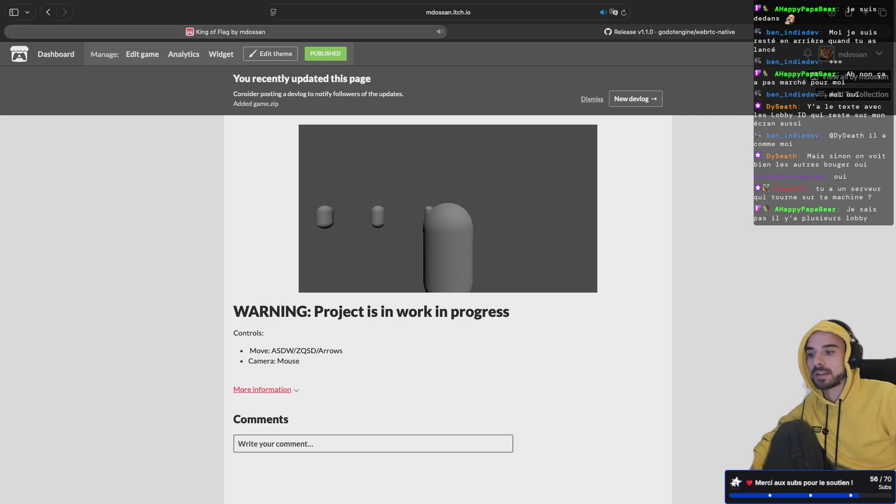
key("ctrl+Left")
key("ctrl+Left")
key("ctrl+Left")
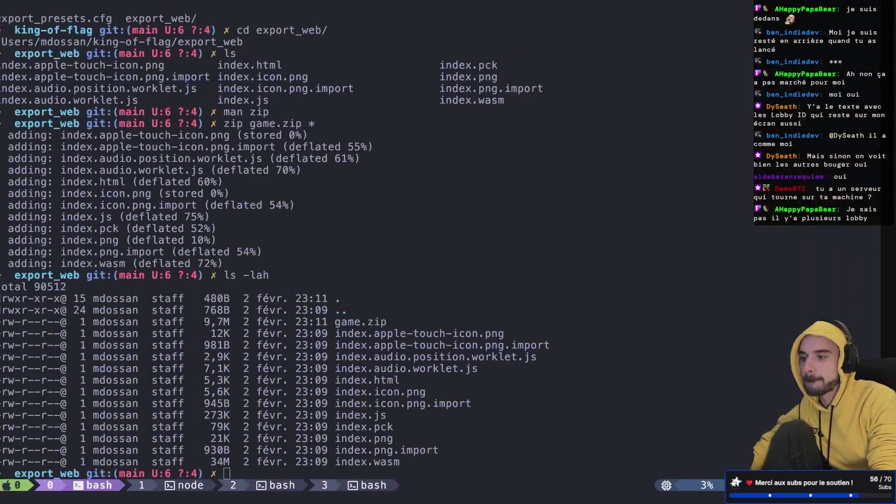
key("ctrl+Right")
key("ctrl+Right")
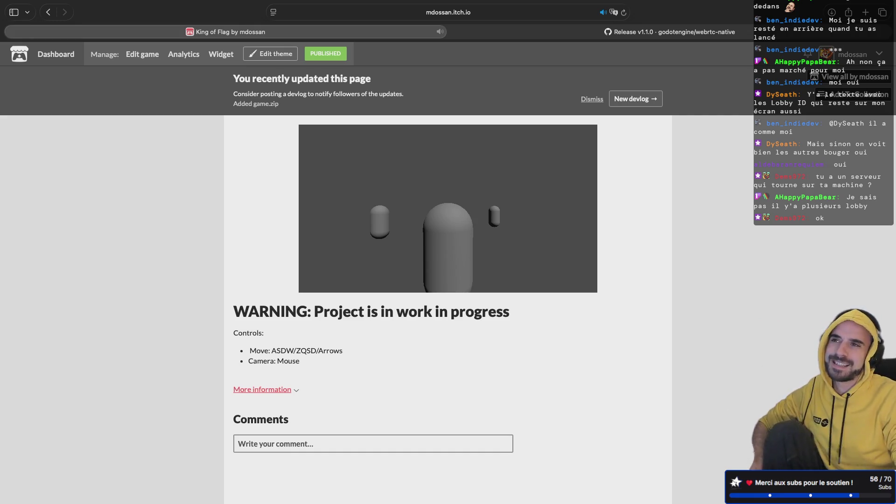
left_click(476, 226)
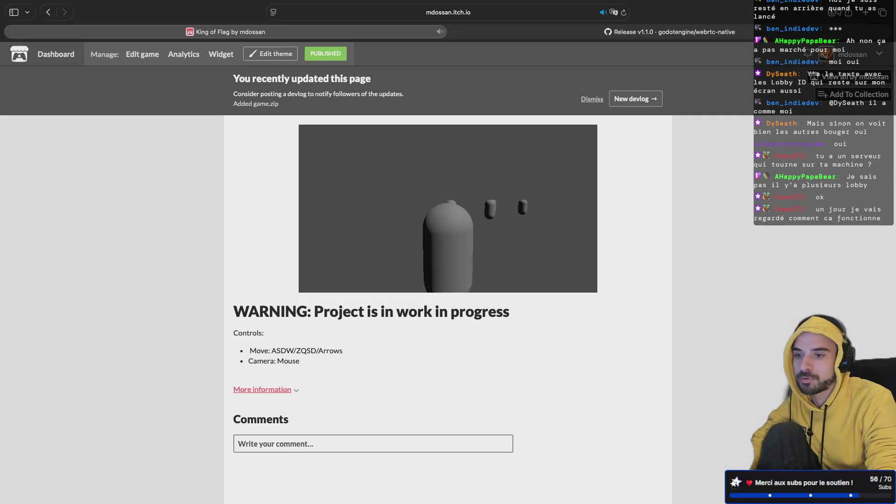
left_click(866, 14)
Search Google for 'webrtc offer' and show the image results.
type("webrtc offer")
key("Return")
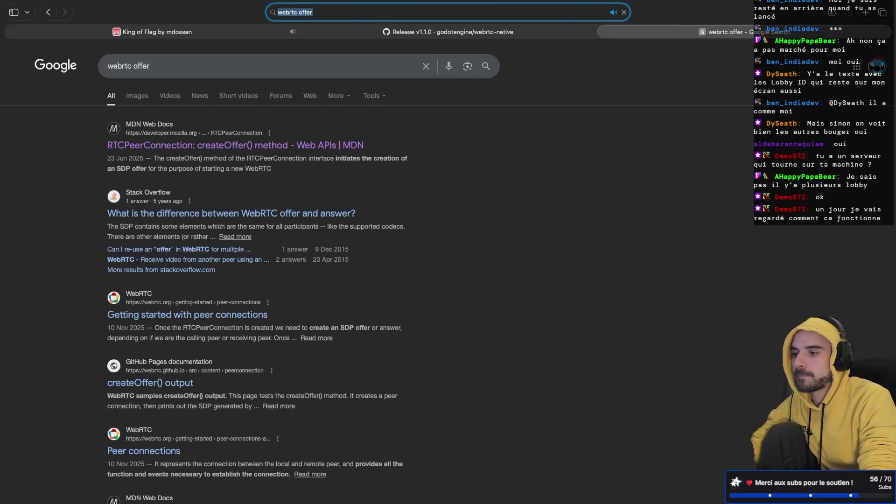
left_click(137, 95)
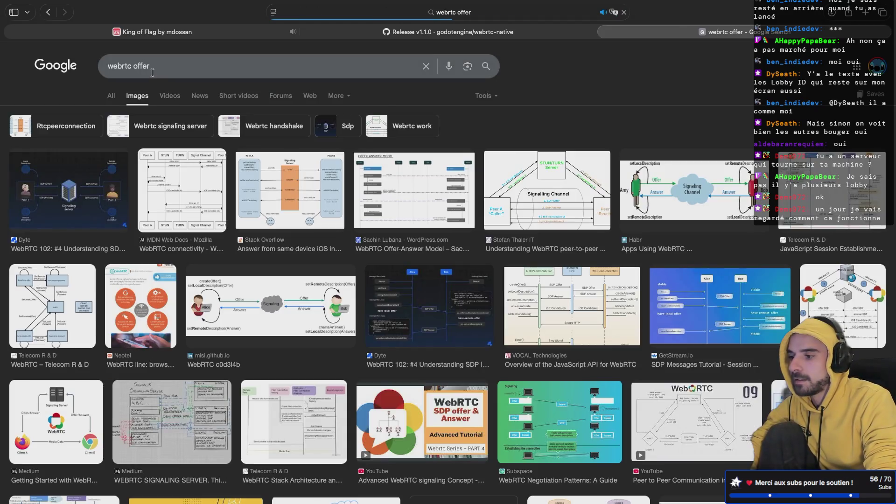
Narrow the image search to 'webrtc', browse the results, and return to the King of Flag tab.
left_click(152, 73)
key("BackSpace")
key("BackSpace")
key("BackSpace")
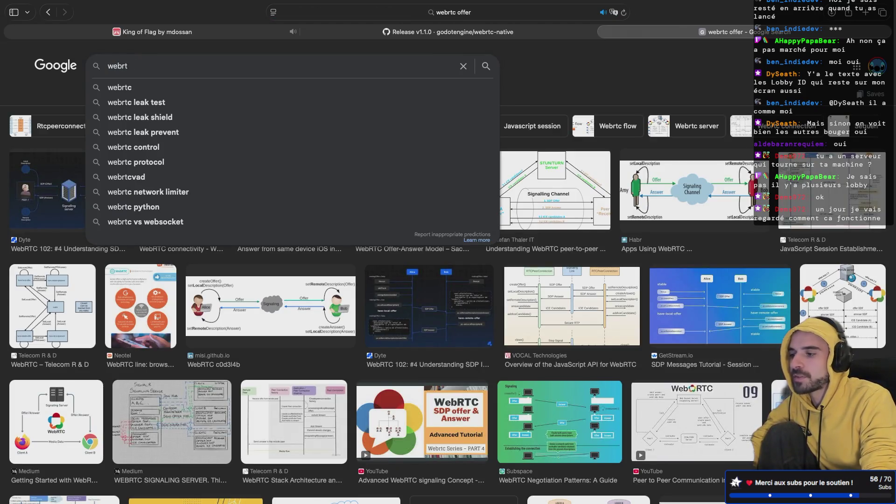
type("c")
key("Return")
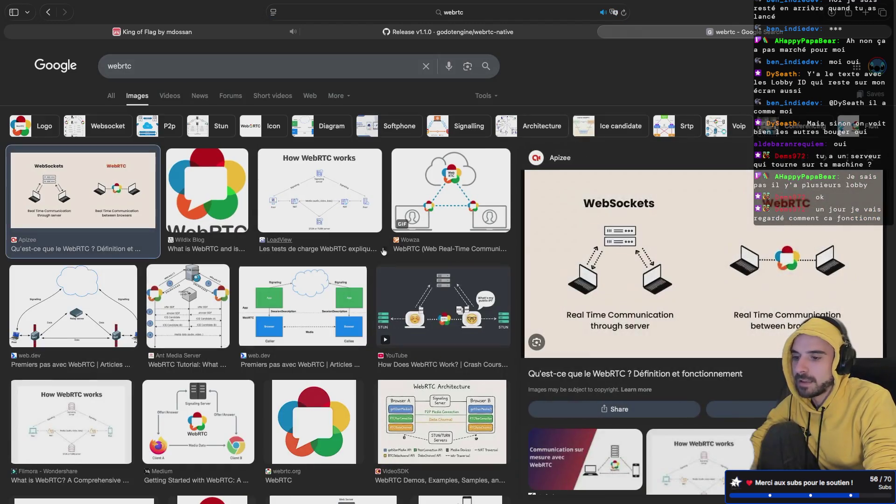
scroll(617, 261, "up", 5)
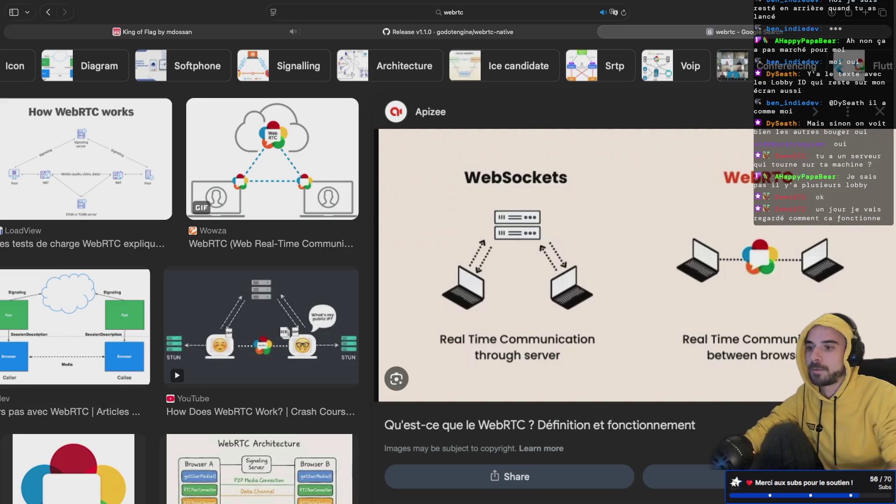
left_click(148, 36)
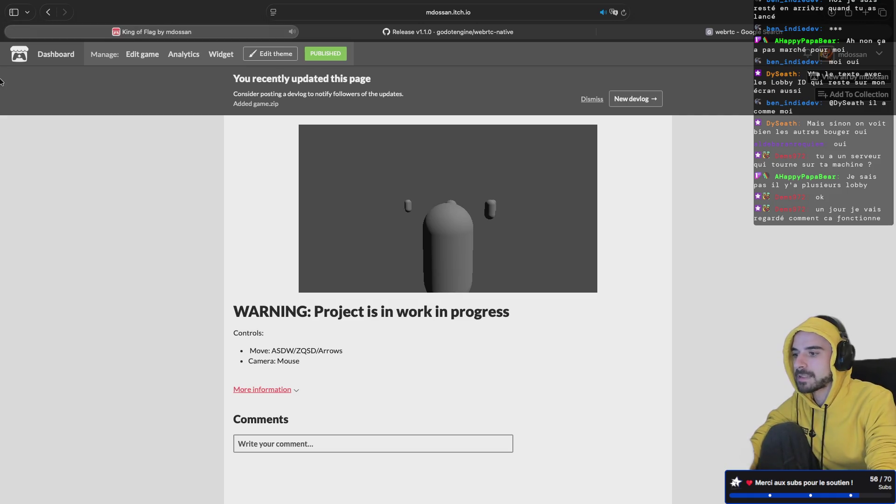
Open the developer's itch.io profile listing King of Flag and Miami Flipper 1987.
mouse_move(286, 36)
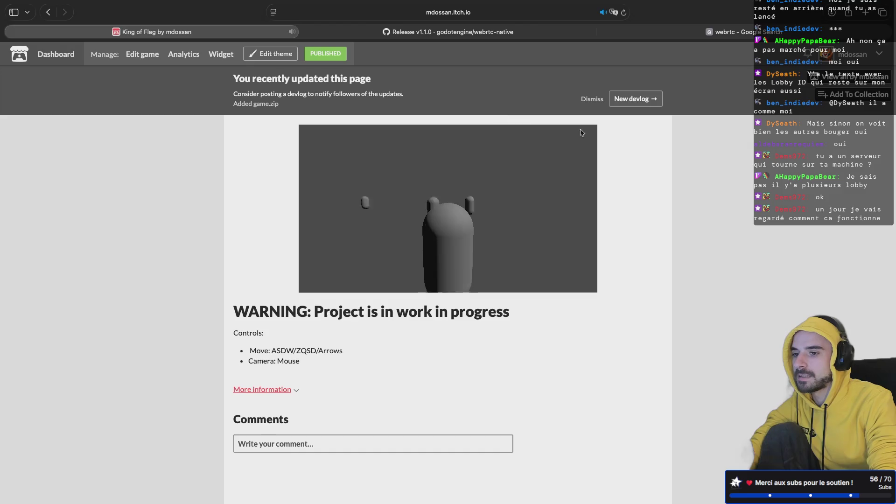
left_click(854, 77)
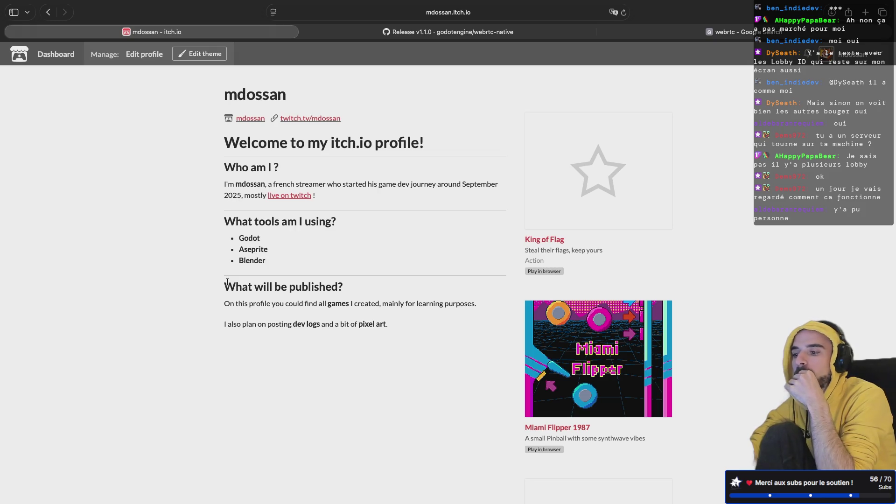
key("ctrl+Left")
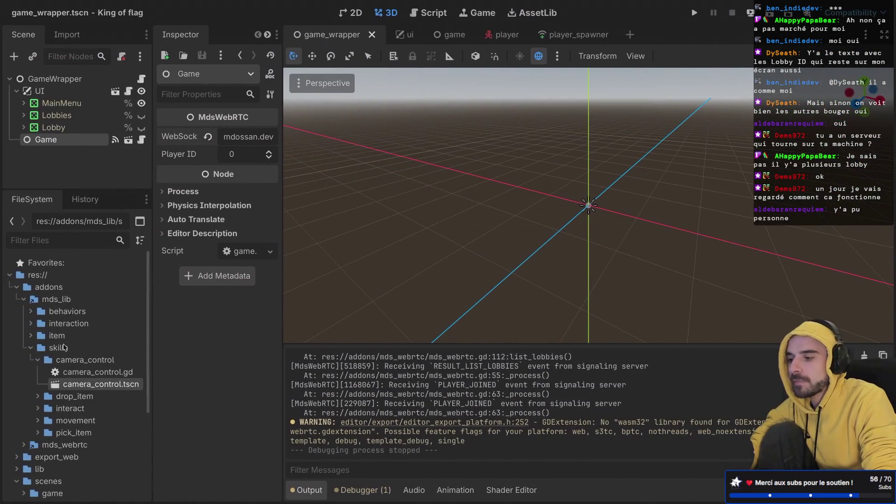
Collapse the skills, addons and scenes folders and create a new todo.txt text file at the project root.
left_click(30, 349)
left_click(16, 287)
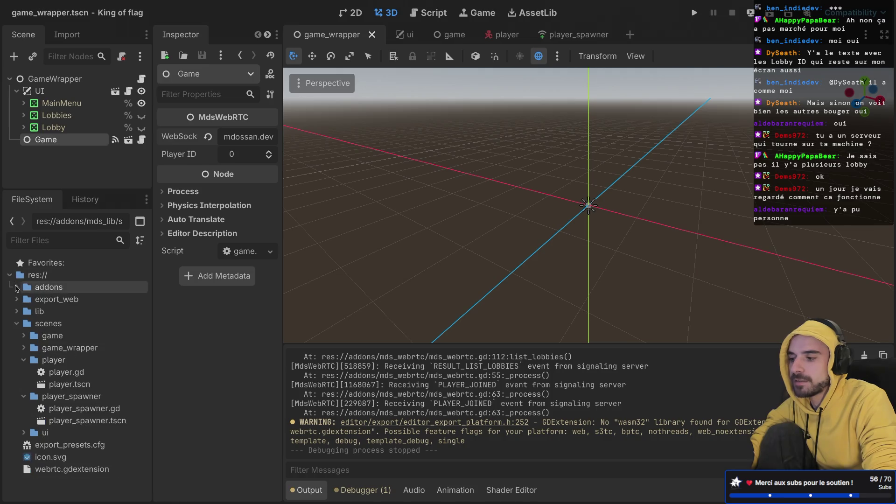
left_click(17, 323)
right_click(38, 374)
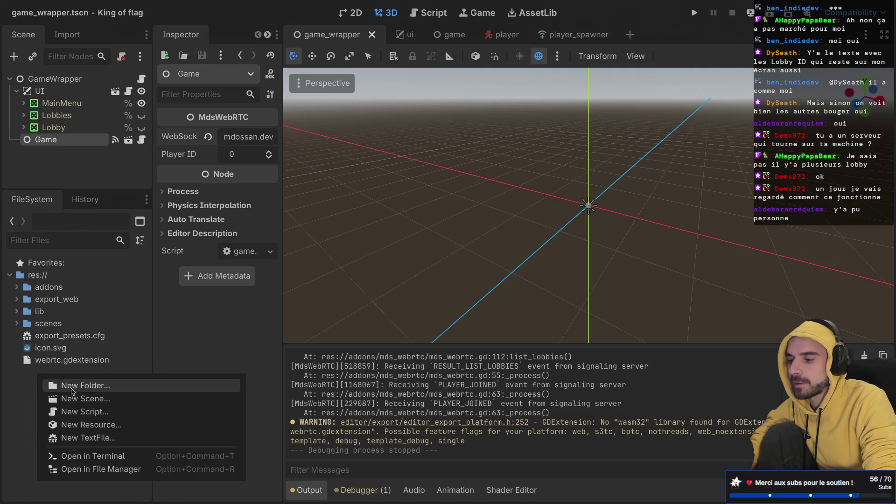
left_click(90, 437)
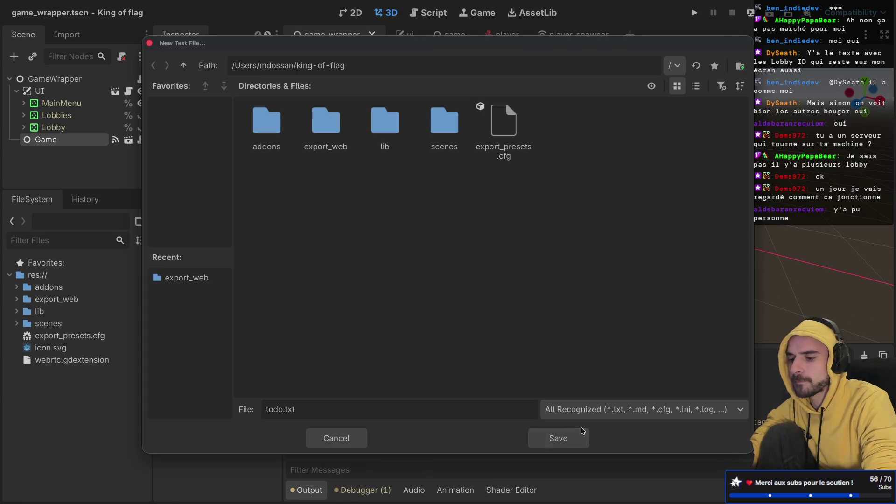
left_click(562, 441)
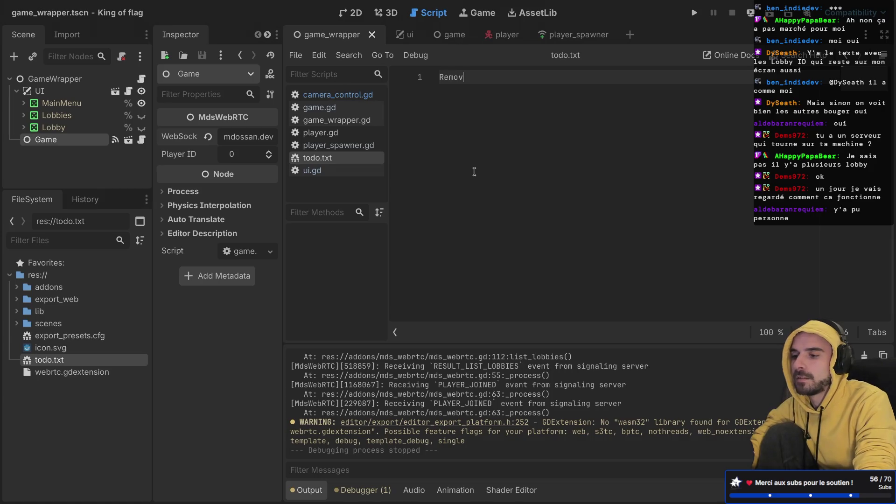
Write 'Remove Players when game start on clients' as the first line of todo.txt.
type("e Players when game star")
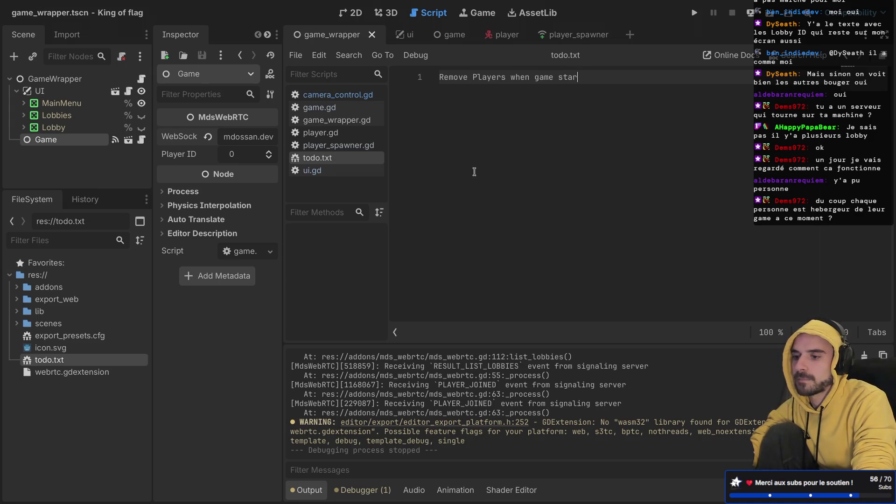
type("ts")
key("Return")
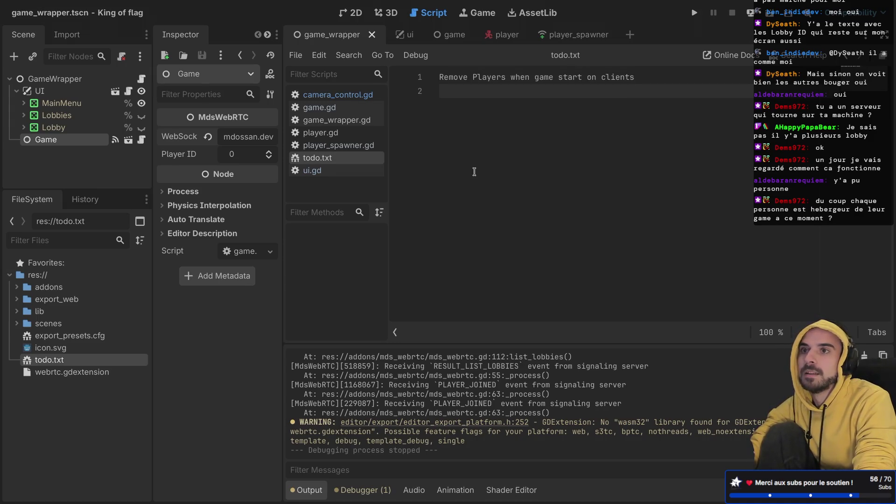
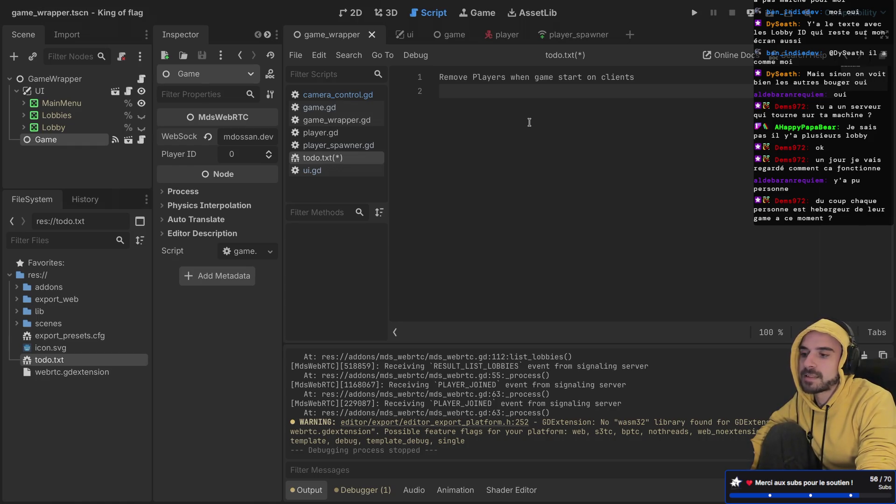
Add 'Make movement responsive to camera movement' to todo.txt, save the todo and scene, then switch to the browser.
type("Make movement responsive to camera movement")
key("Return")
key("ctrl+s")
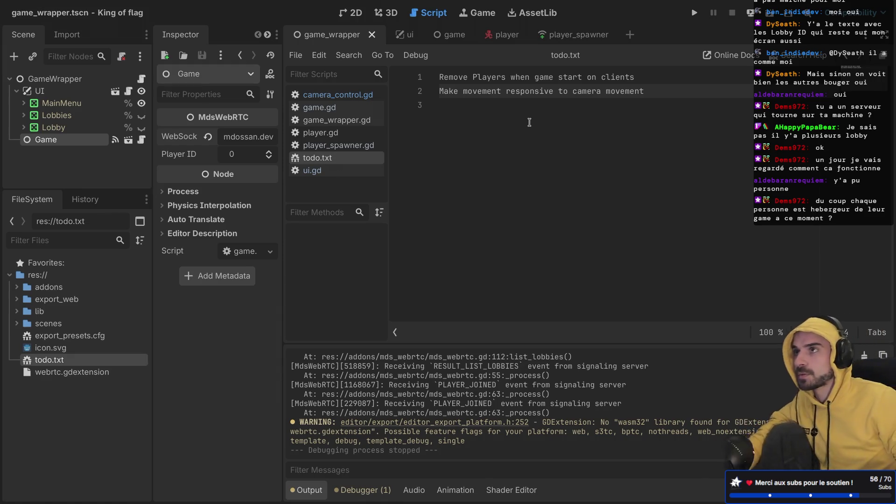
key("ctrl+s")
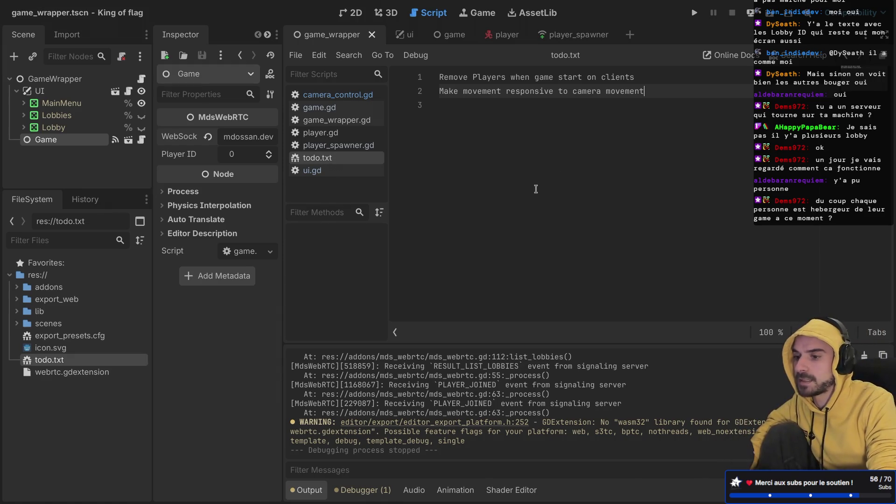
key("super+Tab")
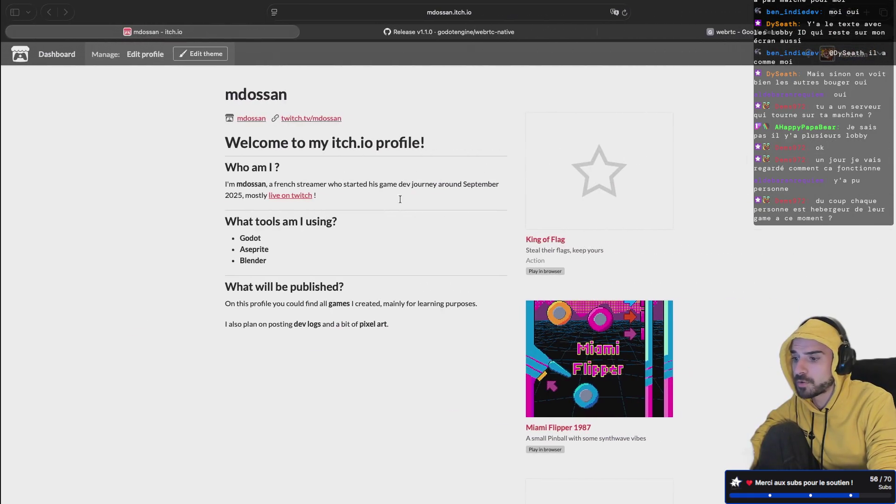
From the King of Flag game's edit page, start a new devlog post in its Devlog section.
key("ctrl+Left")
key("ctrl+Left")
key("ctrl+Left")
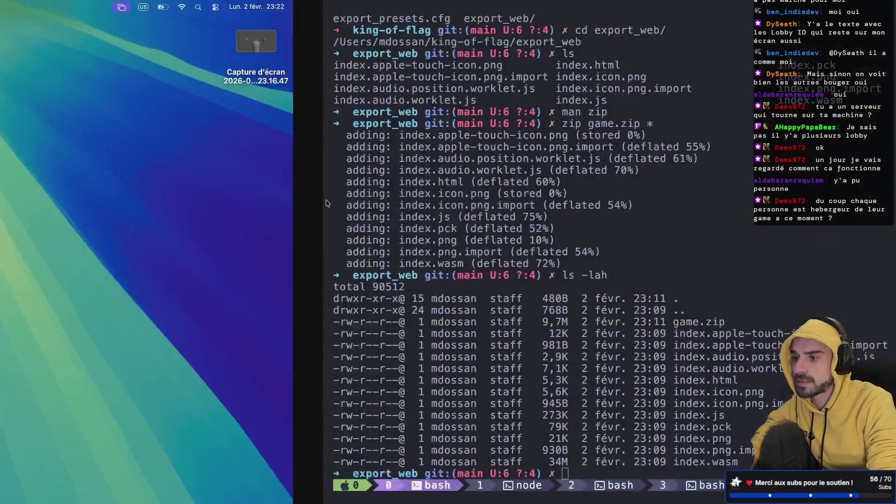
key("ctrl+Right")
key("ctrl+Right")
key("ctrl+Right")
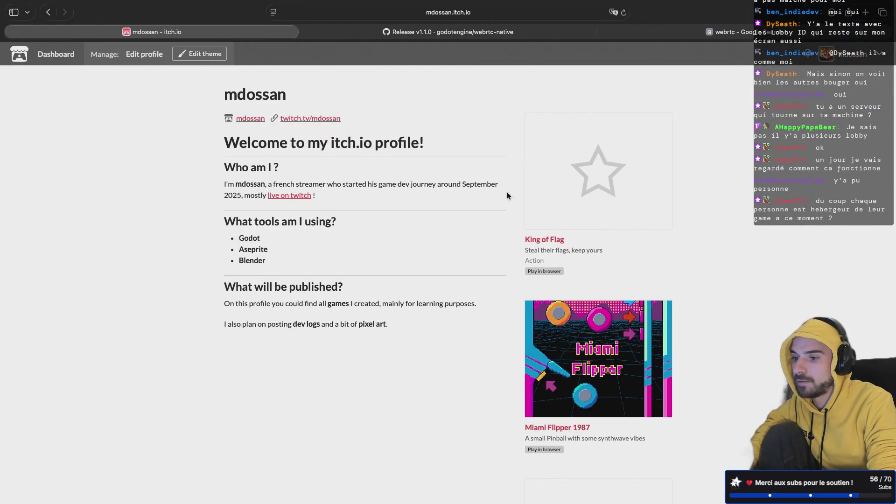
left_click(551, 244)
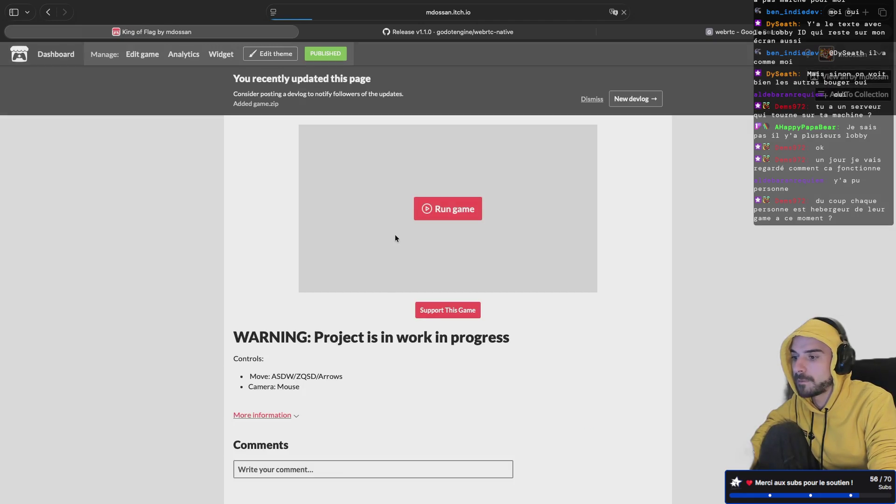
left_click(138, 55)
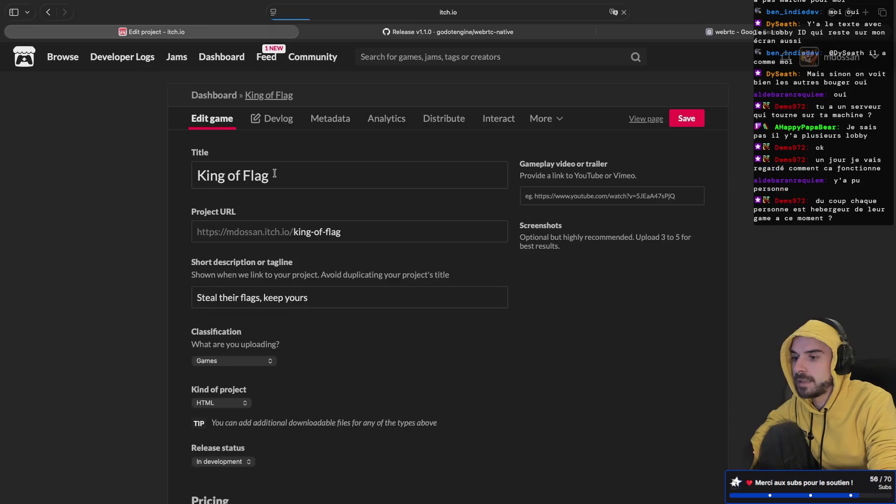
left_click(289, 122)
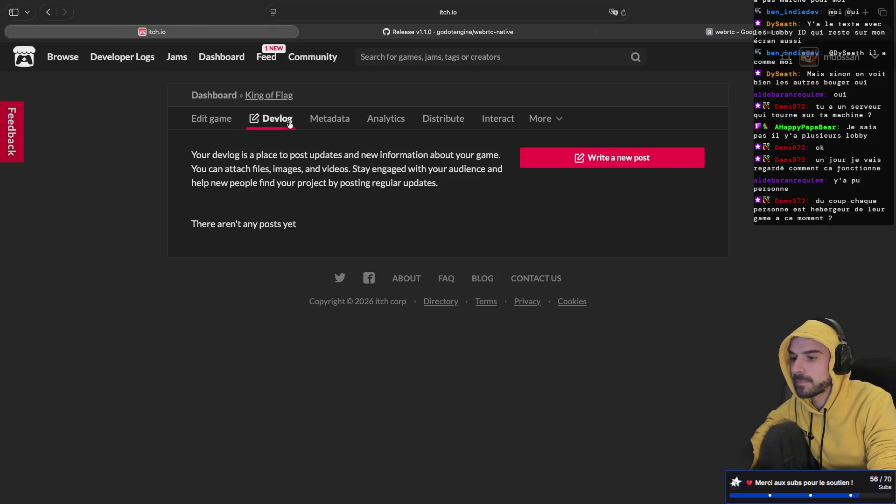
left_click(599, 165)
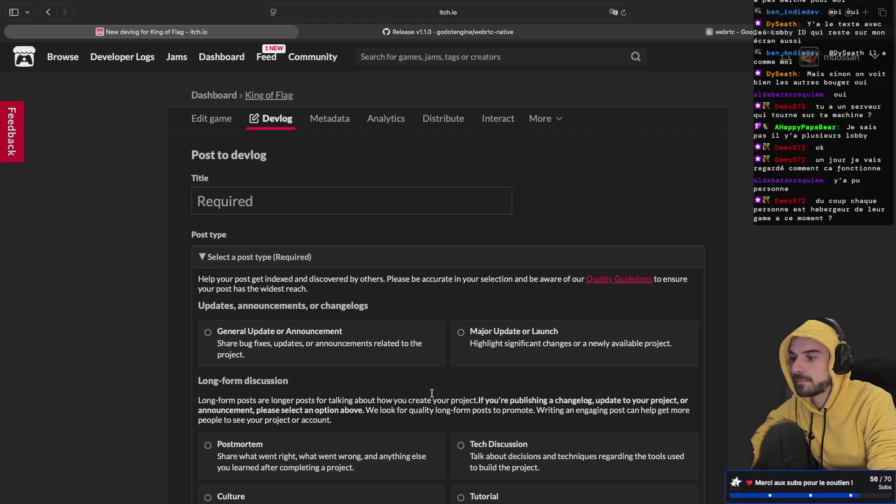
left_click(264, 202)
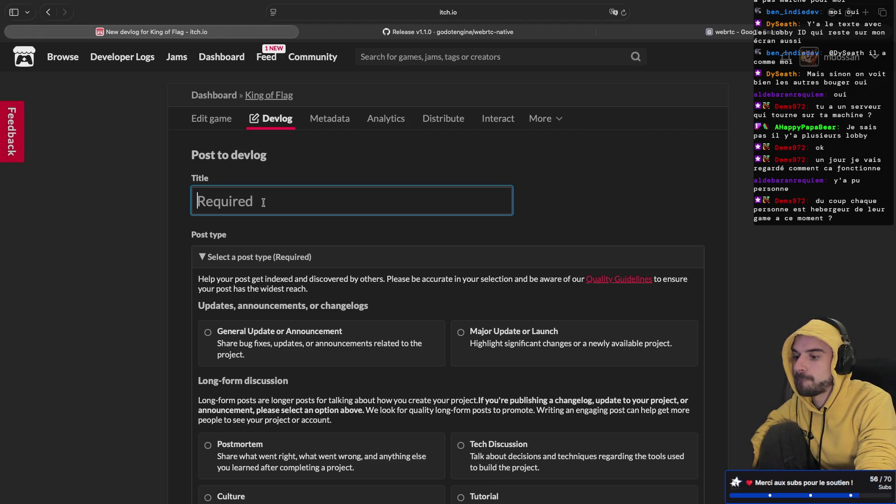
Try out and discard draft titles ('Day 1', 'Hey'), then look over the post form.
type("D")
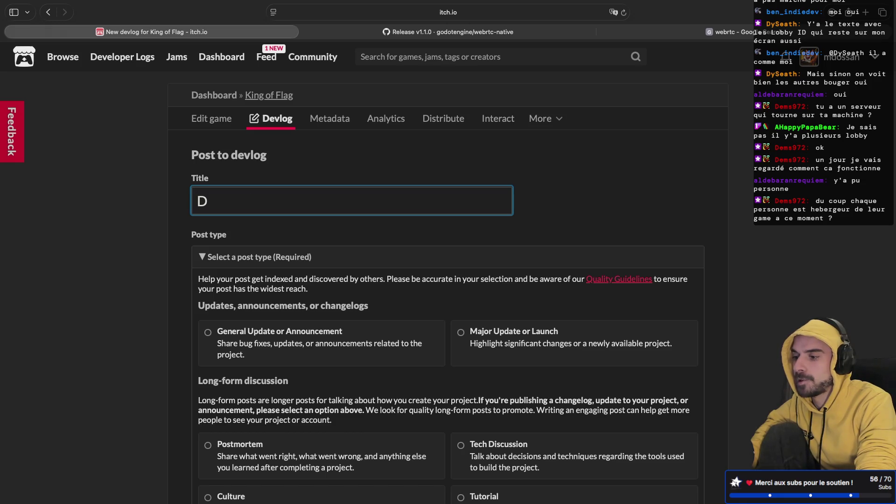
key("BackSpace")
type("Day ")
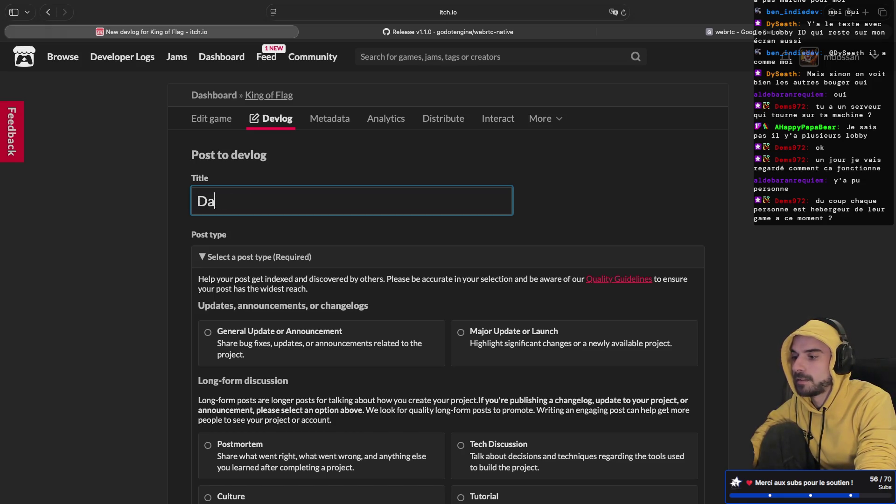
type("1")
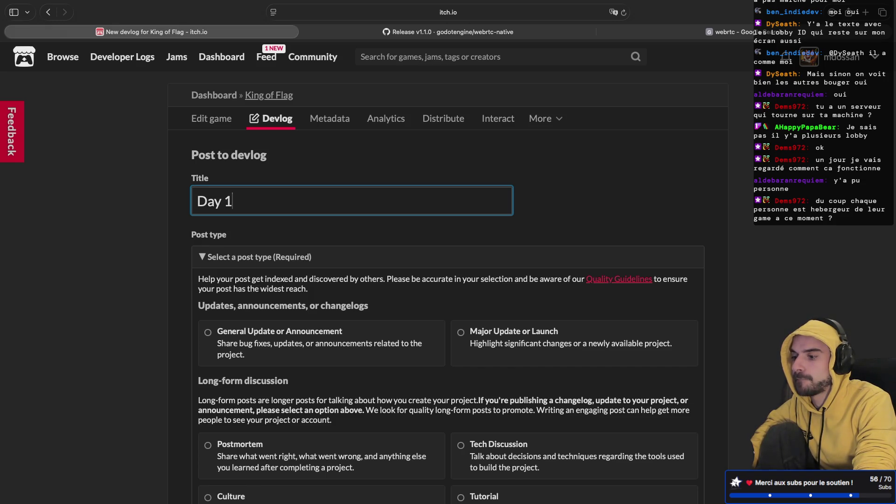
key("BackSpace")
key("BackSpace")
key("BackSpace")
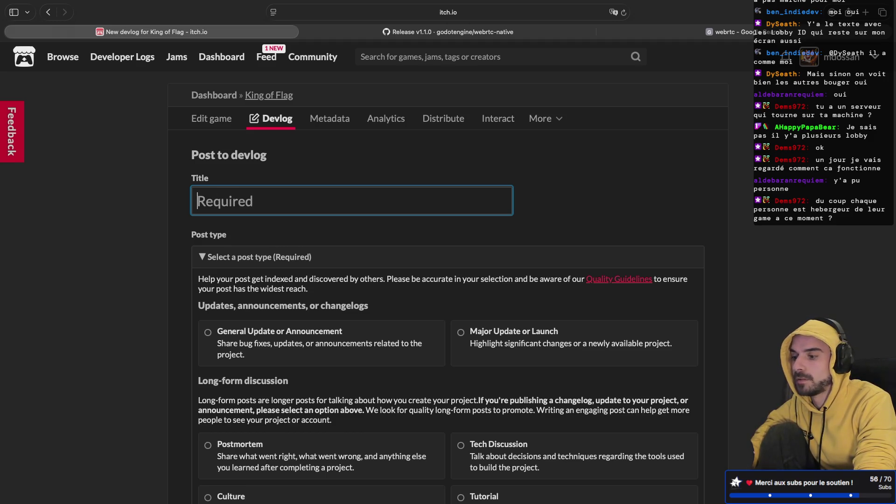
type("Hey")
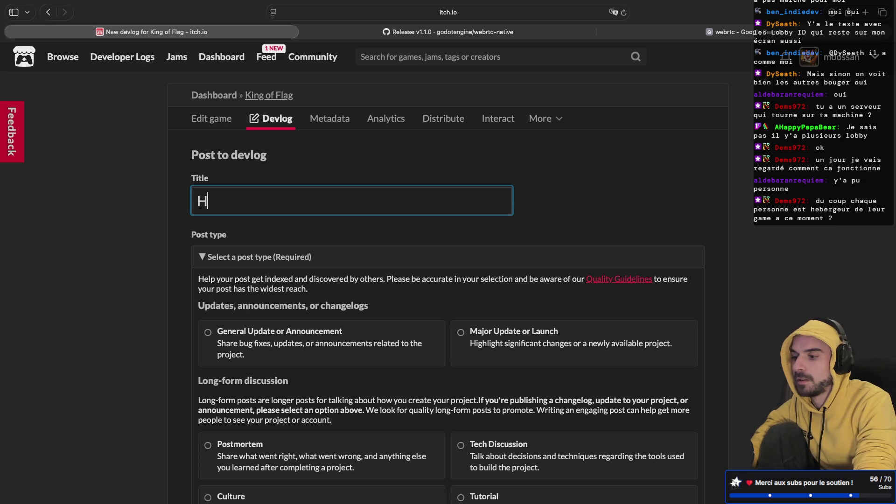
key("BackSpace")
key("BackSpace")
key("BackSpace")
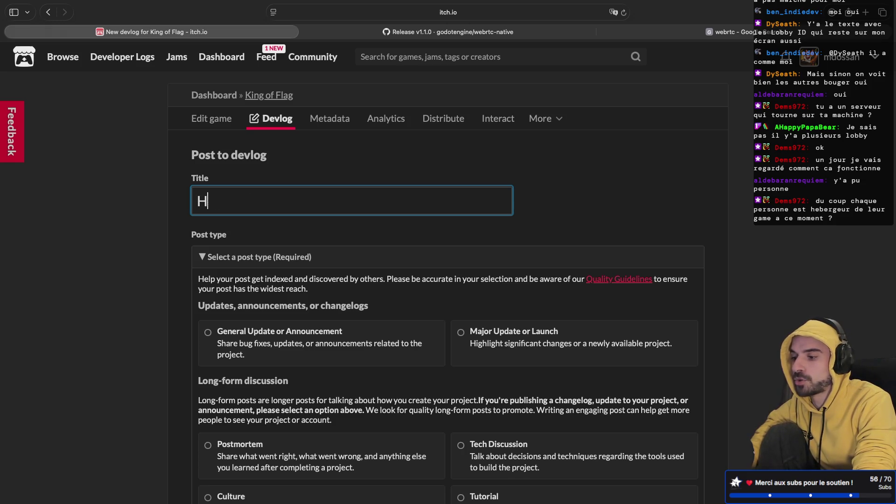
scroll(449, 280, "down", 1)
scroll(472, 259, "down", 2)
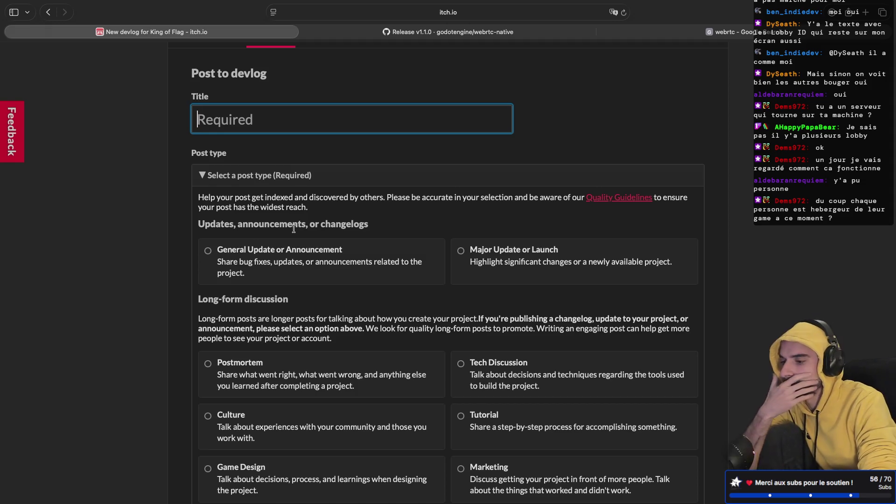
scroll(293, 228, "down", 2)
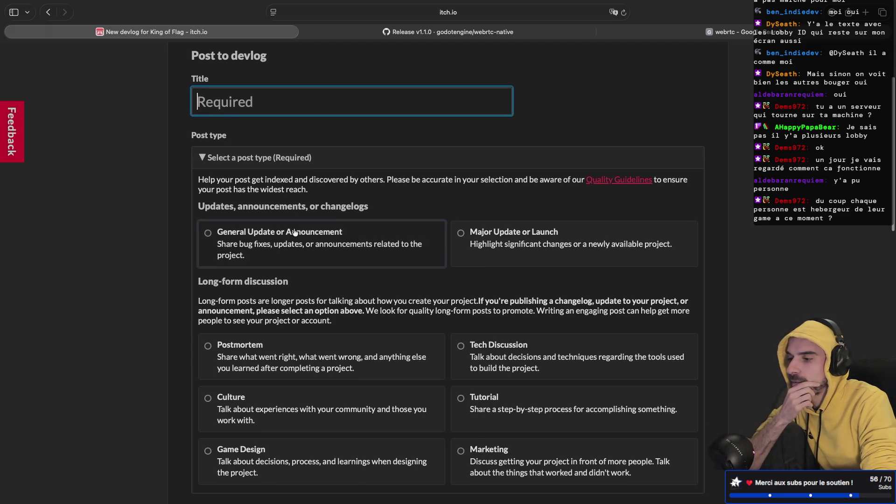
scroll(229, 176, "up", 3)
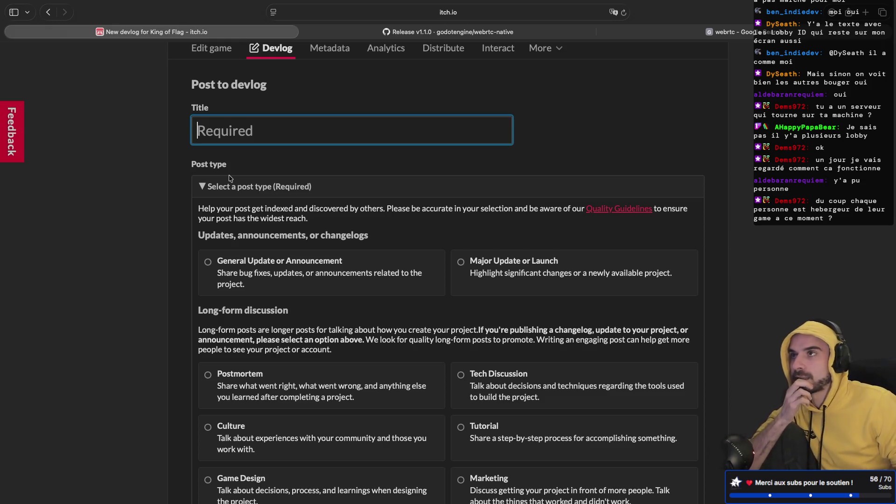
scroll(229, 178, "down", 5)
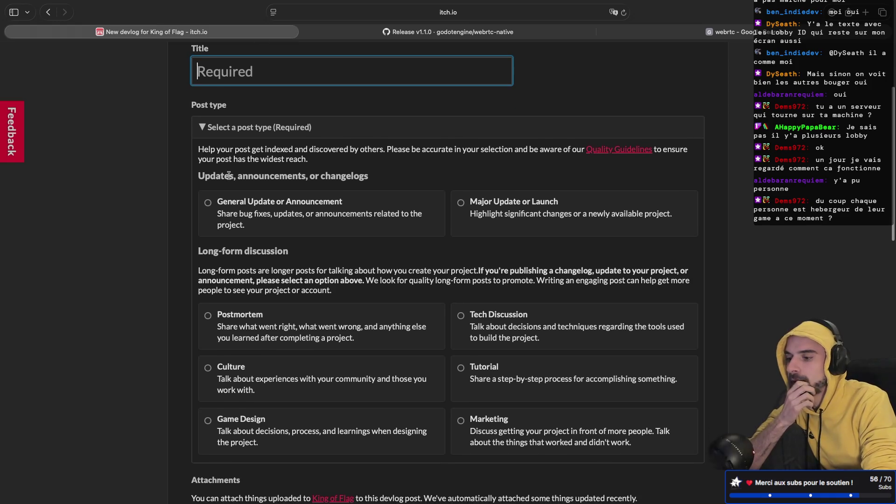
scroll(227, 175, "down", 2)
scroll(229, 177, "up", 1)
scroll(230, 179, "up", 3)
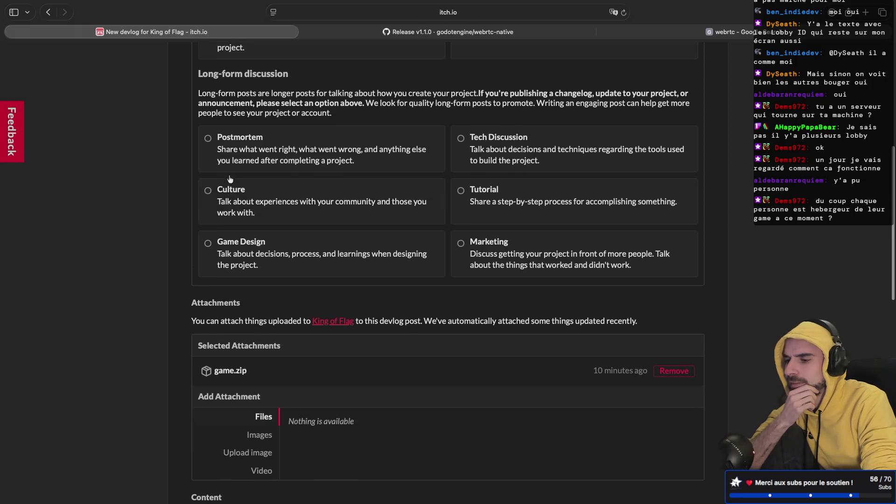
scroll(229, 178, "up", 1)
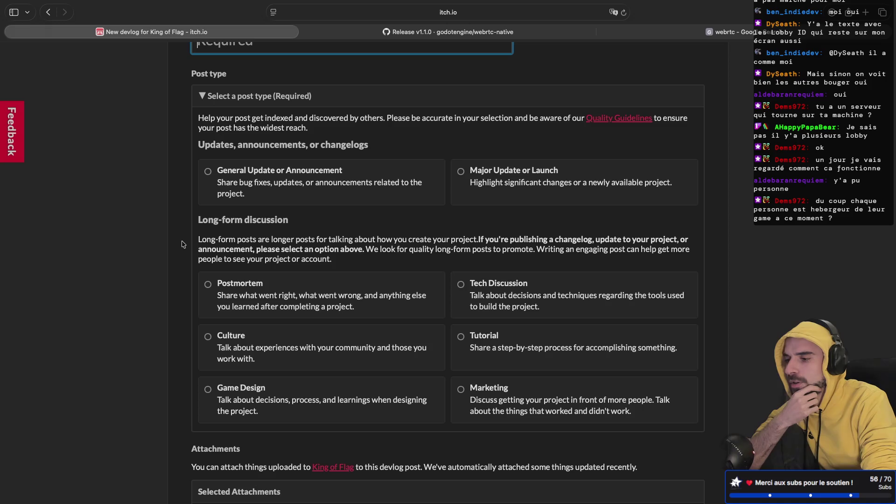
scroll(182, 243, "up", 1)
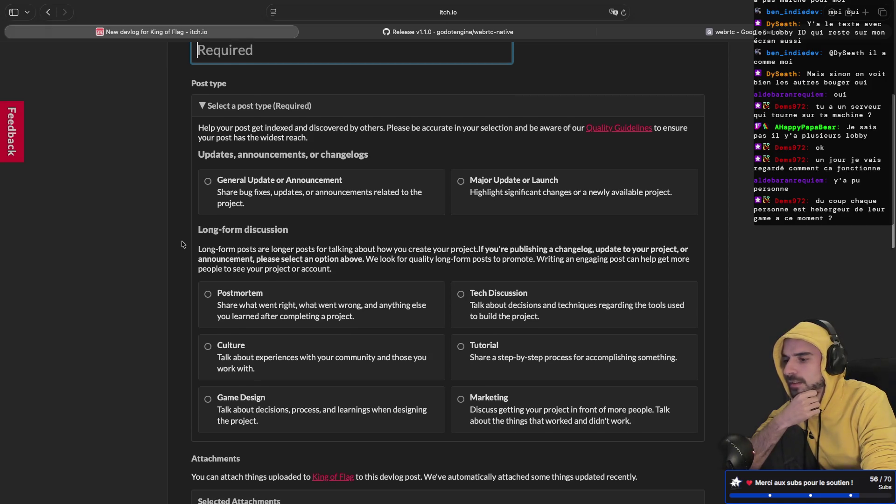
Mark the post as a general update and title it 'Start of King of Flag development'.
left_click(227, 208)
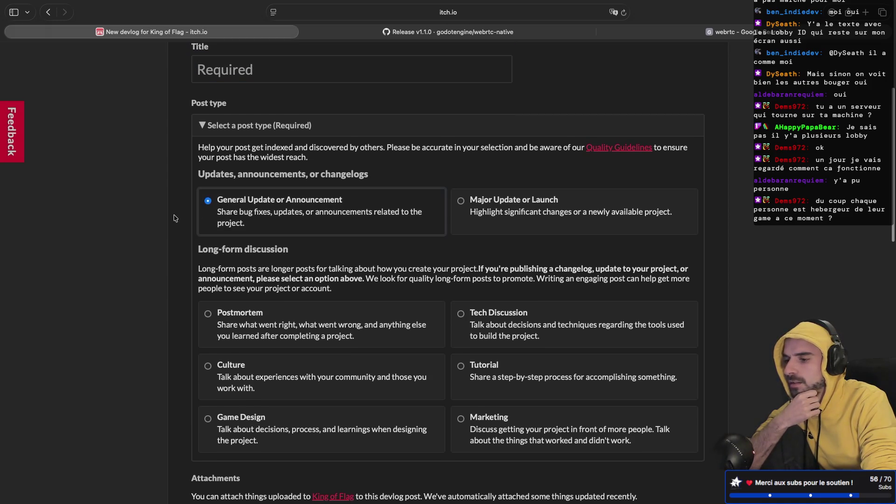
scroll(175, 218, "down", 1)
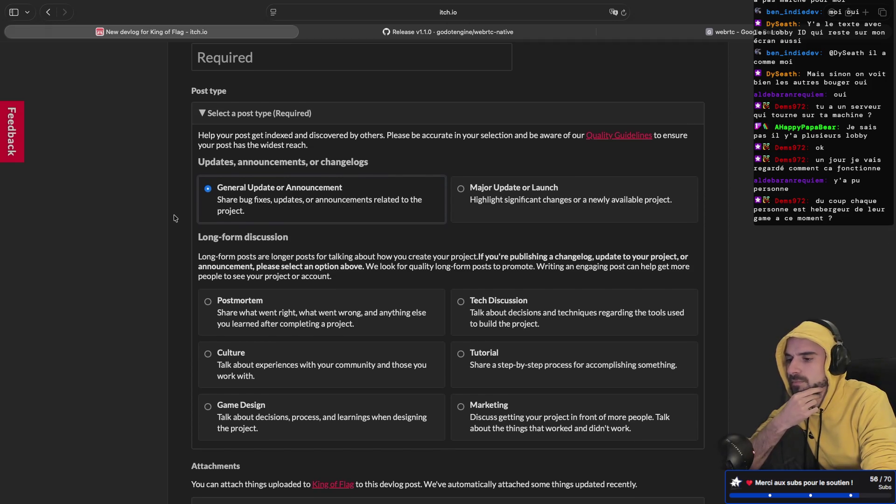
scroll(175, 218, "up", 2)
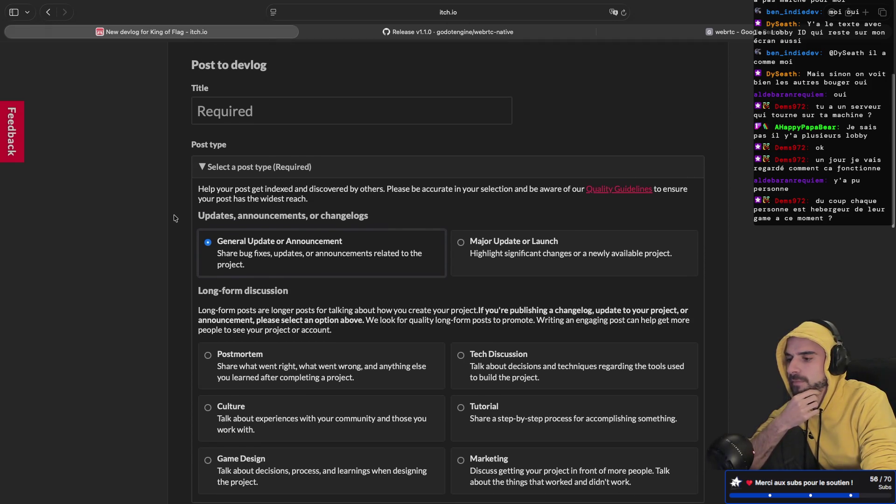
left_click(253, 113)
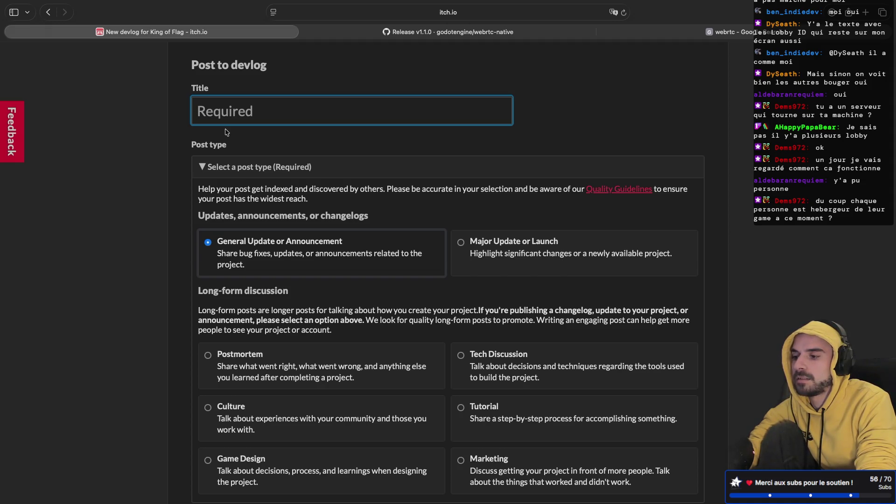
type("Start ")
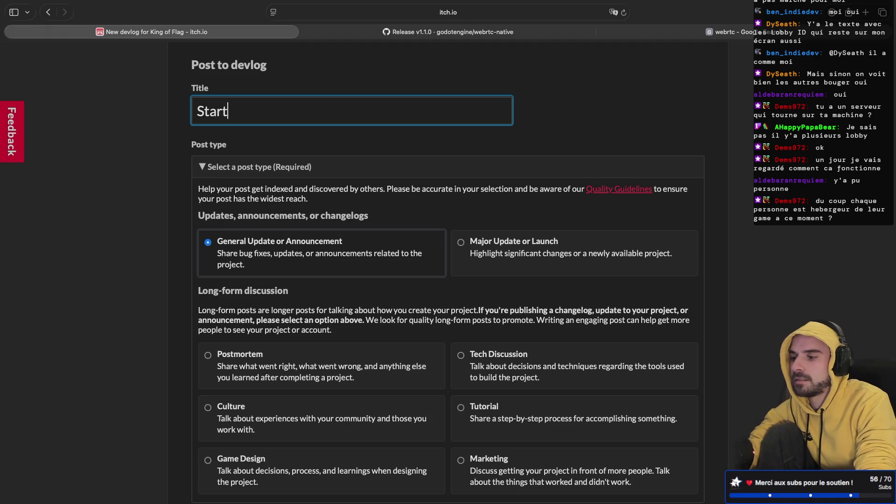
type("of King of Flag ")
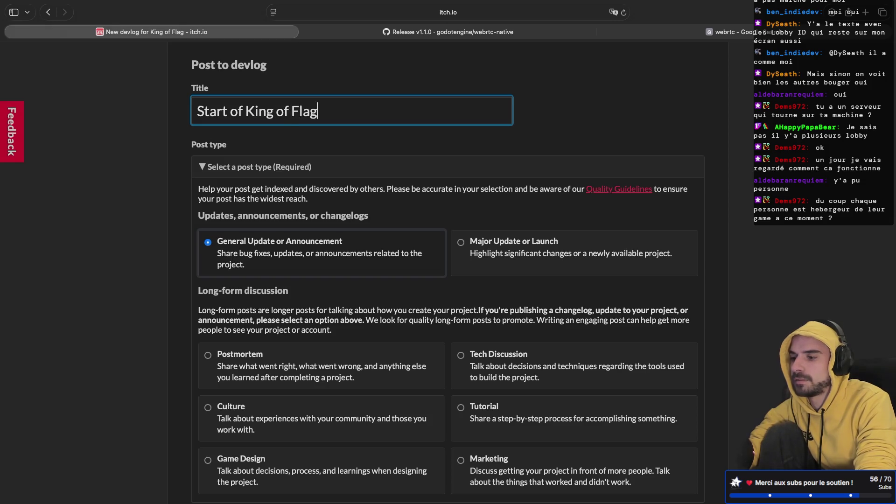
type("dev")
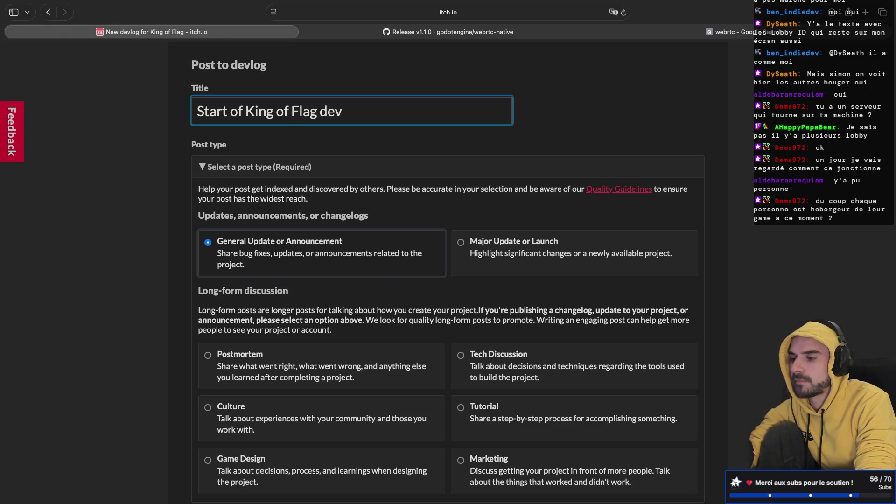
type("elopment")
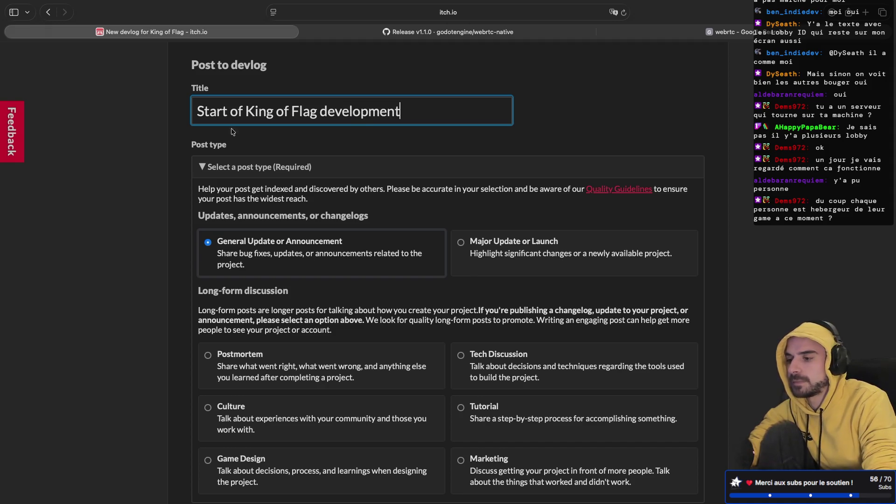
scroll(171, 161, "down", 7)
scroll(170, 162, "down", 5)
Write 'Hey there' and the first-day line about a Gang Beast-inspired Capture the Flag game.
left_click(257, 242)
type("Hey there !")
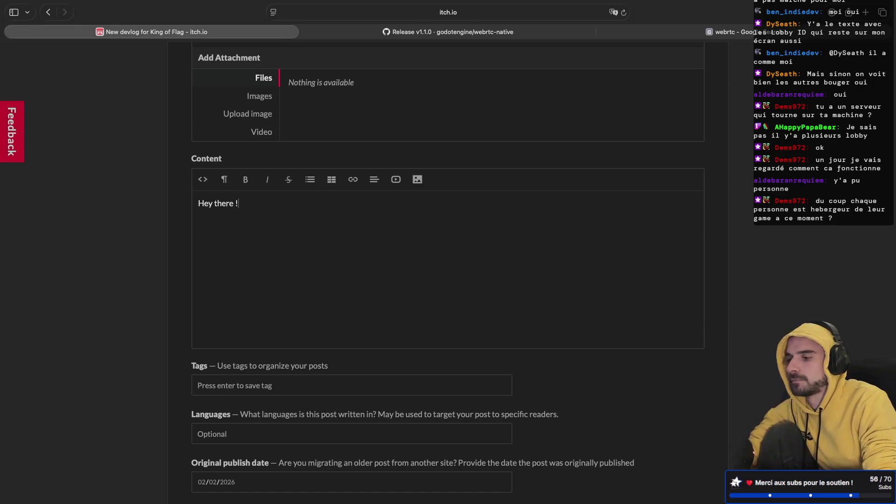
key("Return")
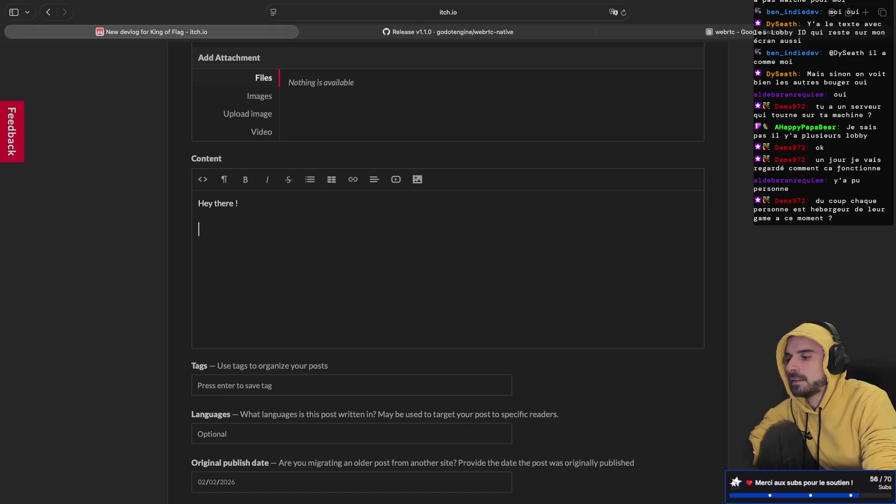
key("Return")
type("Today")
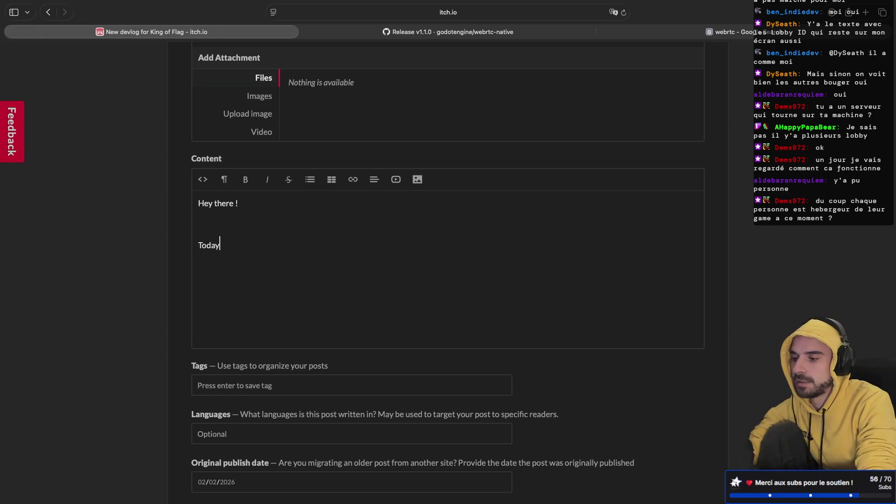
type("was the firs")
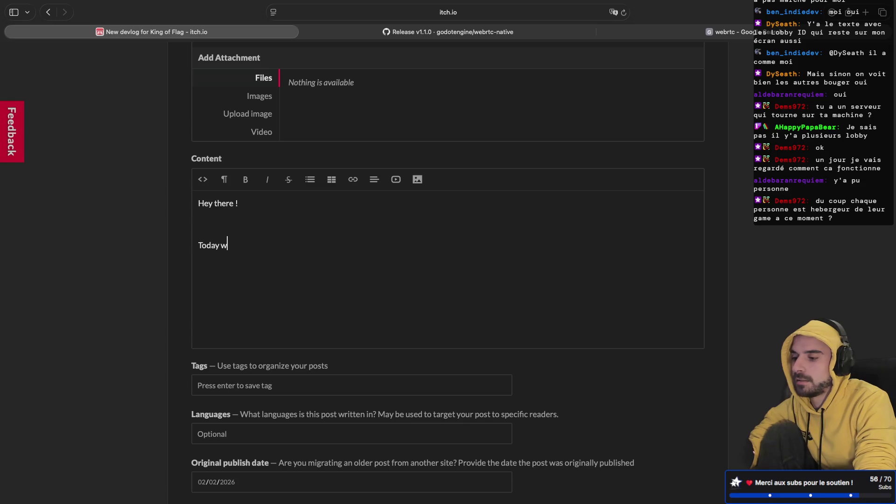
type("t day ")
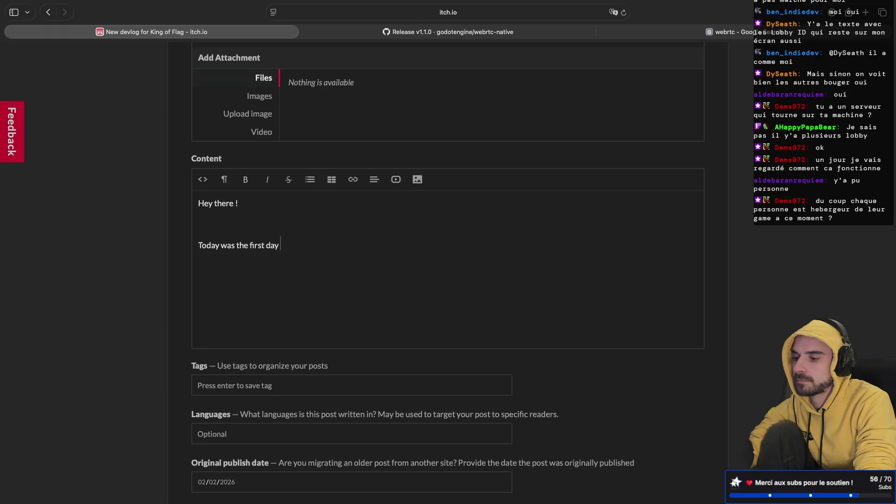
type("of develo")
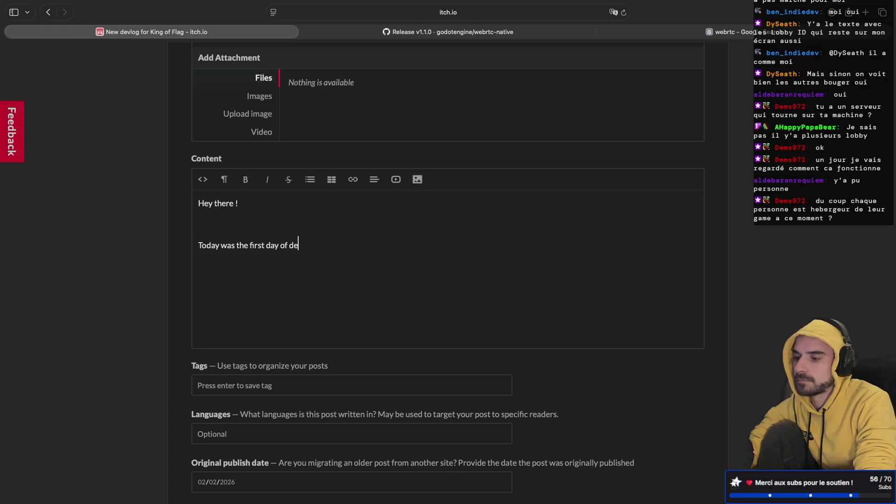
type("pment")
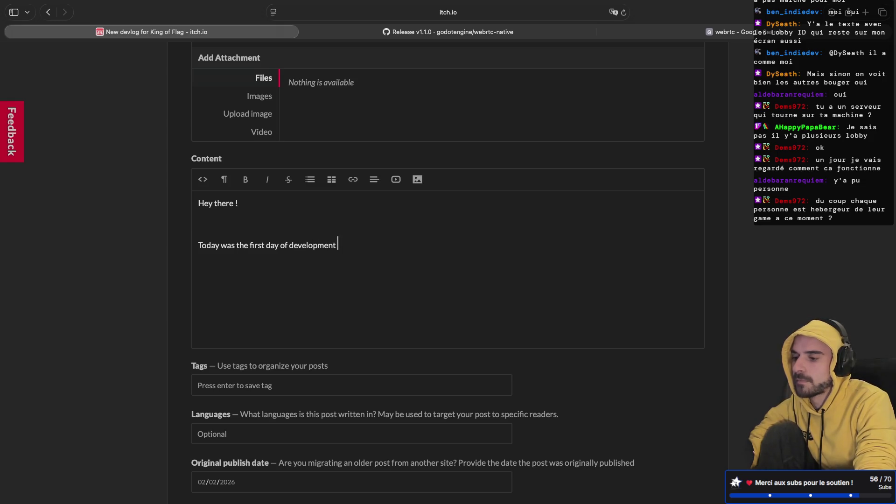
type(" for King Of Flag")
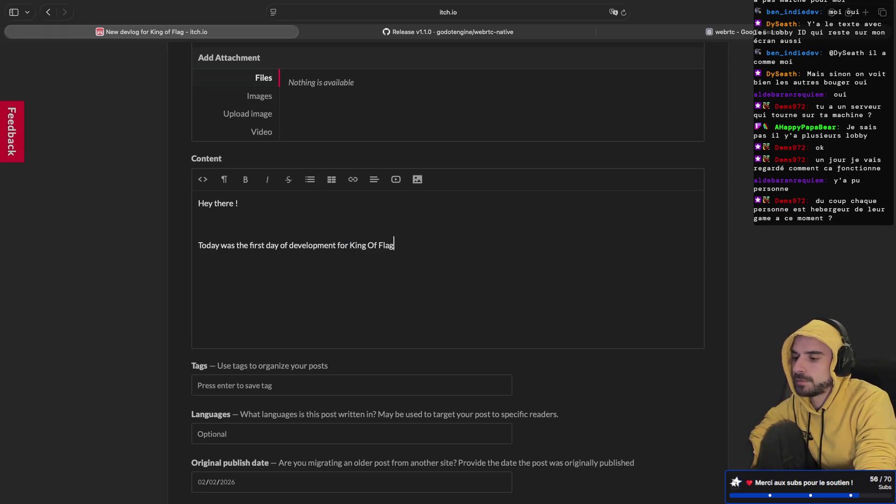
type("This game will be a Captor")
key("BackSpace")
key("BackSpace")
type("ure the M")
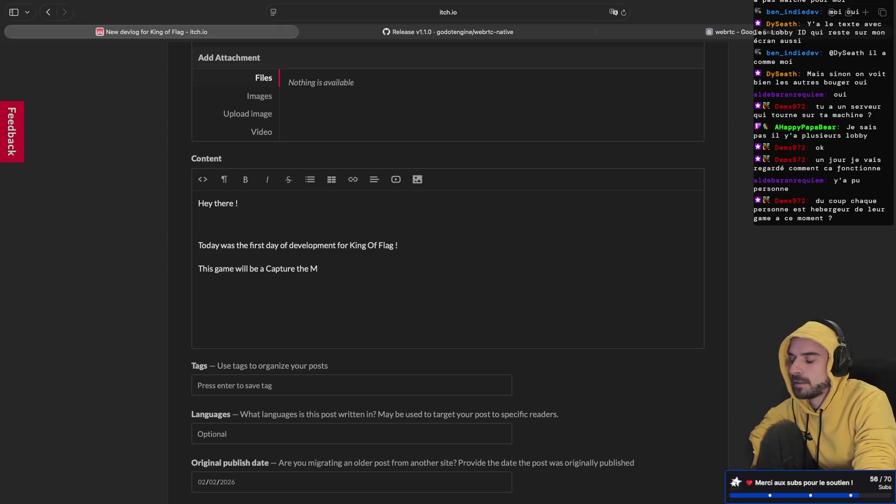
key("BackSpace")
type("Fla")
key("BackSpace")
key("BackSpace")
key("BackSpace")
type("Flag game")
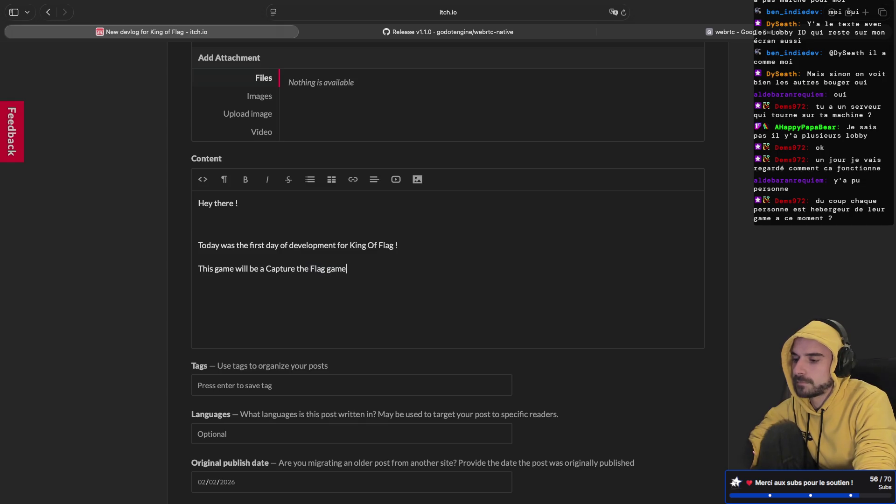
type(" with ")
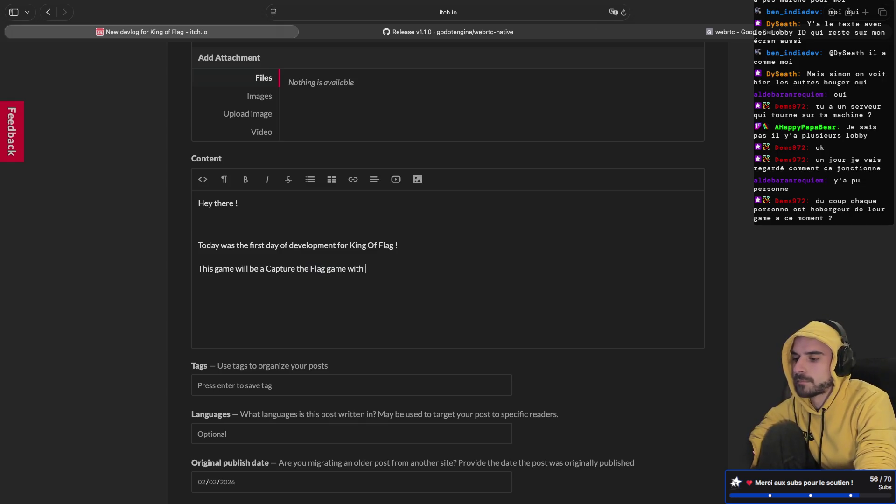
type("some")
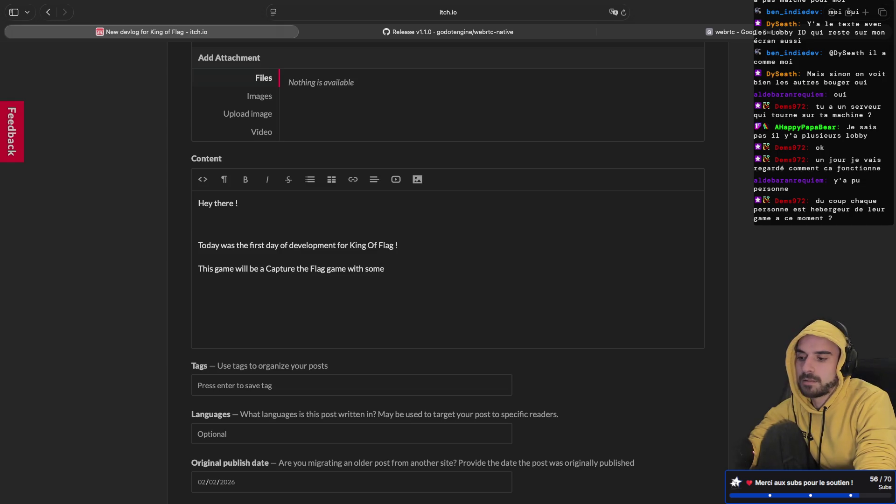
type(" inspiration of ")
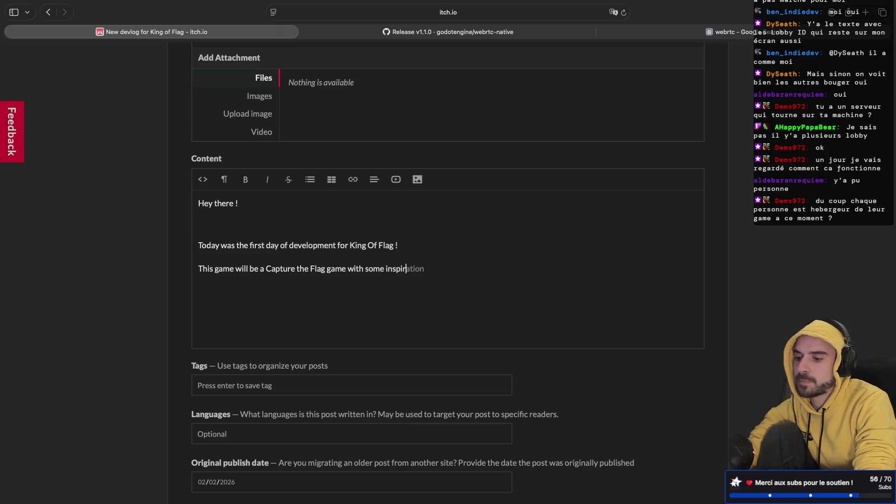
type("Gang Bea")
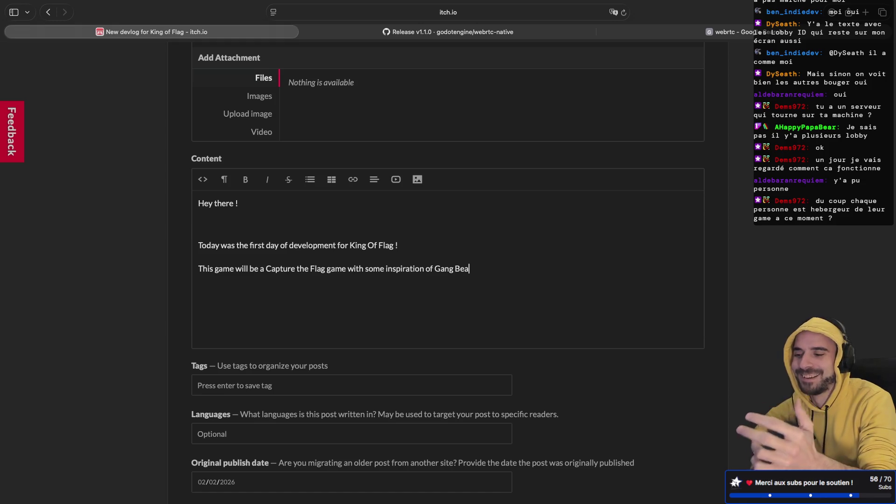
type("st !")
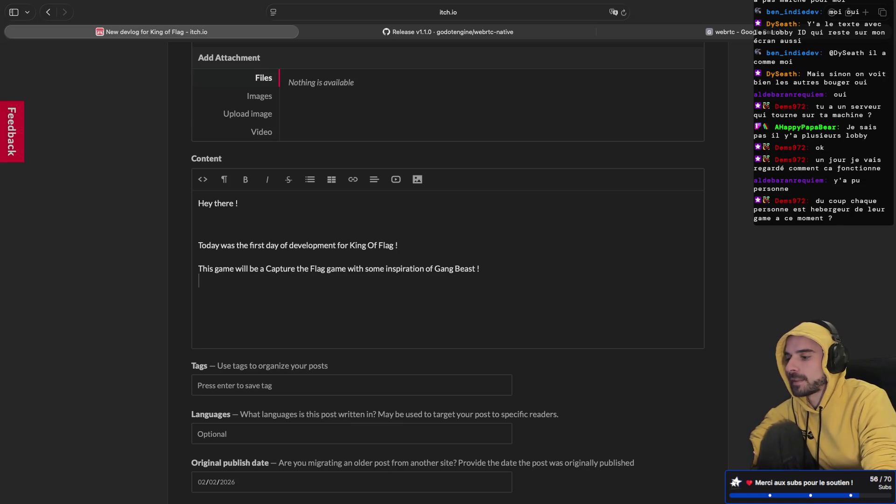
Add a new paragraph: 'The goal of today was to setup the multiplayer part'.
key("Return")
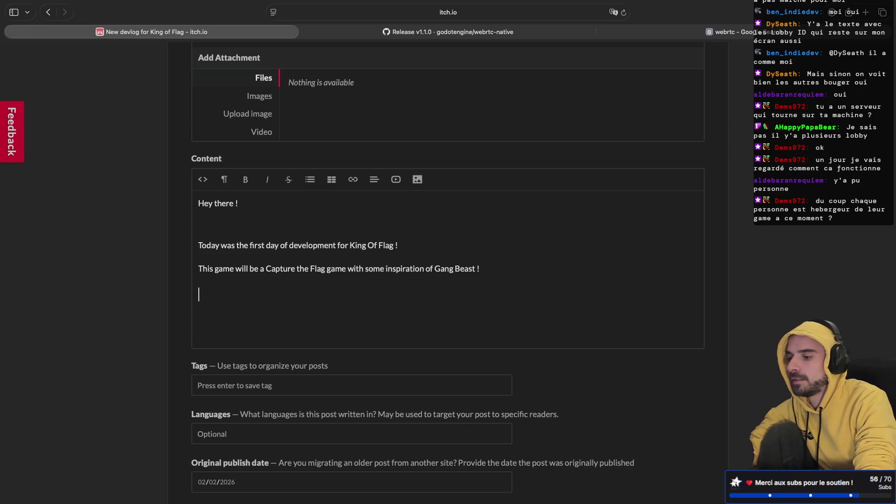
key("Return")
type("To")
key("BackSpace")
key("BackSpace")
key("BackSpace")
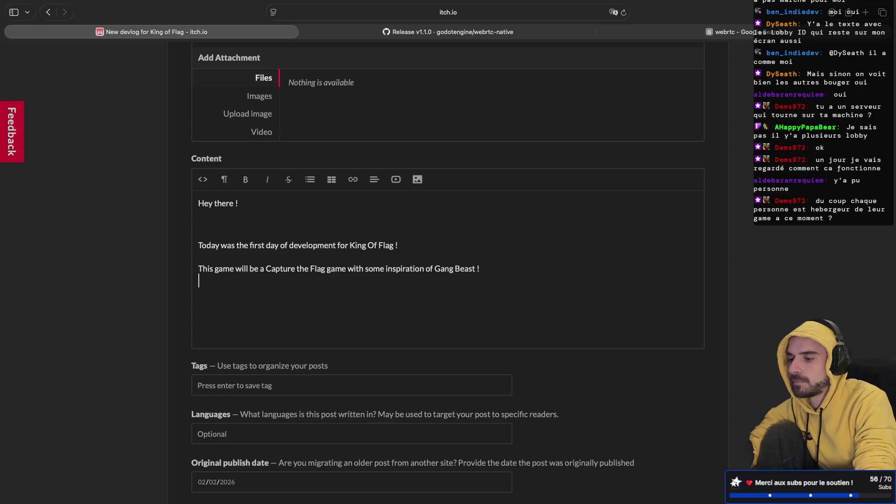
type("The")
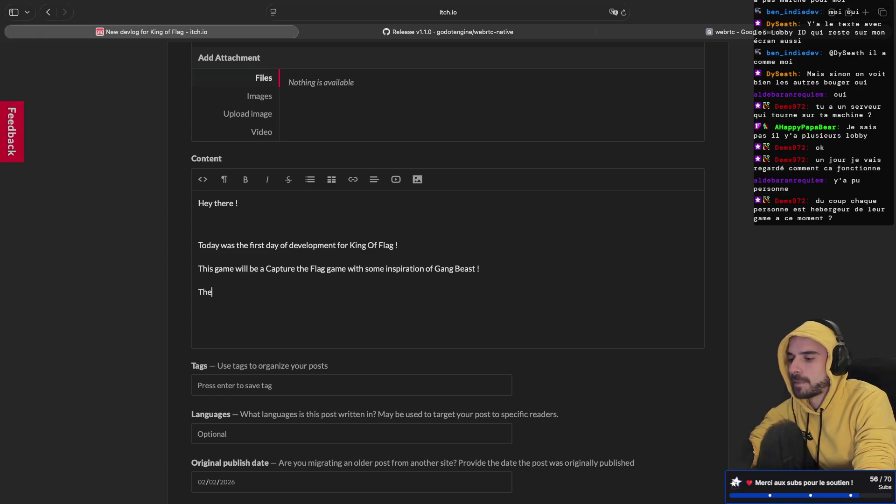
type(" goal of t")
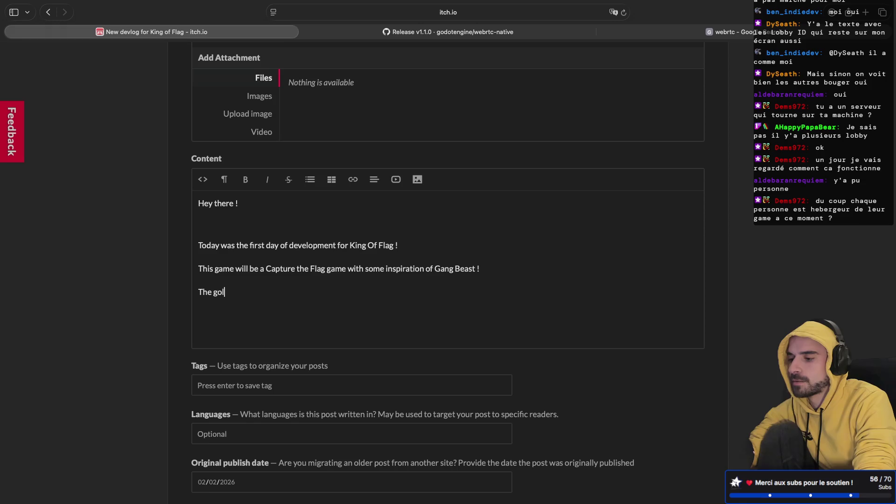
type("oday was to ")
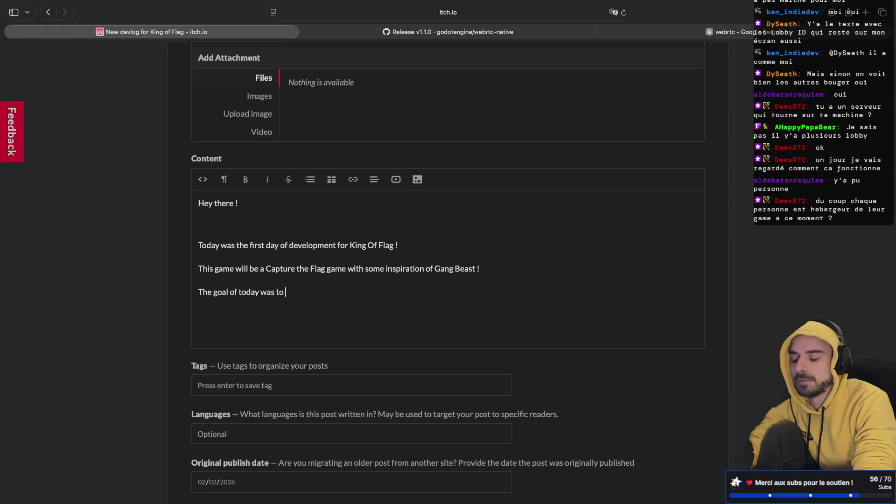
type("setup the multiplayer ")
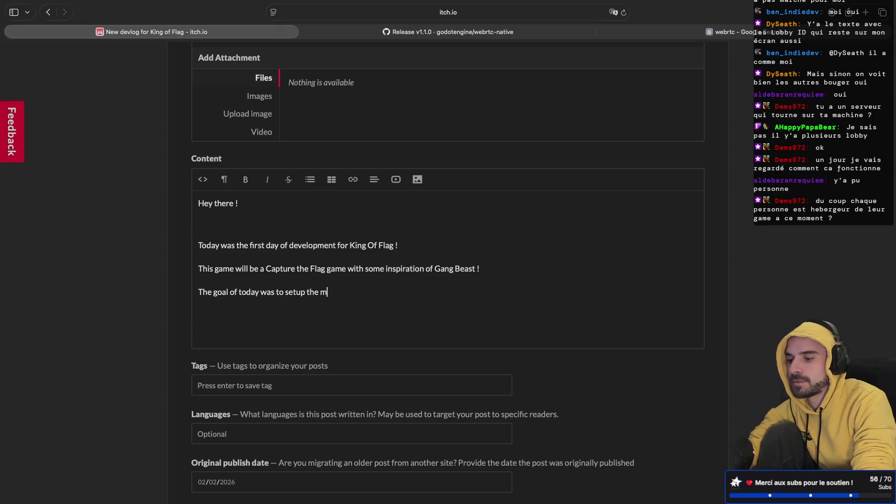
type("part:")
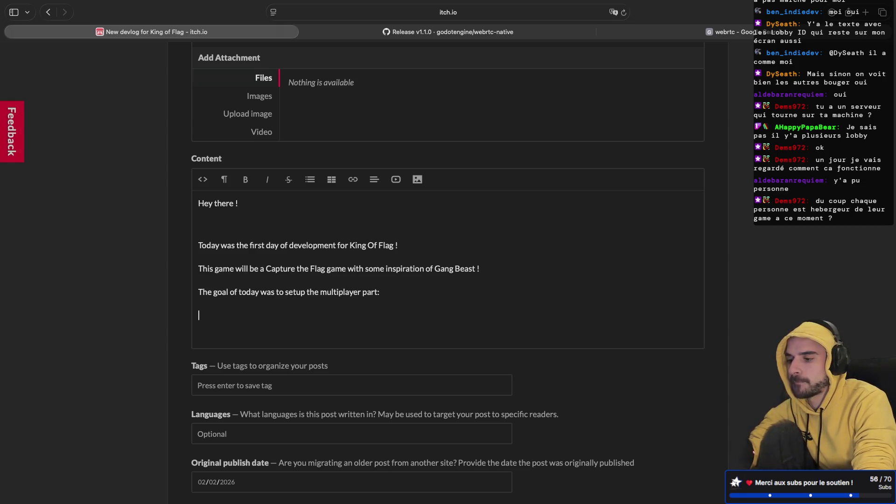
Start a bulleted list with 'A basic lobby system' and 'Players spawn'.
left_click(309, 180)
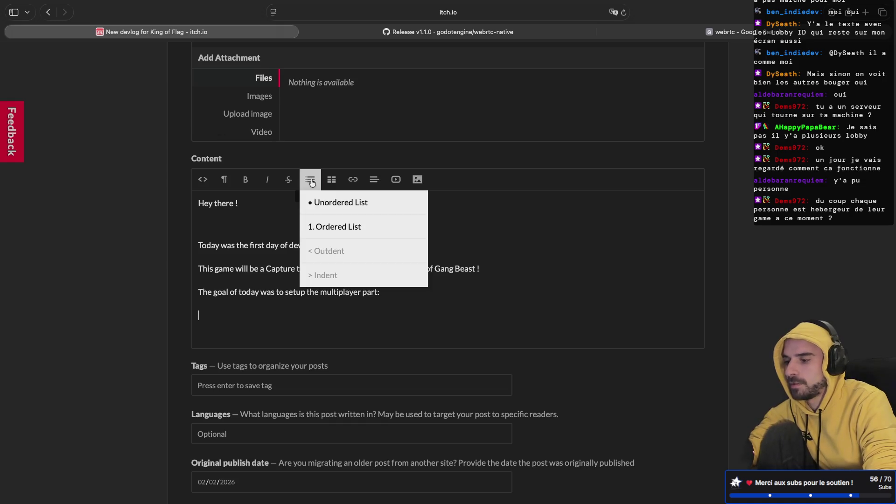
left_click(329, 203)
type("A")
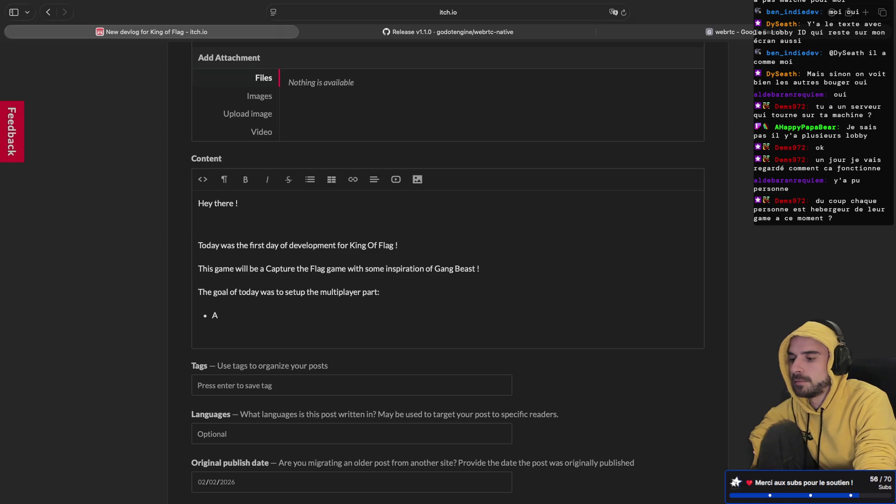
type(" basic lobby s")
type("ystem")
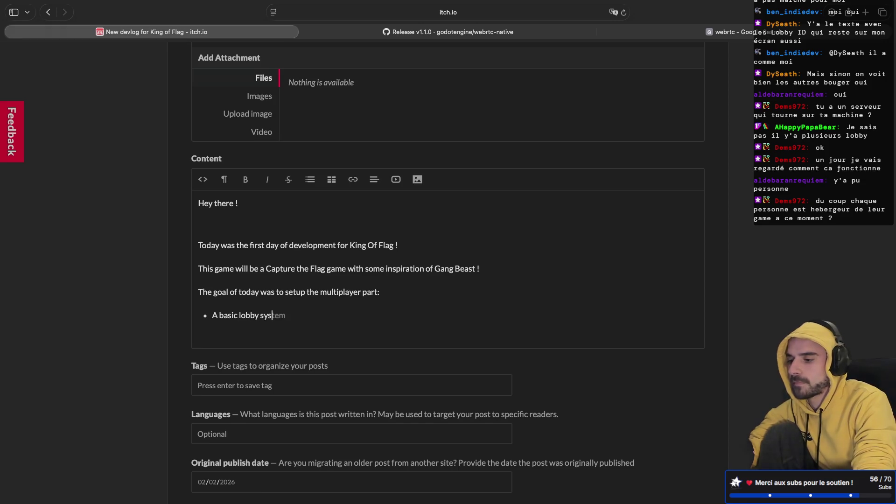
key("Return")
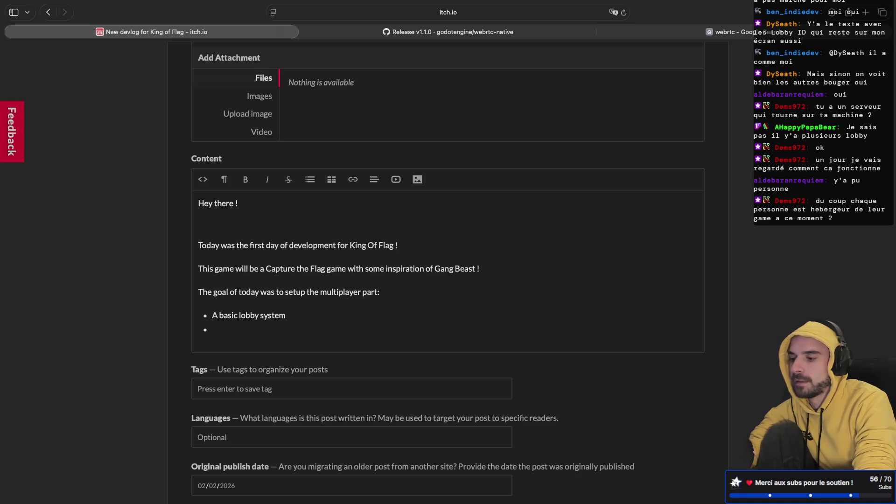
type("Players")
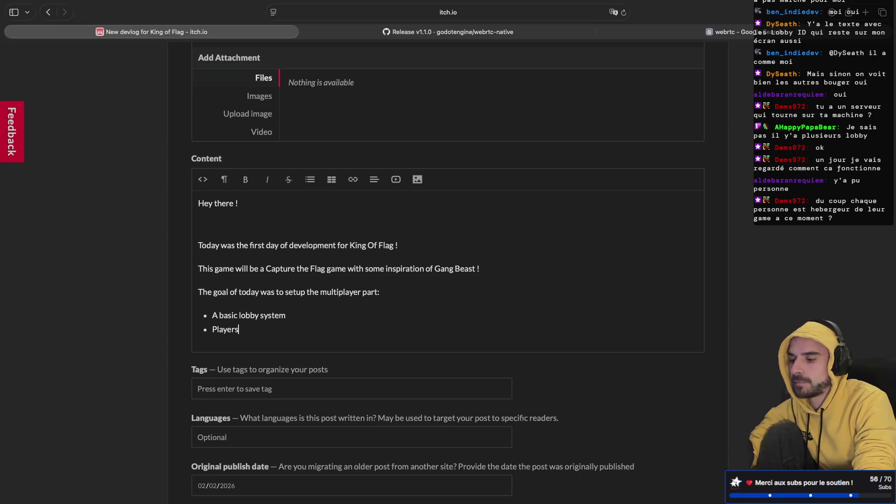
type(" spawn")
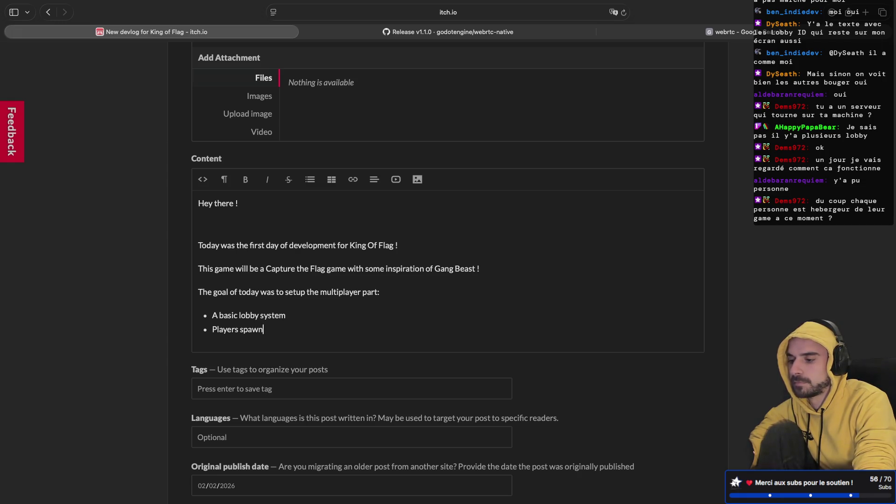
key("Return")
Add the bullet 'Position synchronisation' and end the list with a plain paragraph.
type("nd")
key("BackSpace")
key("BackSpace")
key("BackSpace")
type("Position syncrhon")
key("BackSpace")
type("a")
key("BackSpace")
key("BackSpace")
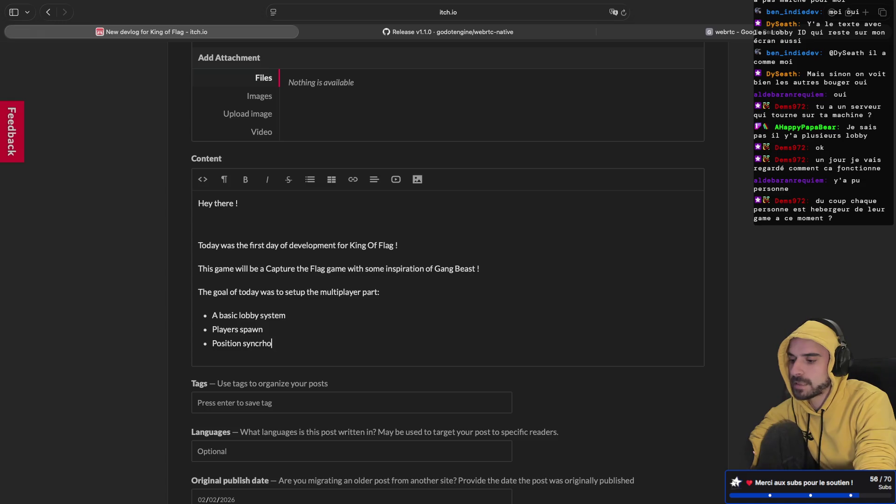
key("BackSpace")
key("BackSpace")
key("BackSpace")
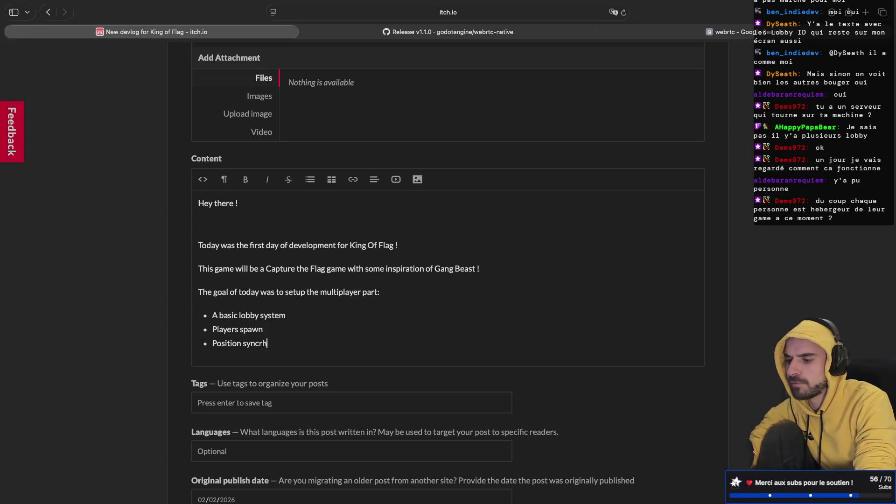
type("ro")
key("BackSpace")
key("BackSpace")
key("BackSpace")
key("BackSpace")
type("ynch")
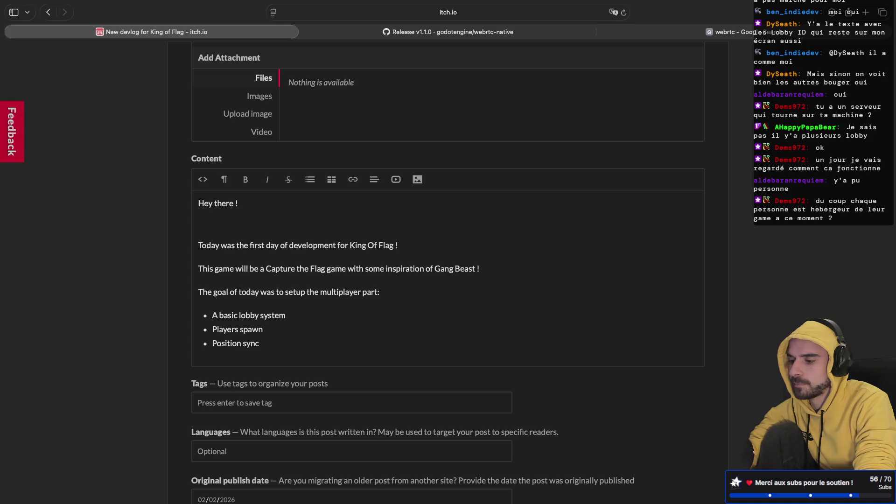
type("roni")
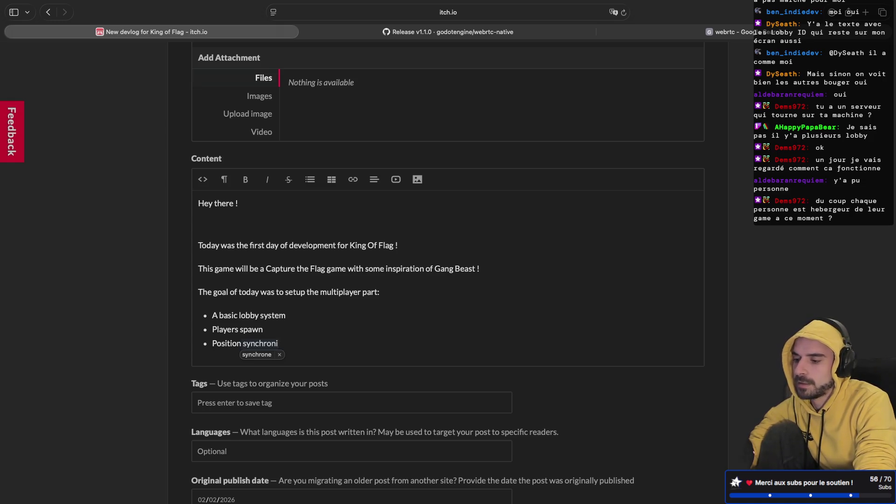
type("zation")
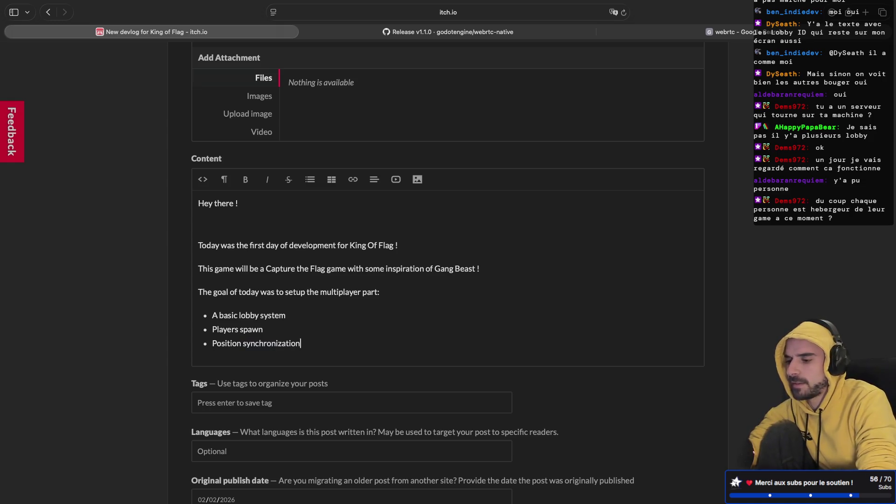
key("BackSpace")
type("s")
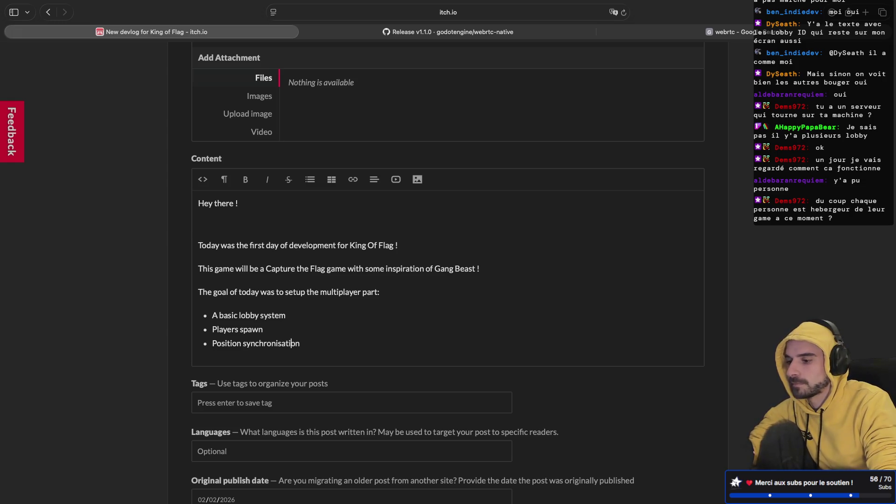
key("Return")
key("Return")
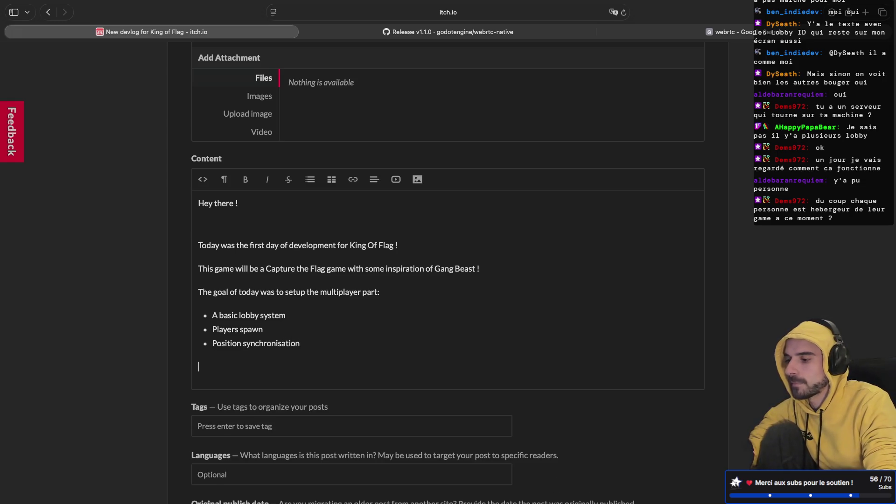
scroll(436, 270, "up", 2)
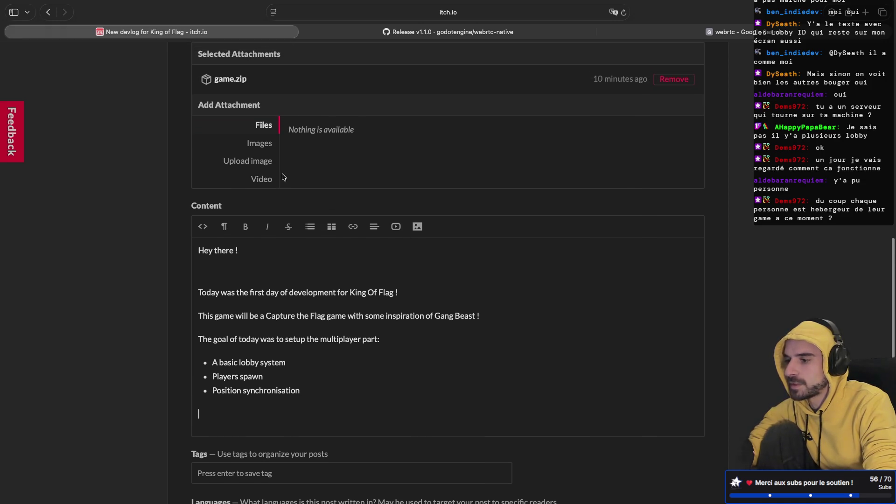
Leave Safari full screen and try dropping the desktop screenshot onto the page, then go back.
left_click(259, 142)
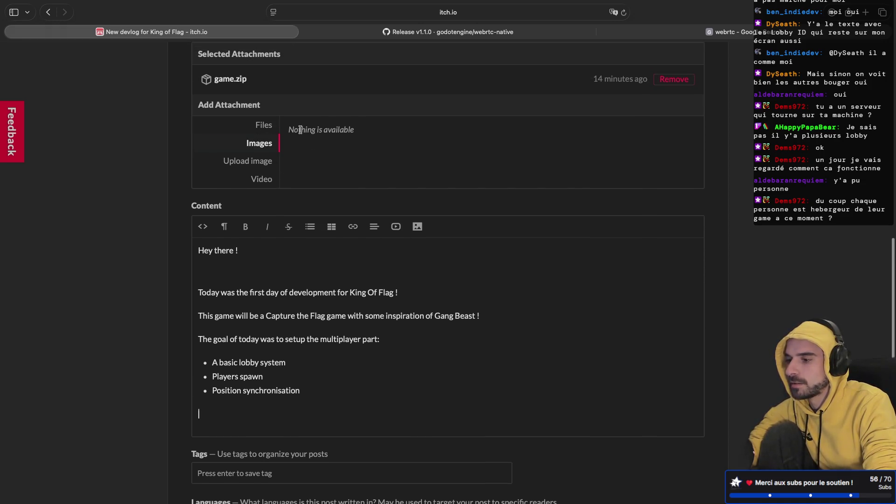
scroll(300, 131, "up", 3)
scroll(300, 130, "up", 5)
scroll(301, 133, "down", 6)
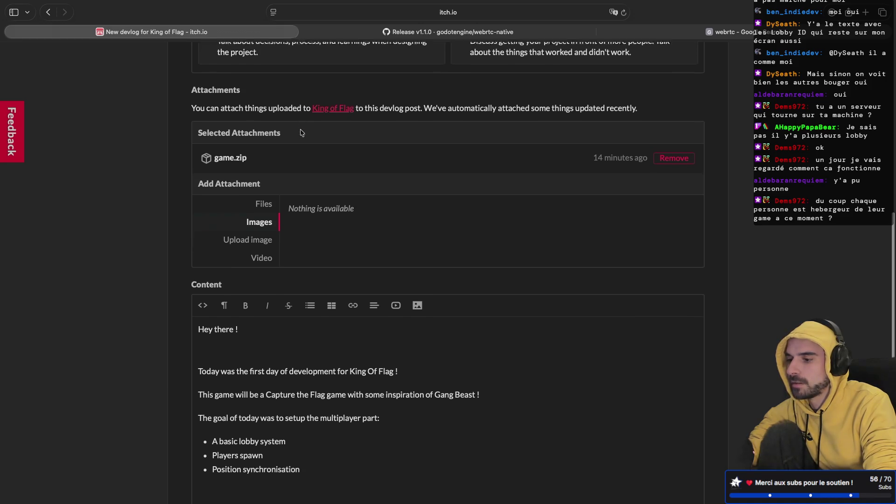
mouse_move(269, 3)
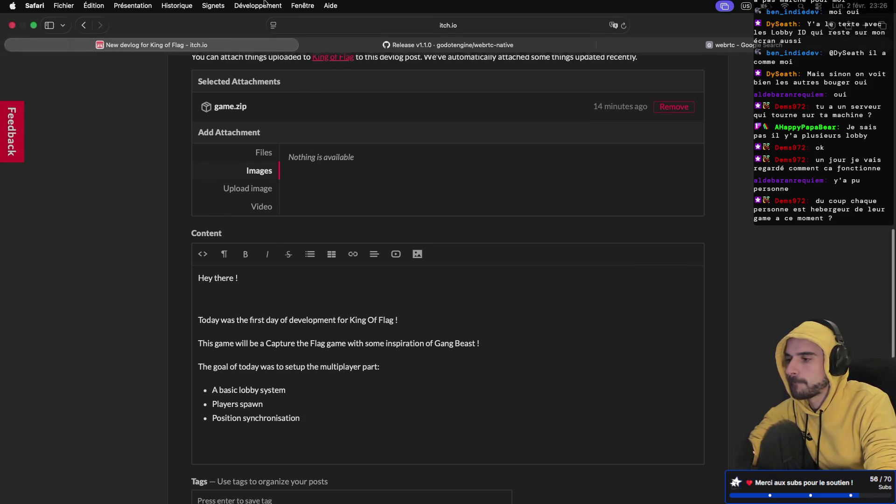
left_click(34, 26)
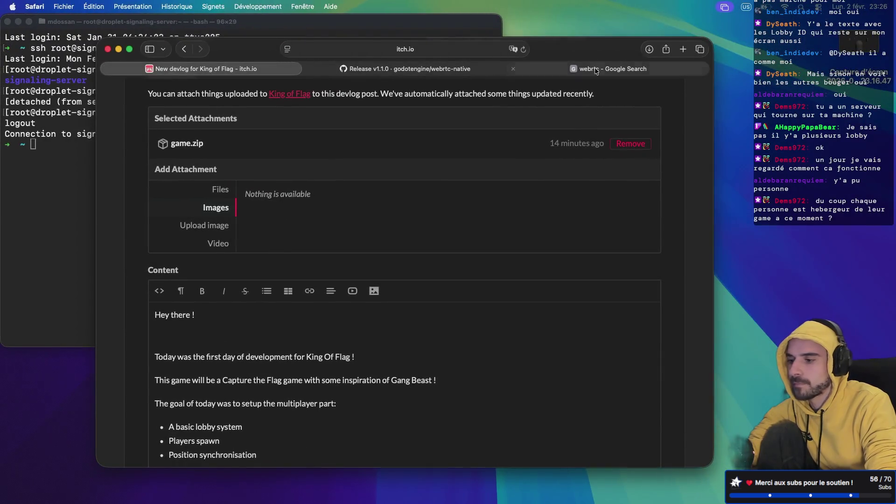
mouse_move(858, 45)
left_mouse_down()
mouse_move(665, 192)
mouse_move(392, 217)
left_mouse_up()
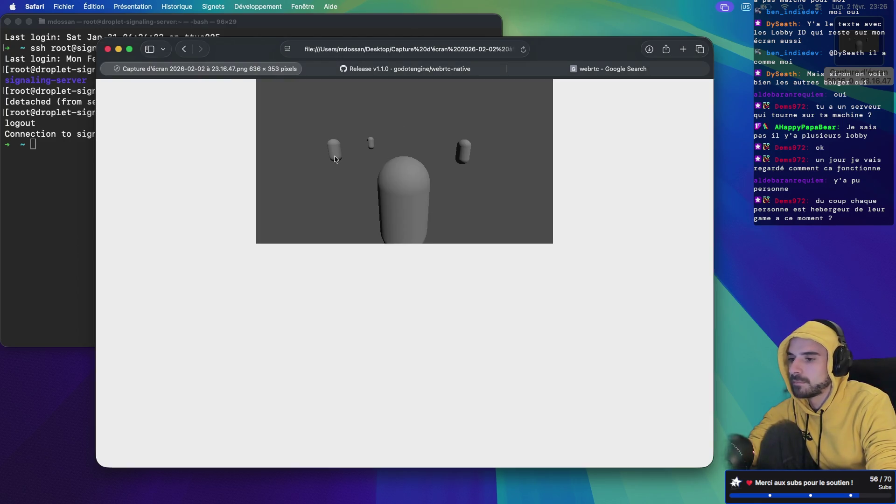
left_click(189, 55)
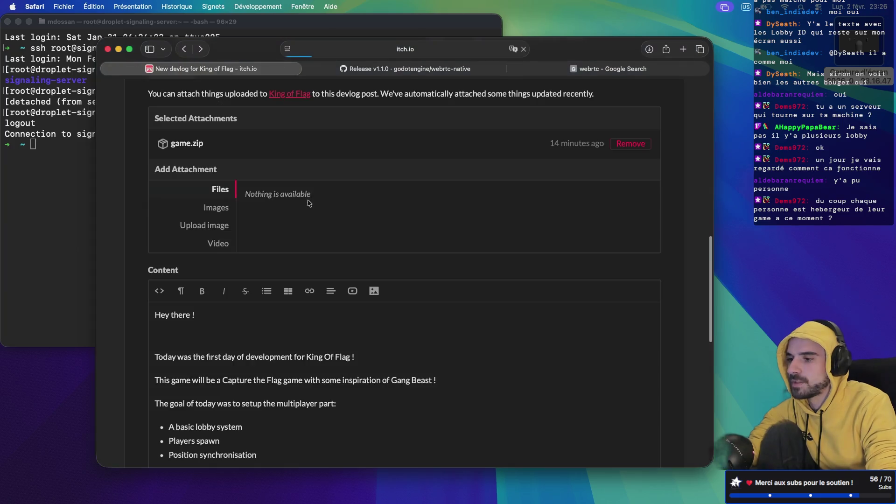
Drop the screenshot below the feature list and bring up the Add image dialog.
scroll(246, 300, "down", 5)
left_click(246, 299)
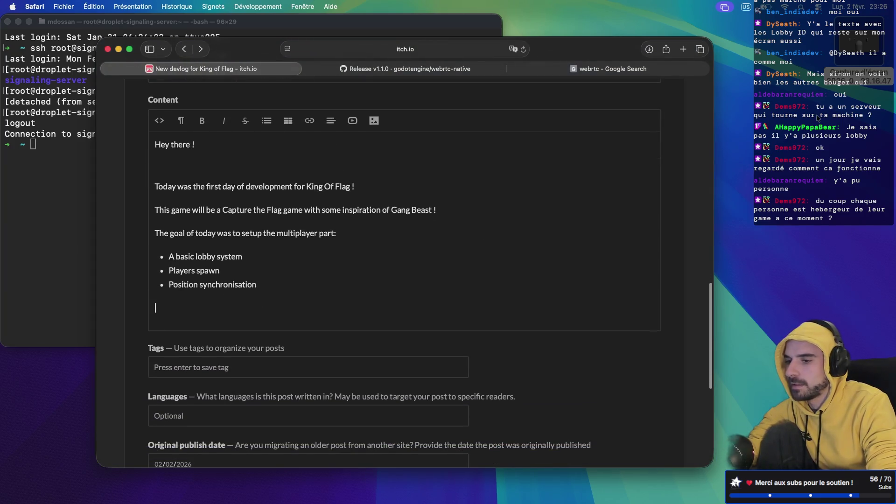
mouse_move(869, 58)
left_mouse_down()
mouse_move(282, 328)
mouse_move(221, 327)
mouse_move(229, 320)
left_mouse_up()
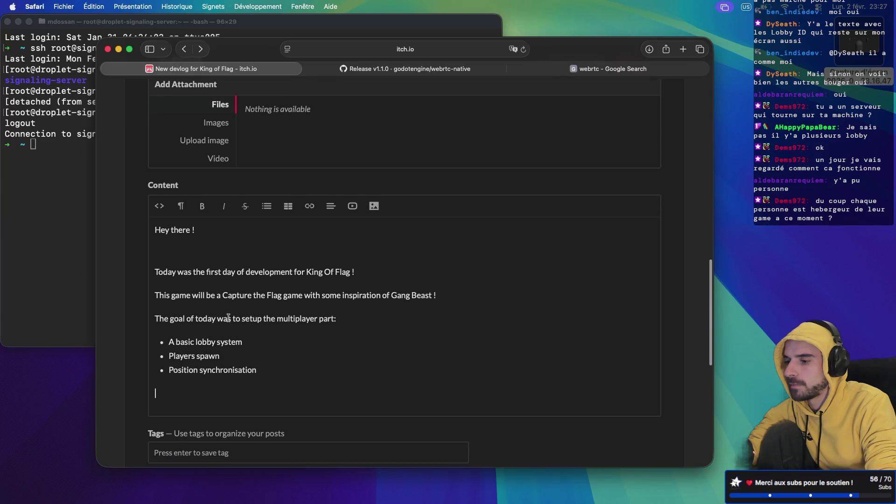
left_click(374, 206)
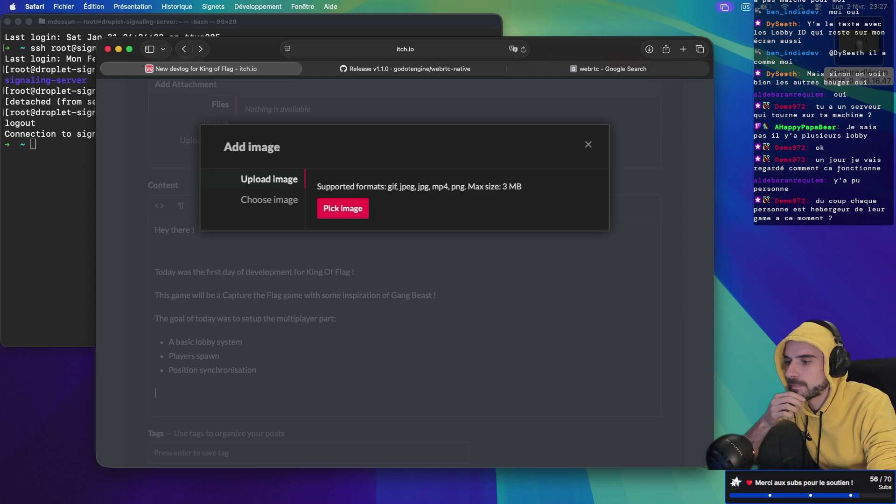
Retry dropping the screenshot into the editor and return to the devlog page.
mouse_move(866, 49)
left_mouse_down()
mouse_move(532, 145)
mouse_move(394, 202)
left_mouse_up()
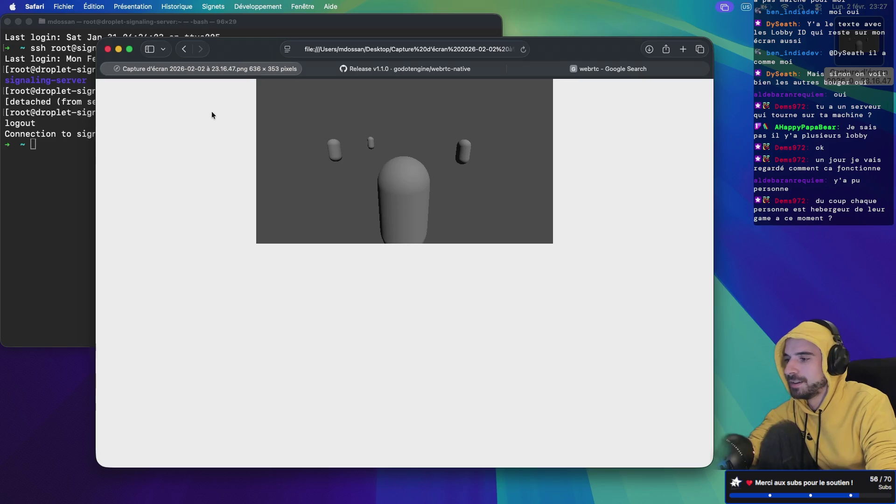
left_click(184, 49)
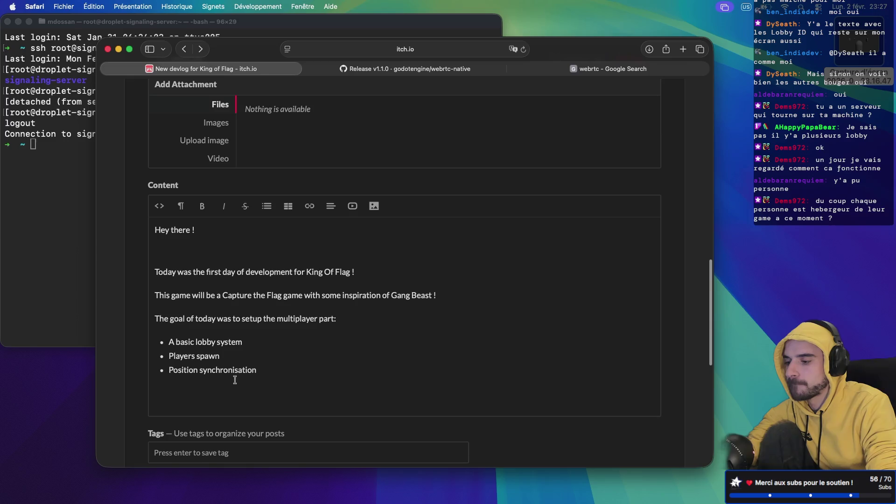
scroll(299, 305, "up", 5)
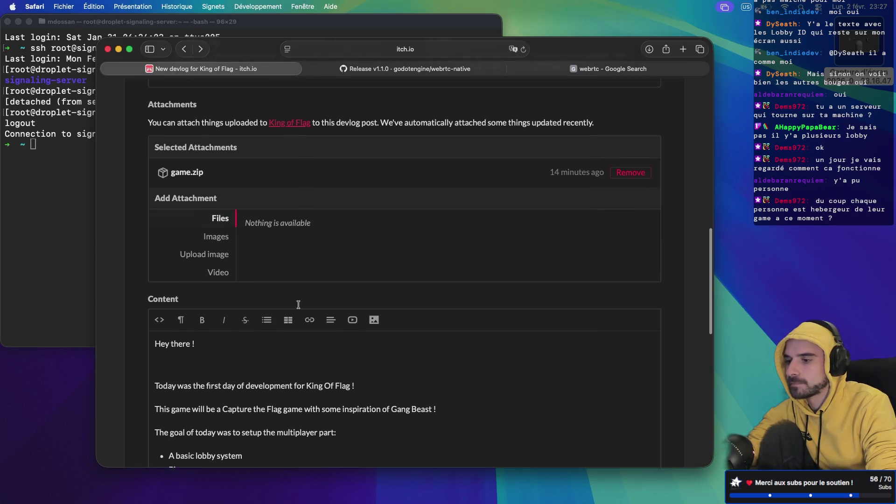
scroll(298, 304, "down", 6)
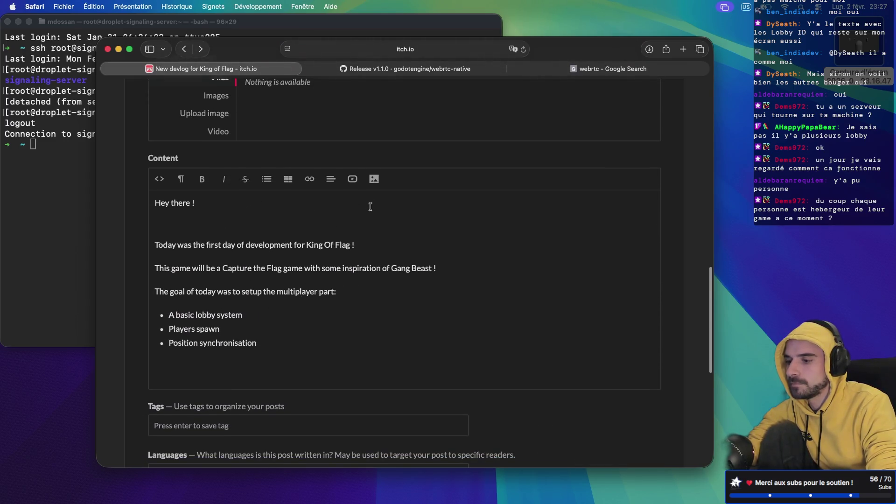
Upload the game screenshot from the Bureau folder into the post through the image dialog.
left_click(373, 179)
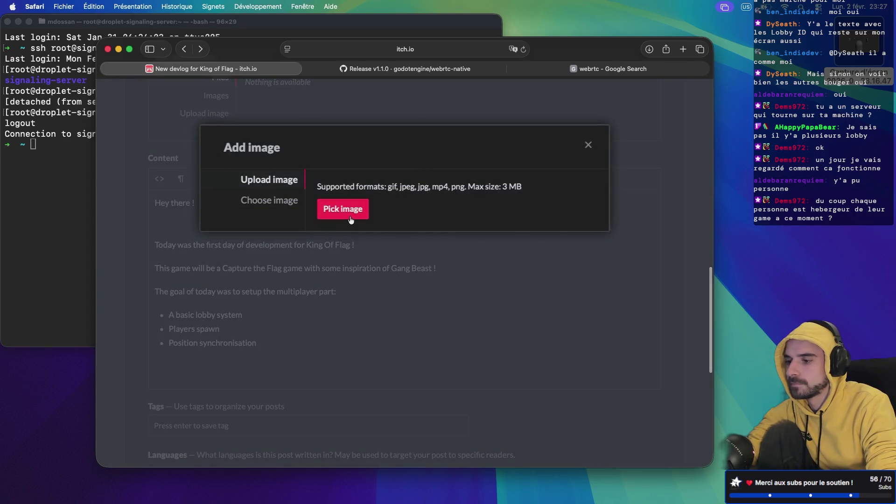
left_click(342, 209)
left_click(243, 255)
double_click(320, 215)
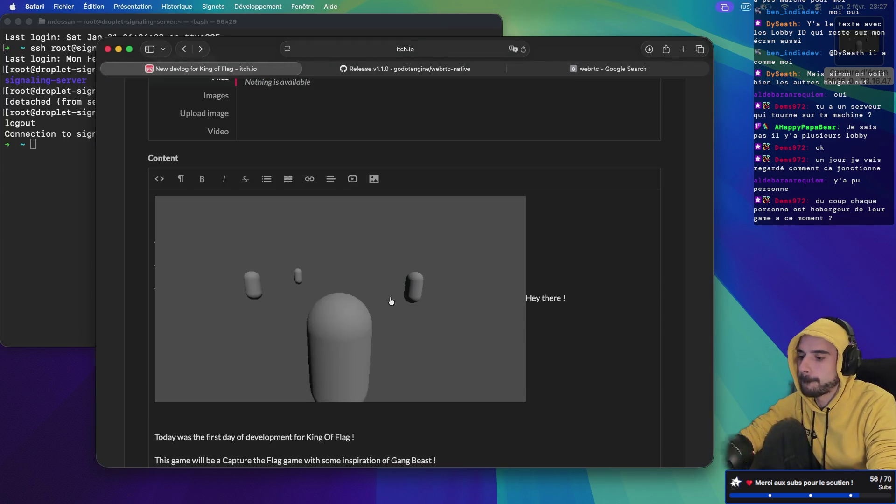
scroll(382, 304, "down", 5)
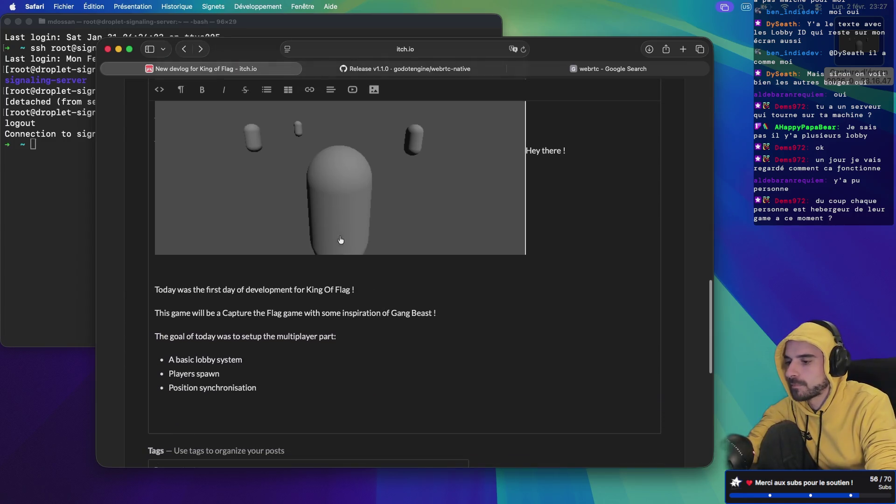
scroll(381, 250, "up", 2)
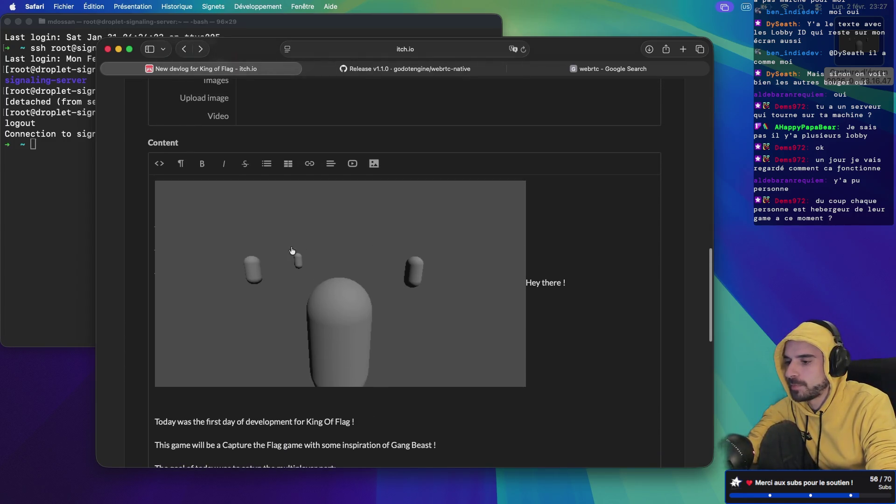
left_click(391, 249)
key("Escape")
In the HTML source, move the image tag below the feature list and delete the empty paragraph.
left_click(159, 164)
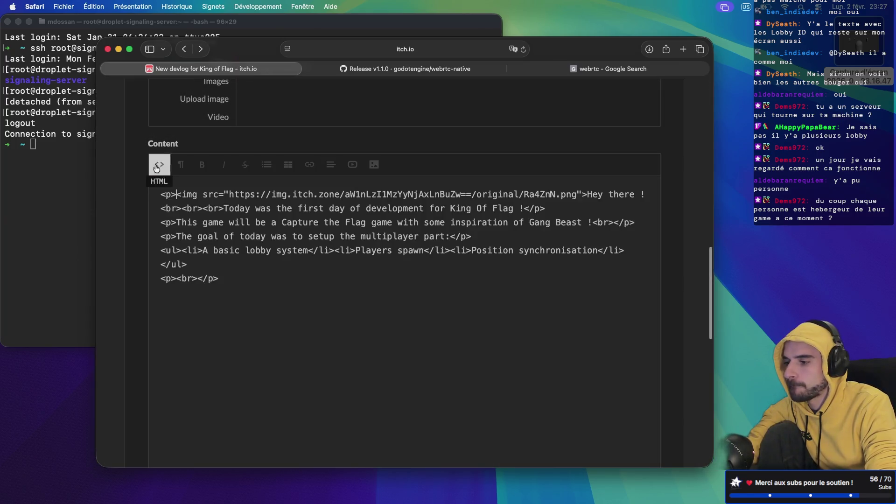
mouse_move(178, 194)
left_mouse_down()
mouse_move(582, 195)
mouse_move(75, 198)
mouse_move(177, 195)
left_mouse_up()
left_click(587, 195)
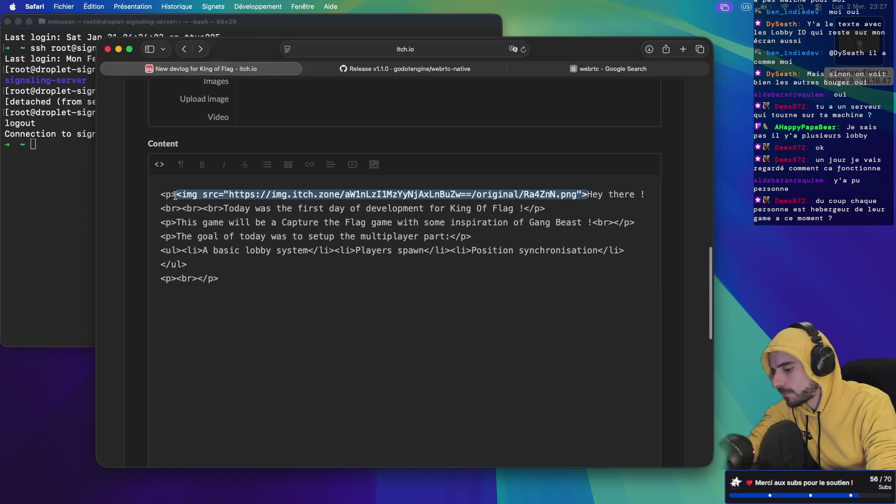
key("BackSpace")
left_click(222, 264)
key("Return")
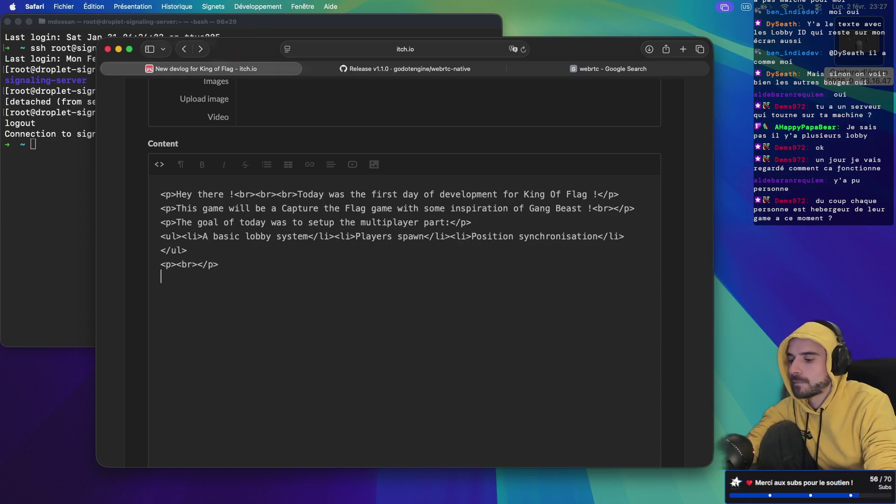
type("<img src=\"https://img.itch.zone/aW1nLzI1MzYyNjAxLnBuZw==/original/Ra4ZnN.png\">")
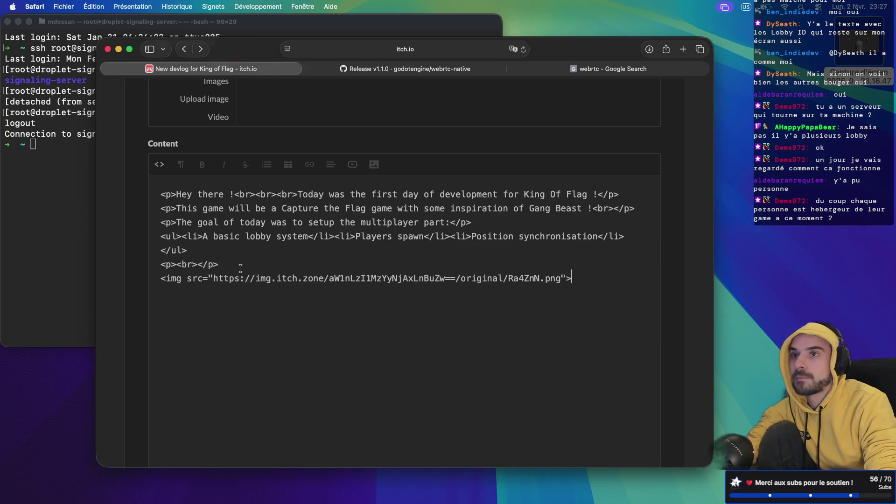
left_click_drag(227, 265, 223, 250)
key("BackSpace")
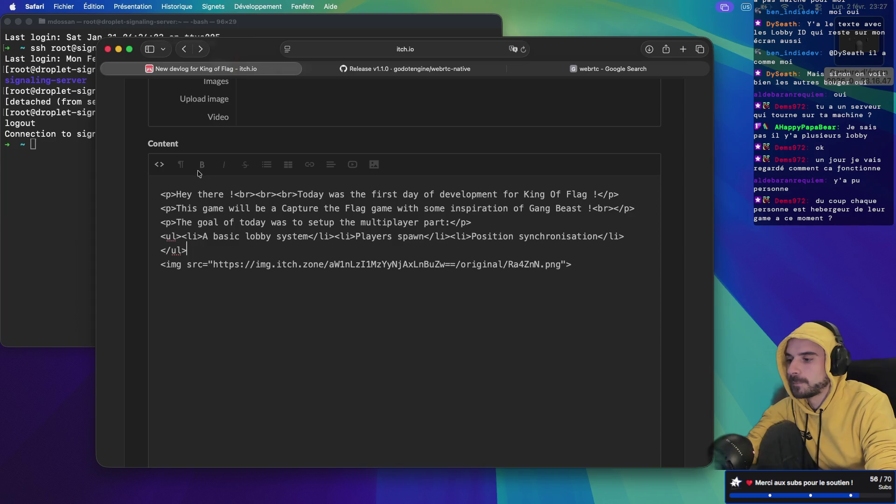
Preview the result, then add an empty <h1></h1> line at the top of the HTML.
left_click(159, 164)
scroll(212, 234, "down", 2)
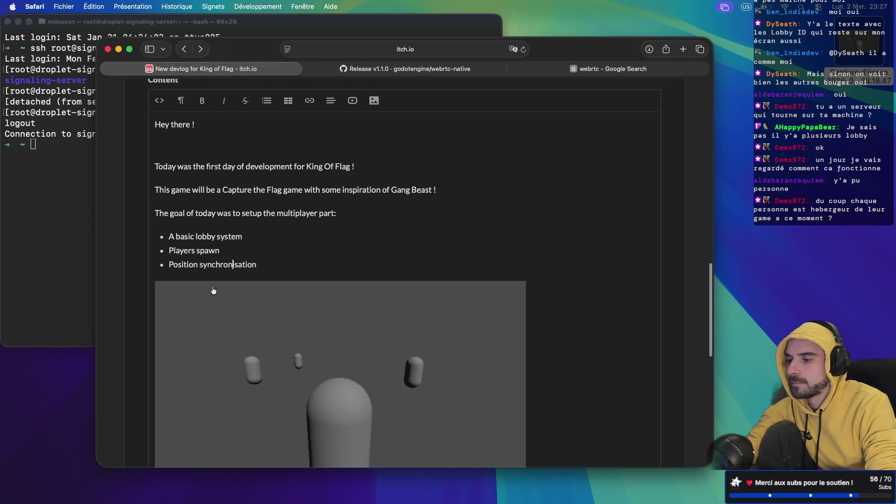
scroll(196, 210, "up", 3)
left_click(158, 186)
scroll(401, 233, "up", 1)
left_click(161, 253)
key("Return")
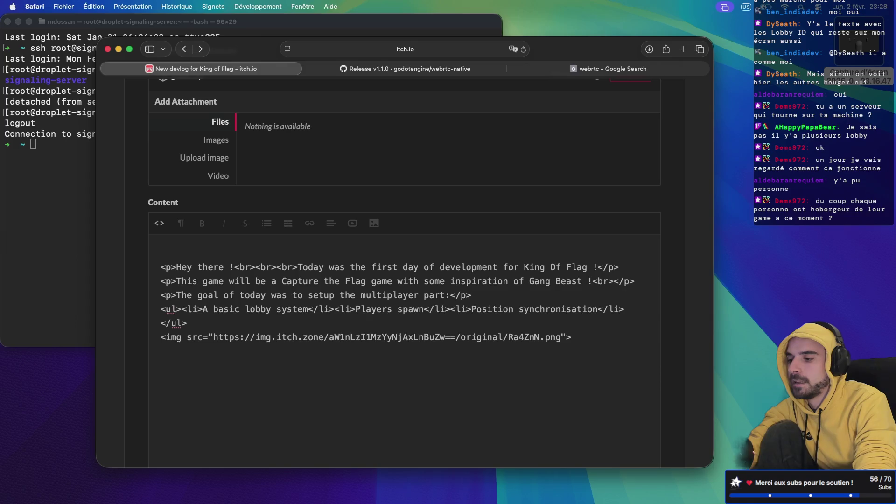
type("<h1></")
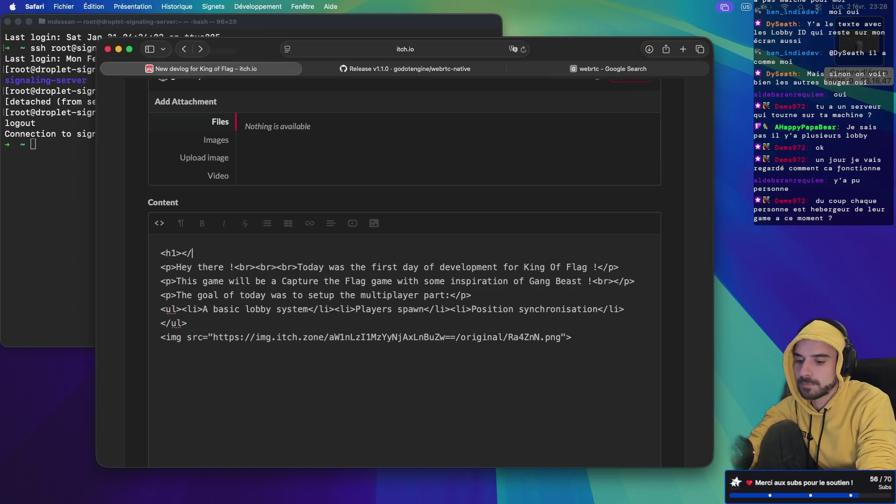
type("h1>")
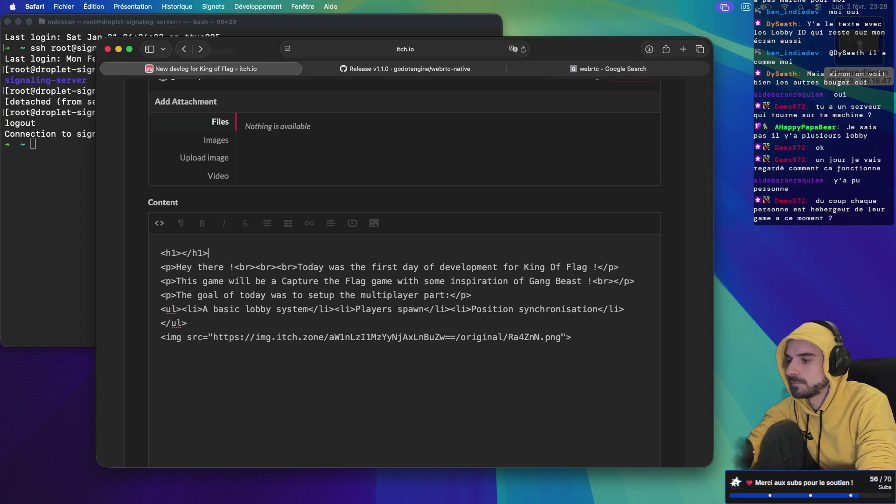
Type 'Version 26.2.2' inside the h1 heading.
left_click(186, 252)
type("Version")
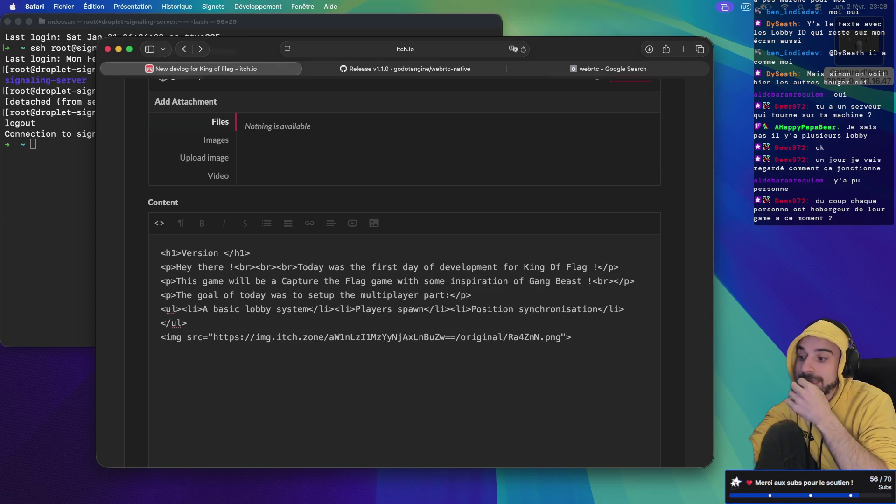
left_click(224, 253)
type("26.")
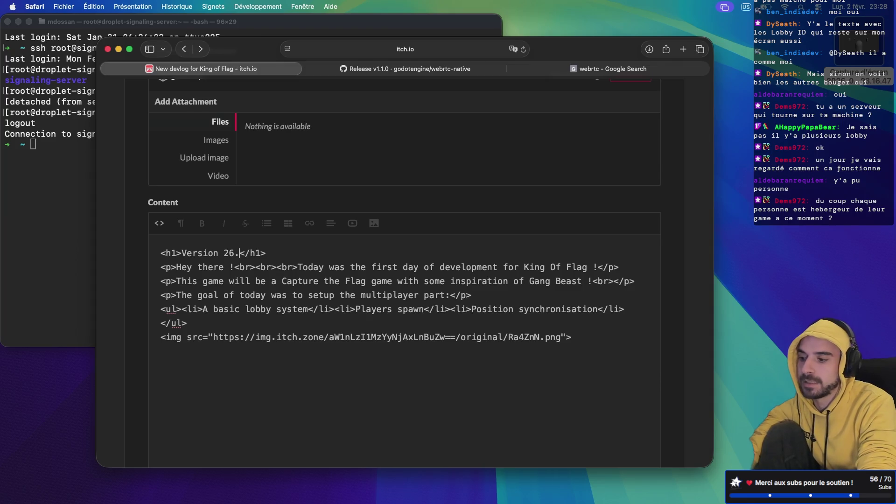
type("0")
type("2")
key("BackSpace")
key("BackSpace")
type("2.2")
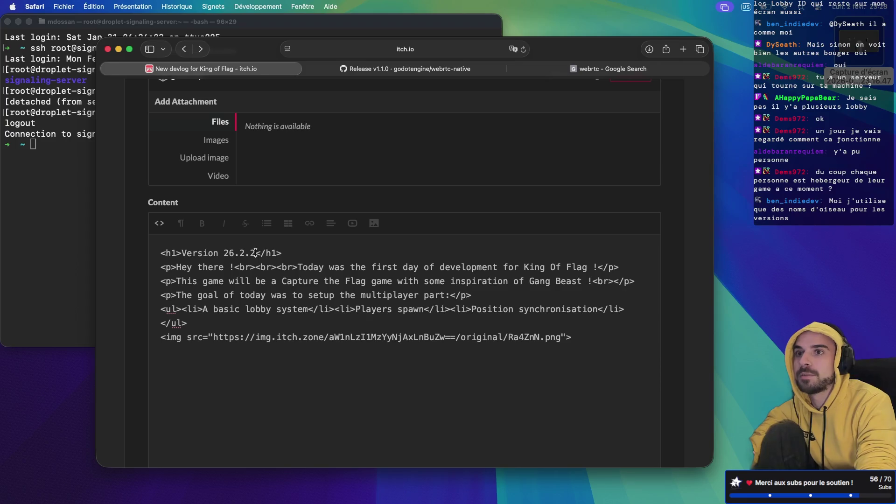
Finish the heading with ' - Start of project'.
left_click(256, 252)
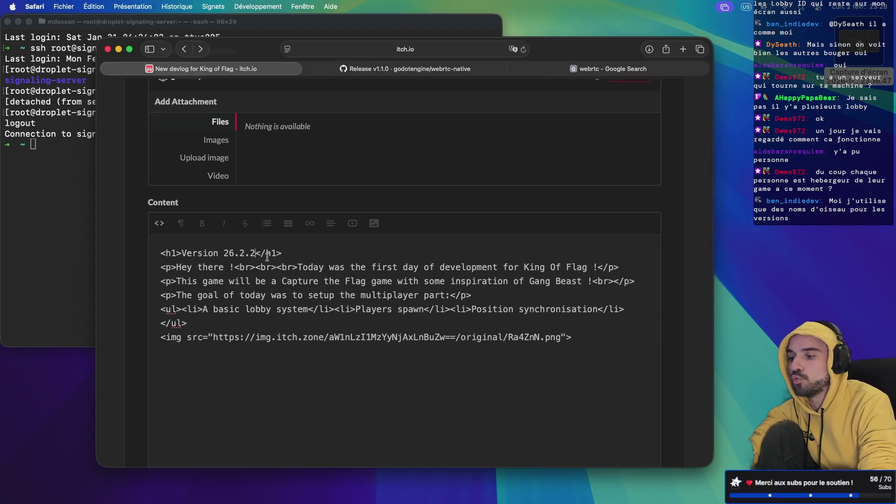
type("- ")
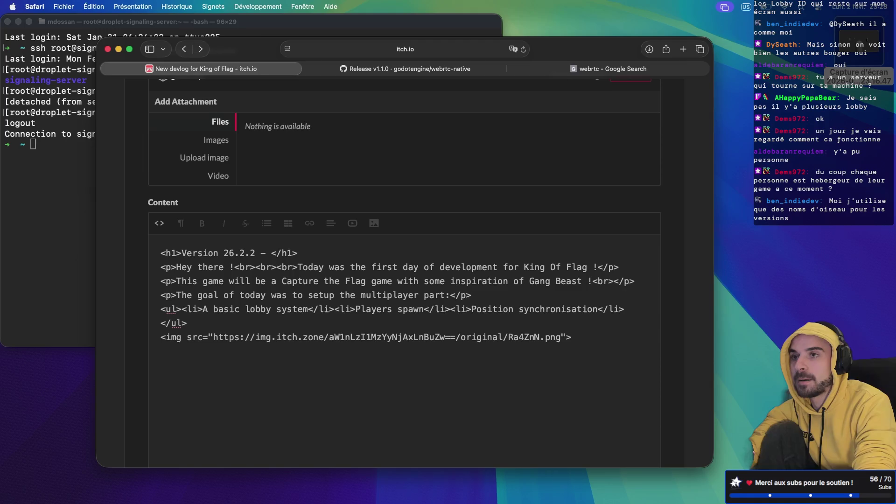
type("S")
key("BackSpace")
type("Start")
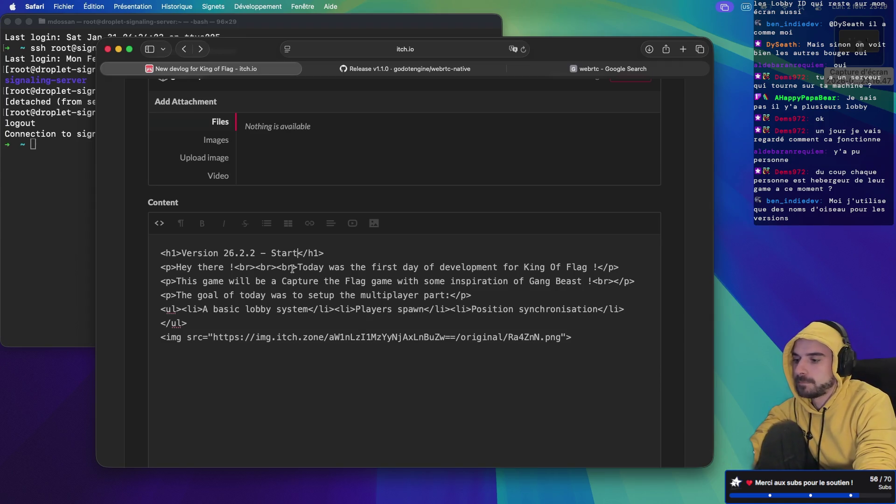
key("BackSpace")
key("BackSpace")
key("BackSpace")
type("A ")
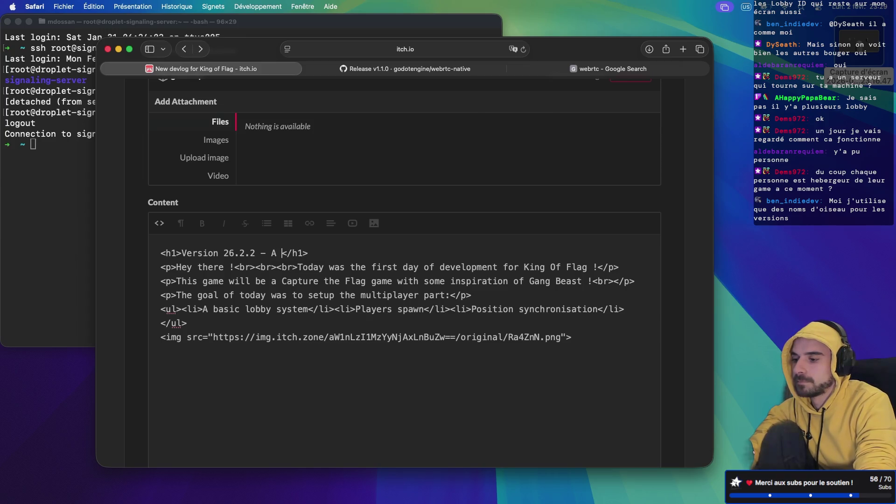
type("New")
key("BackSpace")
key("BackSpace")
key("BackSpace")
type("A")
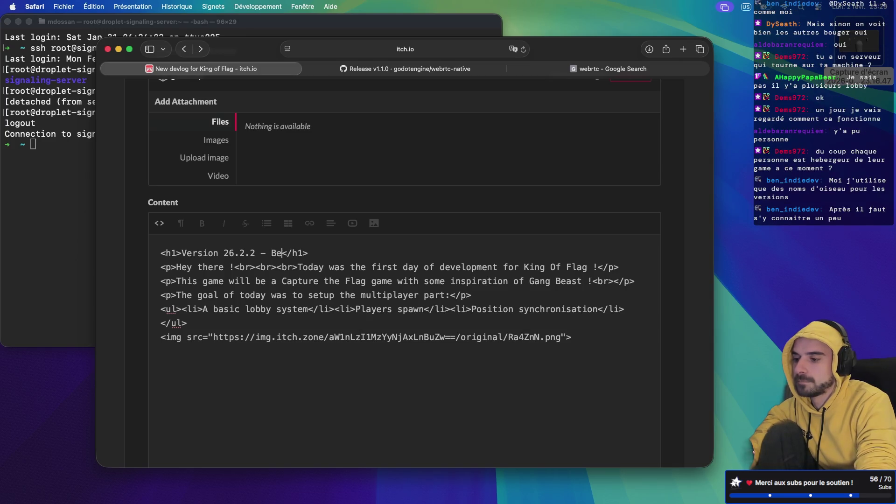
key("BackSpace")
type("Start of porj")
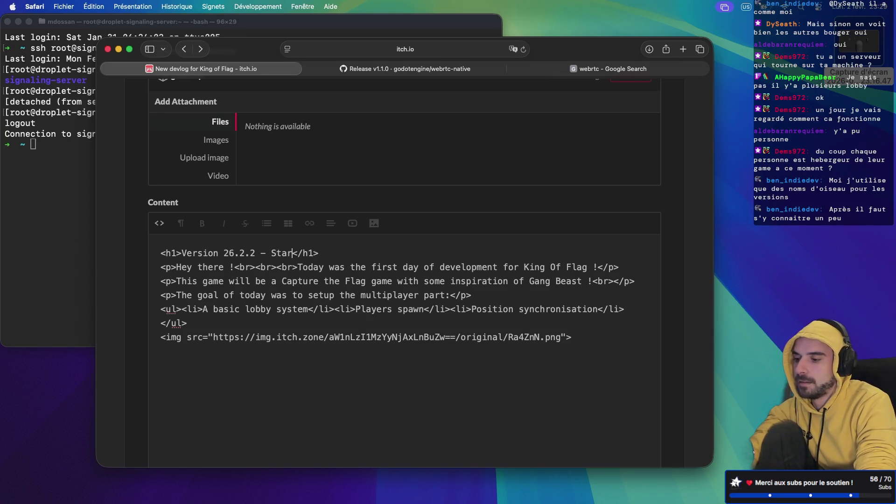
key("BackSpace")
key("BackSpace")
key("BackSpace")
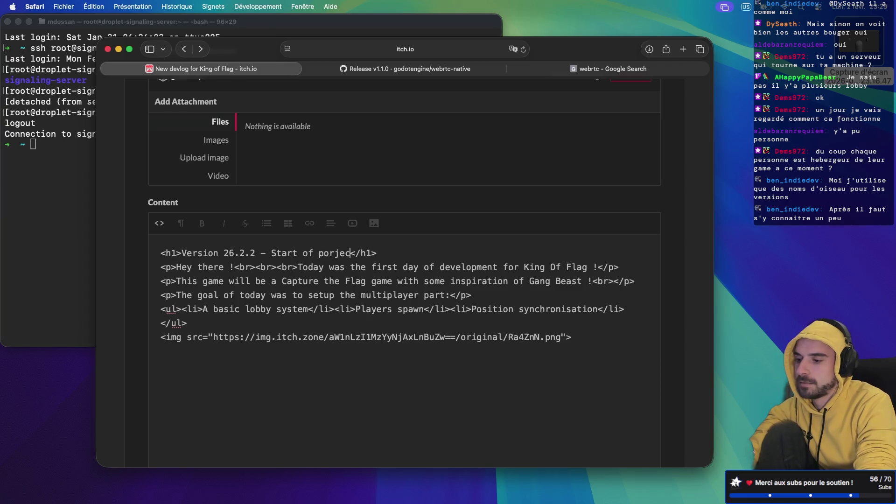
type("roject")
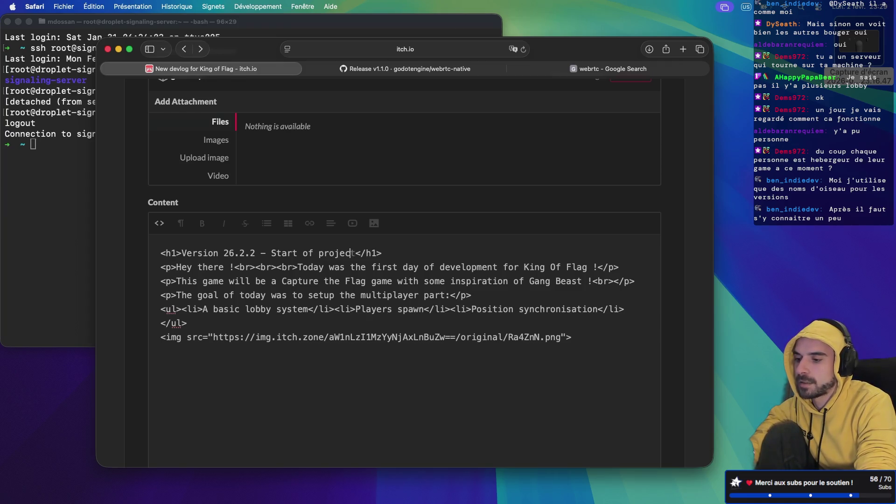
left_click(279, 270)
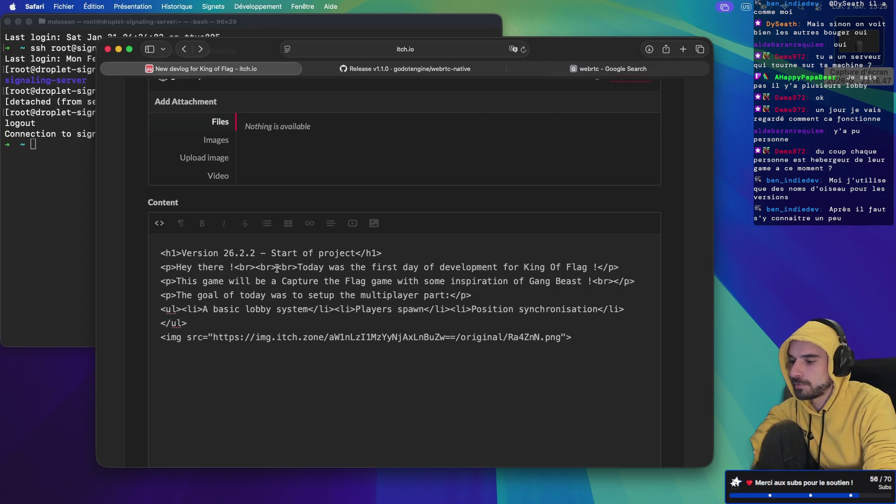
Put 'Hey there !' and the 'Today' sentence in separate <p> tags, drop the break after 'Gang Beast !', and preview.
key("BackSpace")
key("BackSpace")
key("BackSpace")
key("BackSpace")
key("BackSpace")
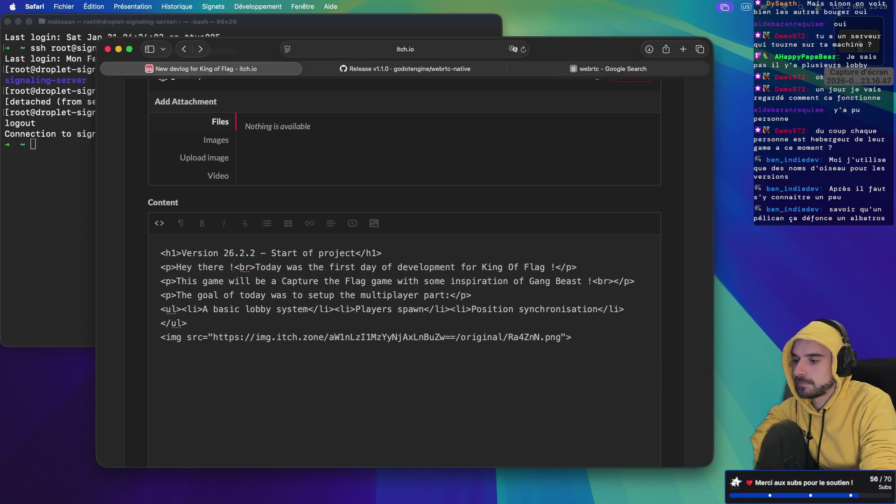
type("</p>")
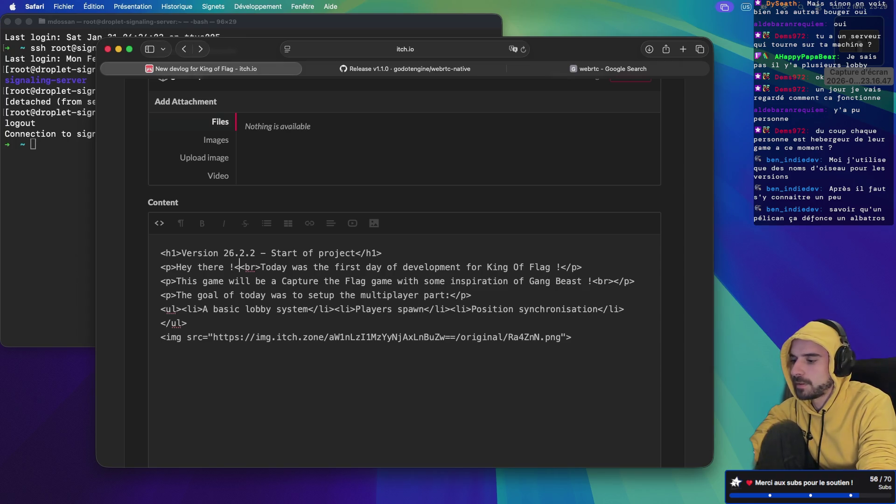
key("Return")
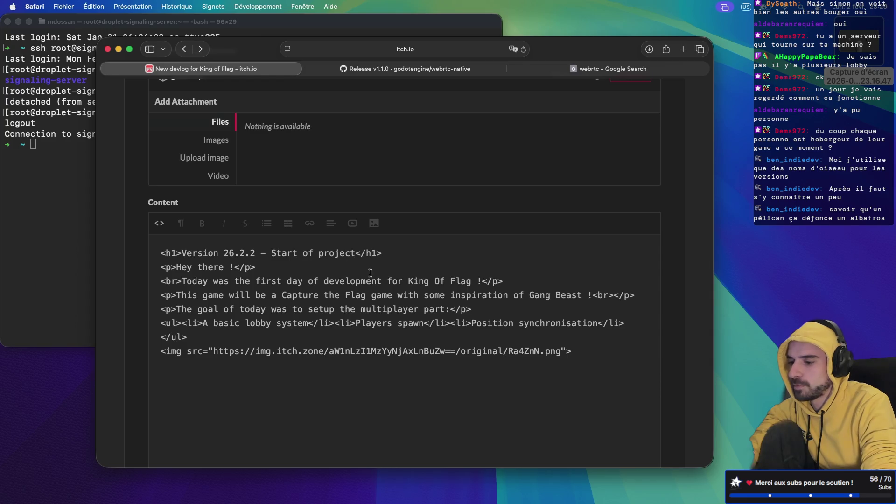
double_click(170, 281)
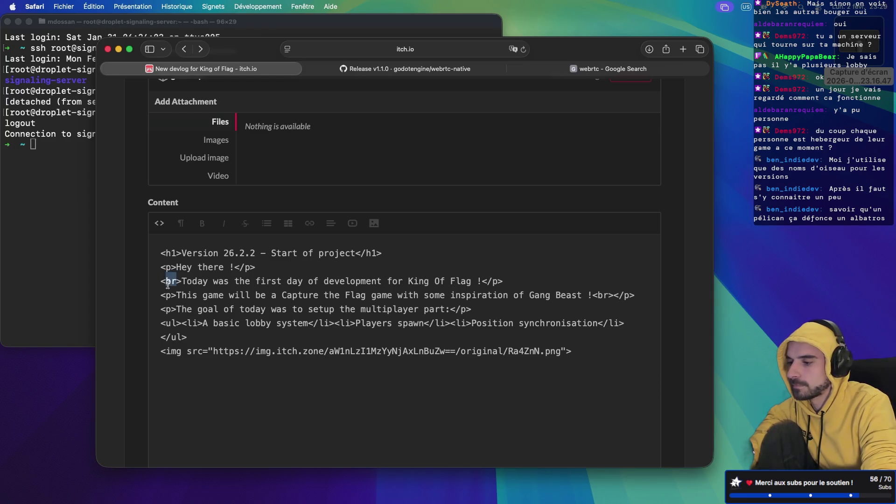
type("p")
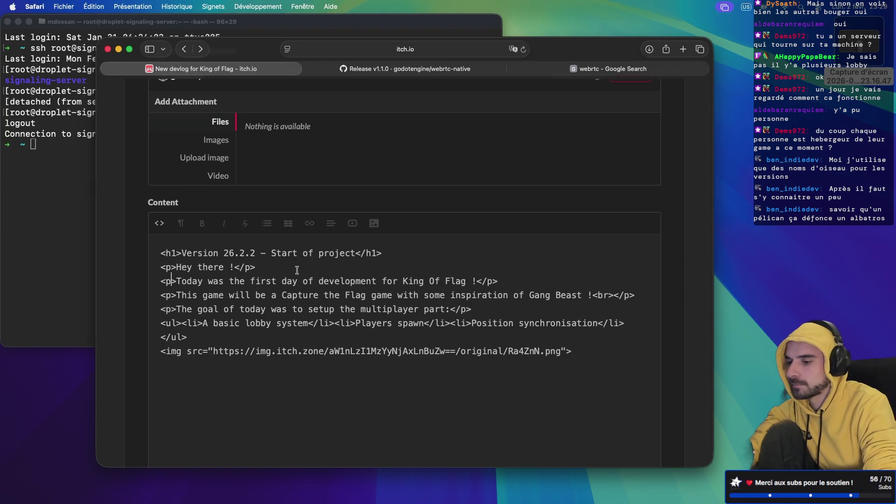
left_click(620, 294)
key("BackSpace")
key("BackSpace")
key("BackSpace")
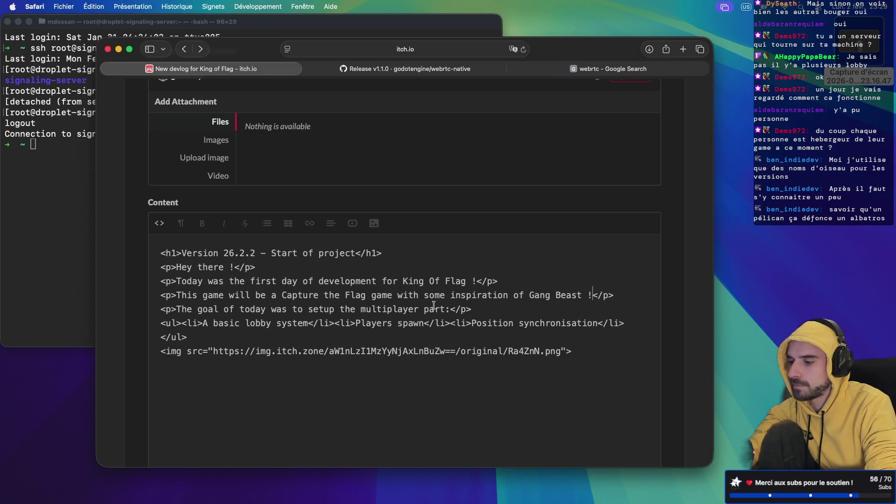
left_click(159, 223)
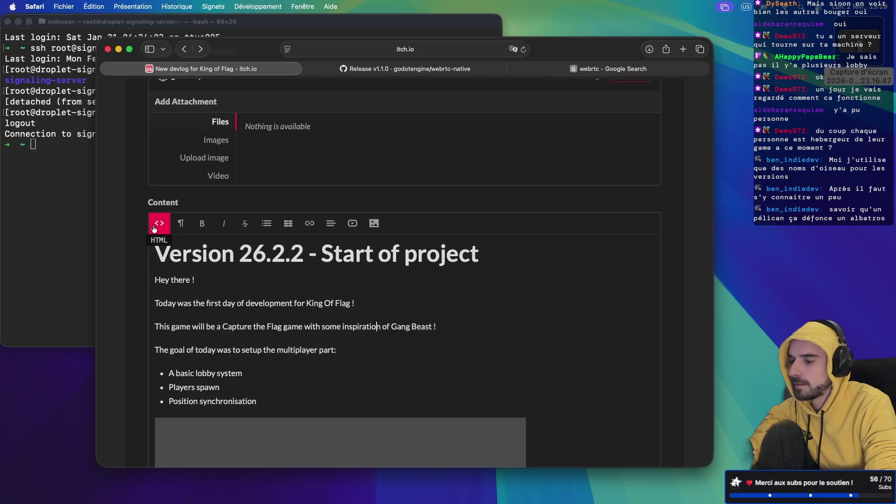
Switch the Content editor to HTML source and place the cursor after the feature list.
scroll(253, 317, "down", 5)
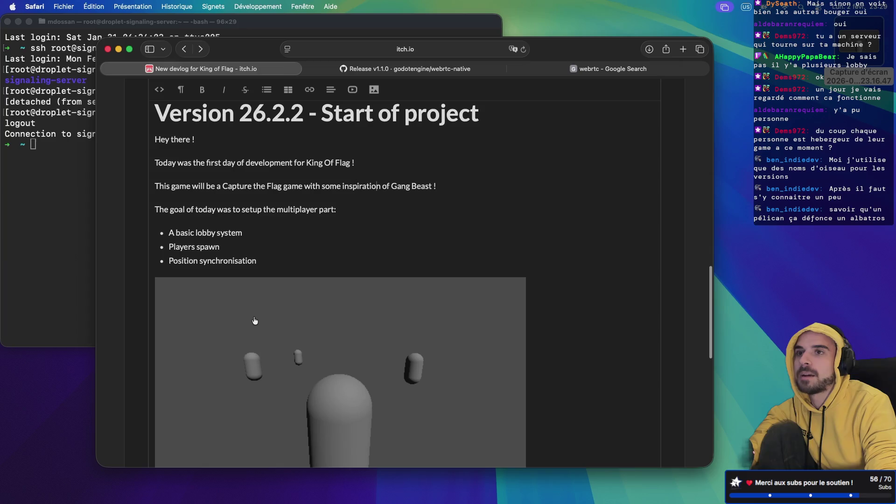
scroll(255, 321, "down", 8)
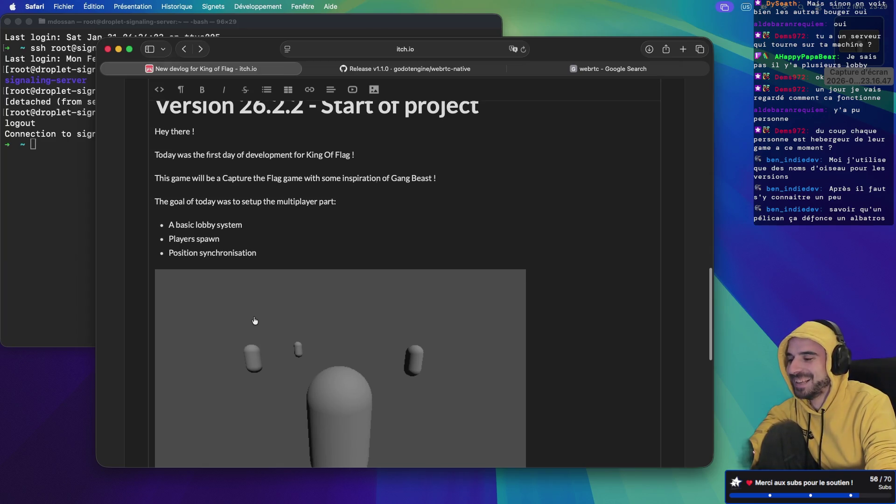
scroll(255, 321, "up", 10)
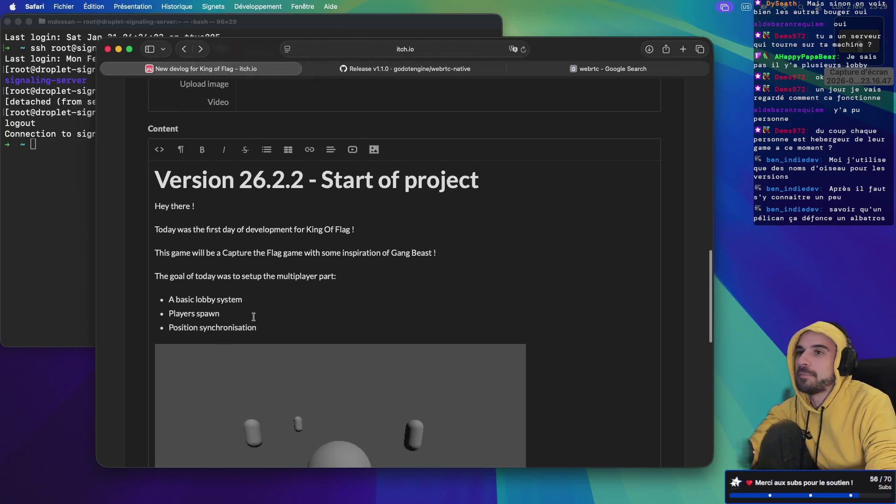
mouse_move(233, 502)
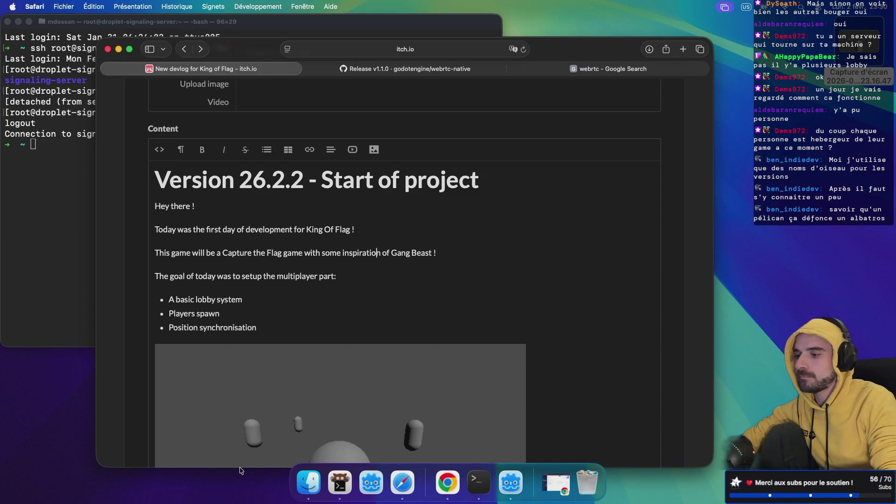
scroll(298, 331, "down", 10)
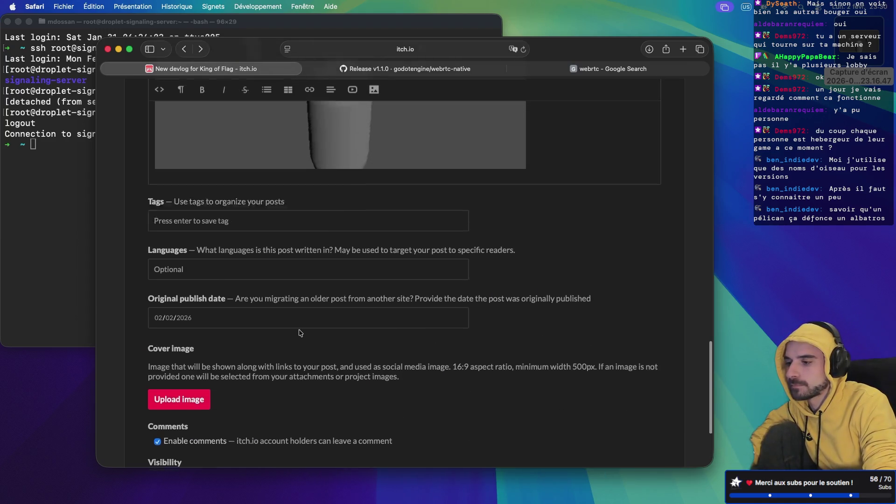
scroll(300, 333, "up", 10)
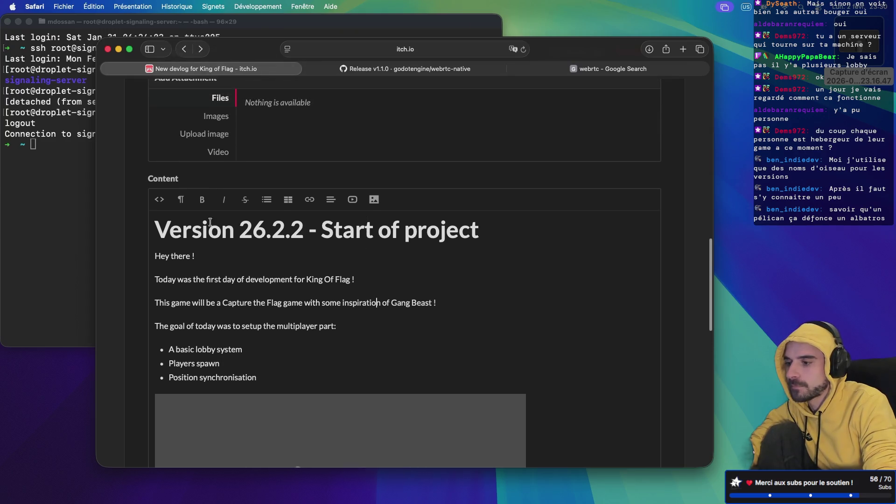
left_click(159, 199)
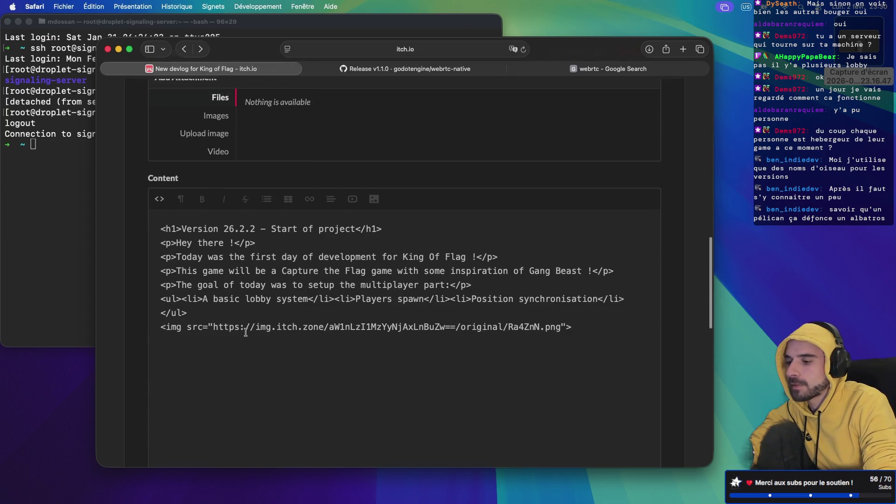
scroll(246, 332, "down", 1)
left_click(204, 299)
Start a new paragraph beginning 'I was able to test the multiplayer' after the feature list.
key("Return")
key("Return")
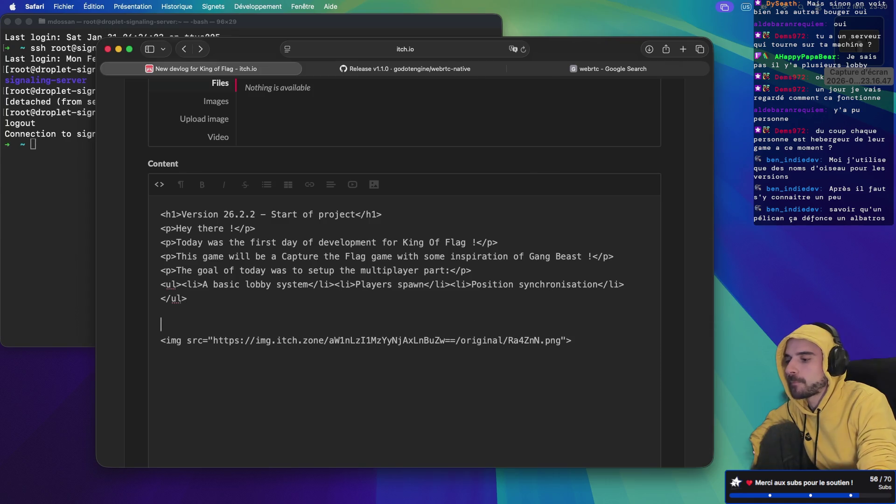
key("Return")
type("<p>I was ")
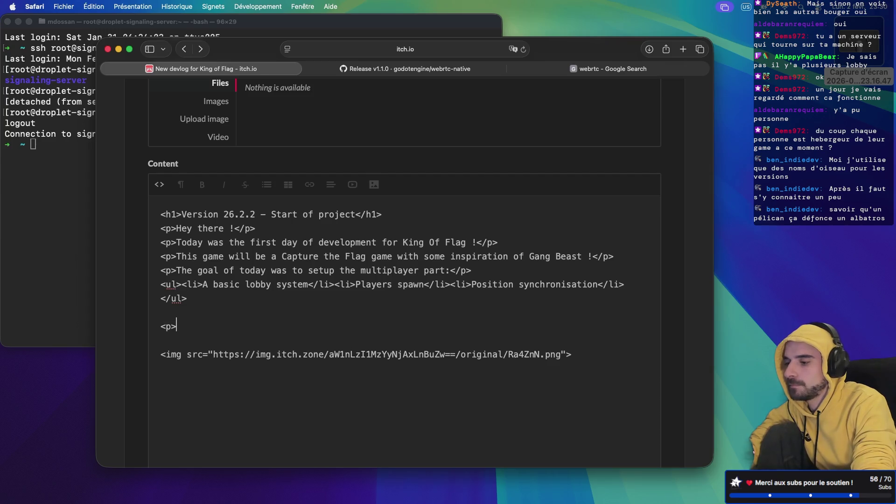
type("able to ")
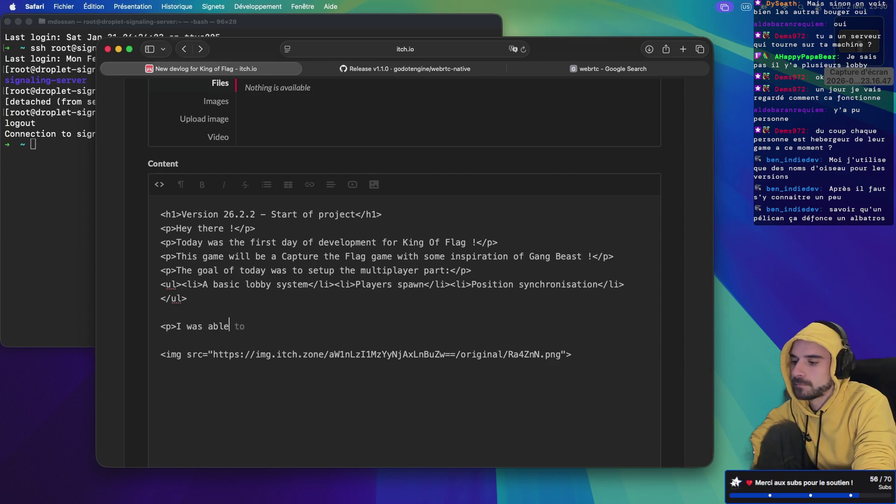
type("test the")
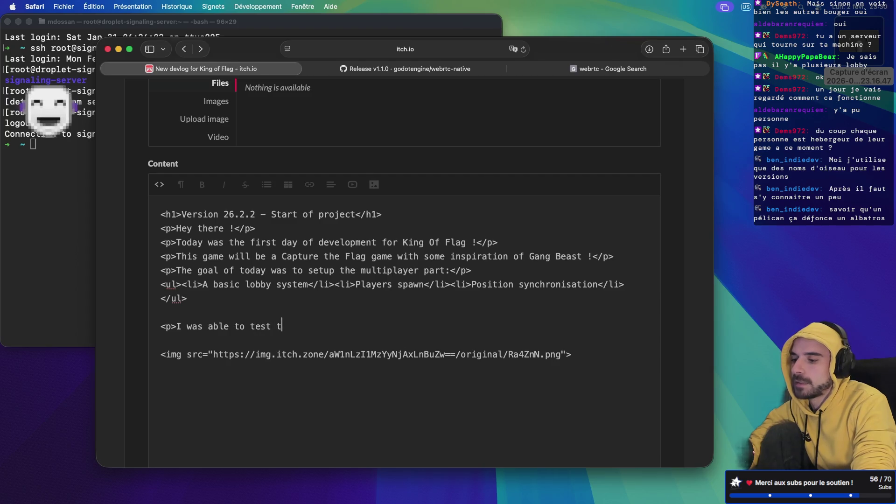
type(" multiplayer")
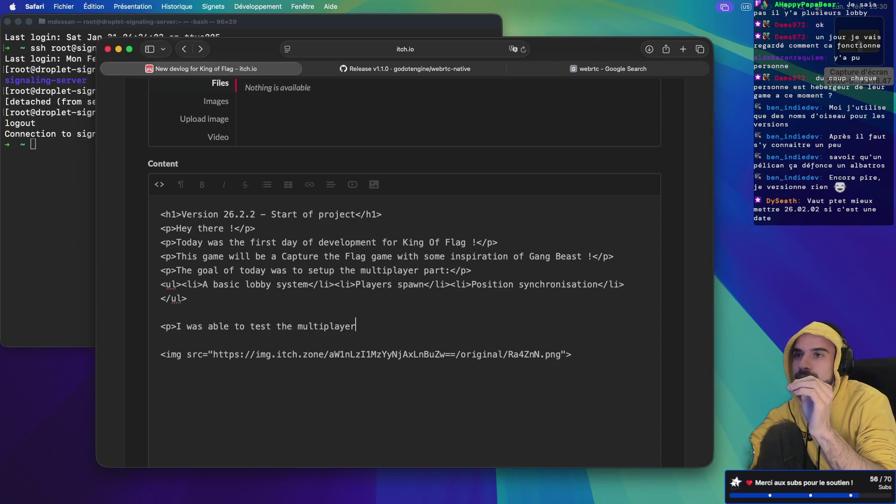
Correct the heading's version number to 26.02.02 with a zero-padded month.
left_click_drag(226, 218, 257, 217)
left_click(236, 229)
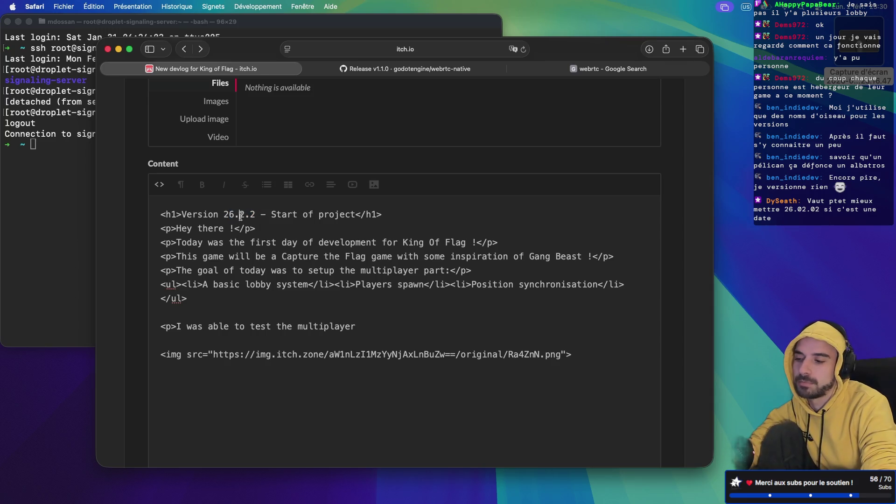
key("Up")
type("02.")
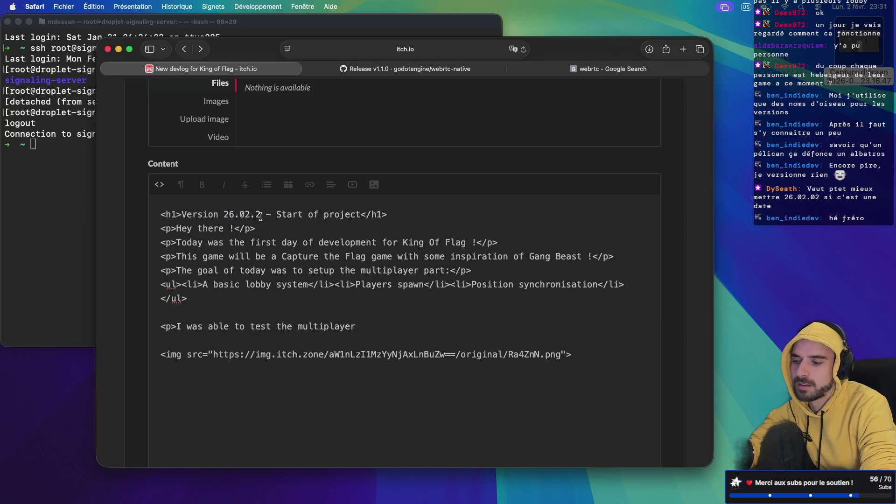
type("0")
Finish the paragraph with 'with my viewers (this project is made live on twitch !)' and add 'And it was promising !'.
left_click(366, 319)
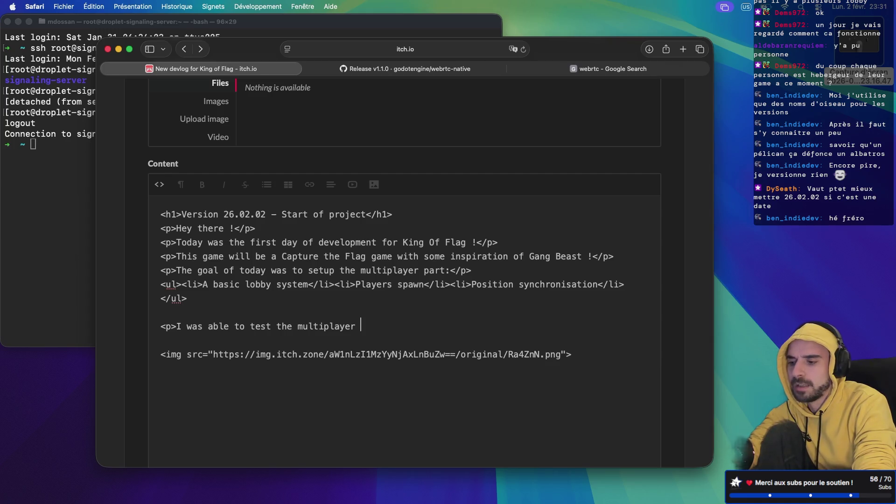
type("with my ")
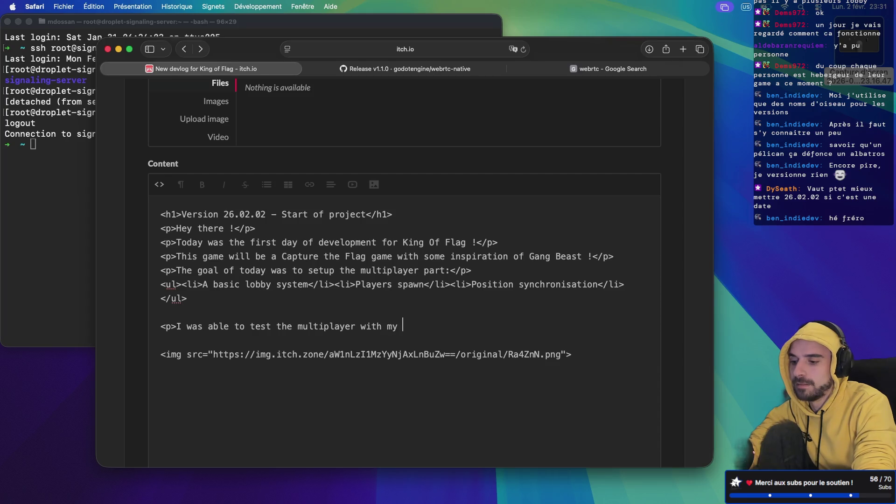
type("viewer")
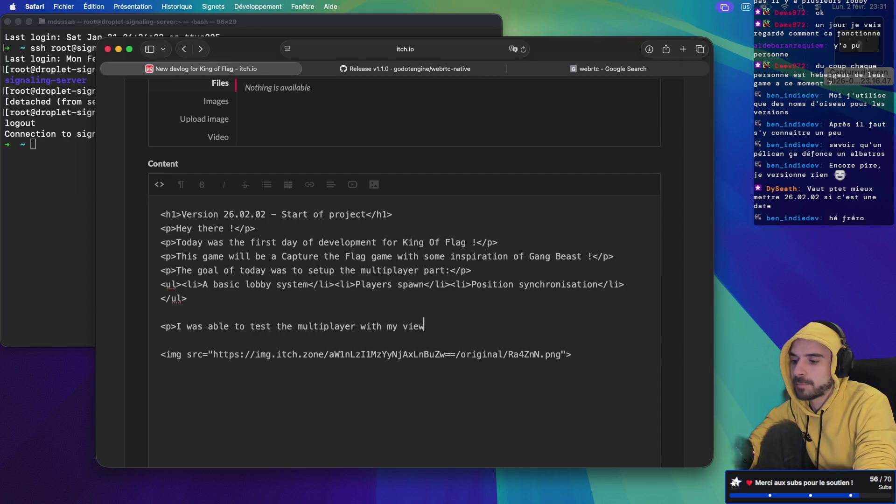
type("s (this ")
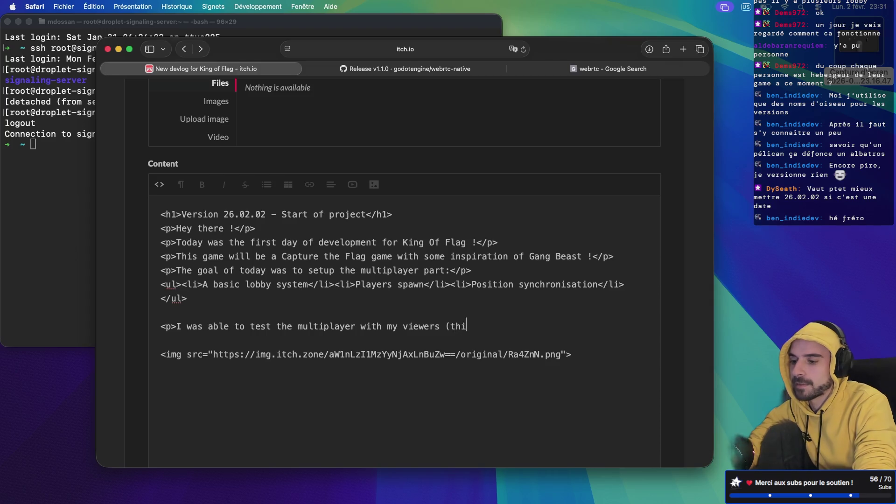
type("project")
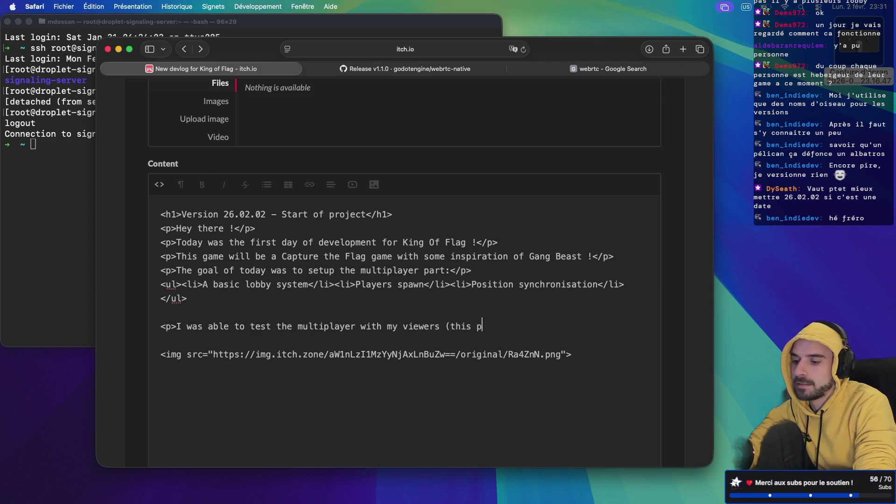
type(" is made live on twitch ")
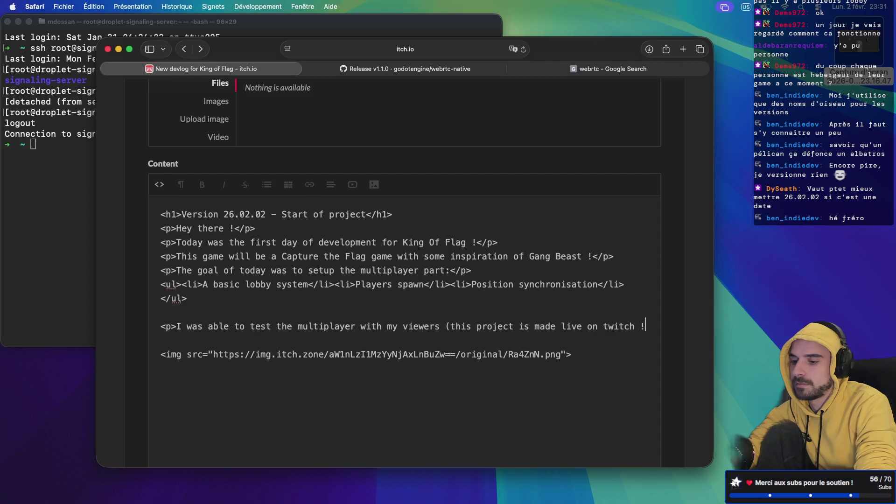
type("!)</p")
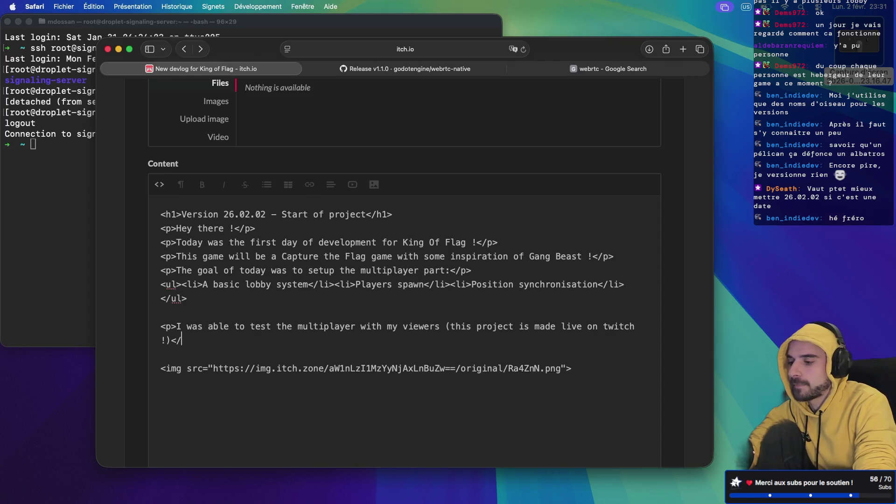
type(">")
key("Return")
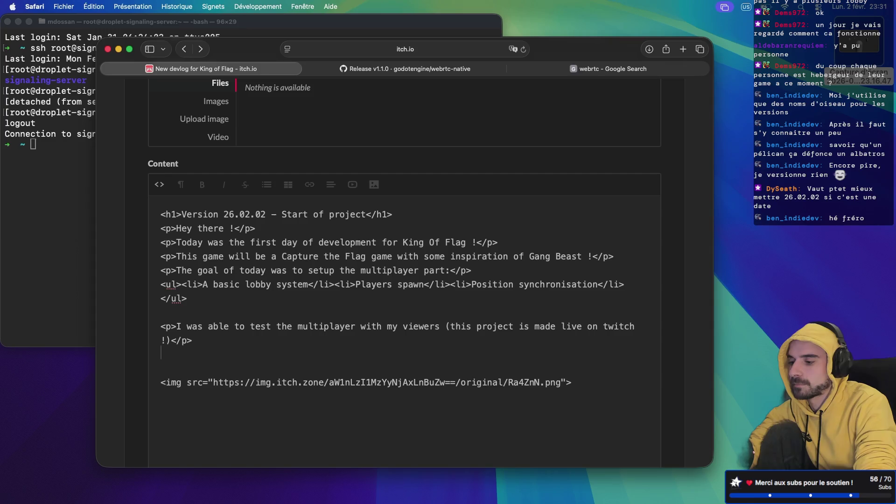
key("Return")
type("And ")
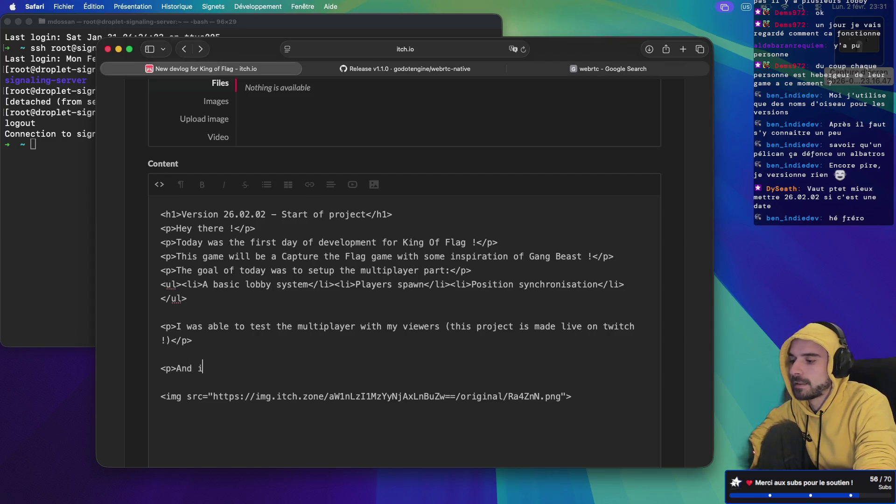
type("It")
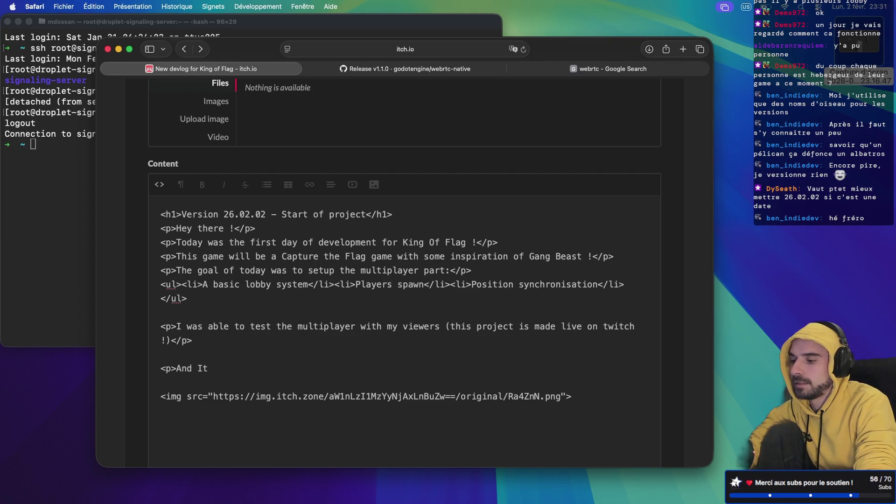
key("BackSpace")
key("BackSpace")
type("it was ")
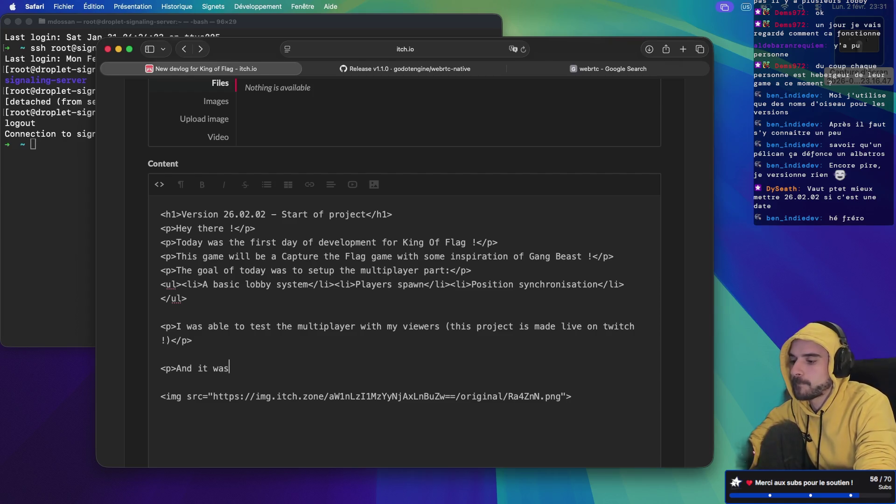
type("promising !<")
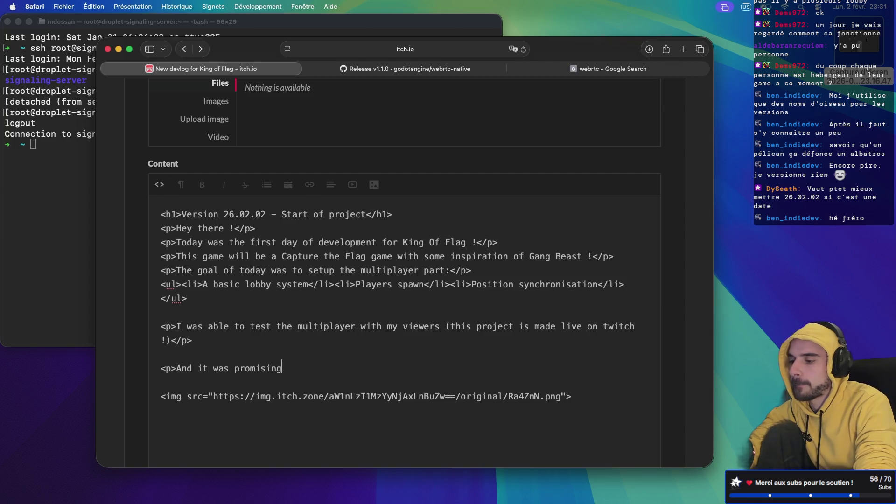
type("p")
key("BackSpace")
key("BackSpace")
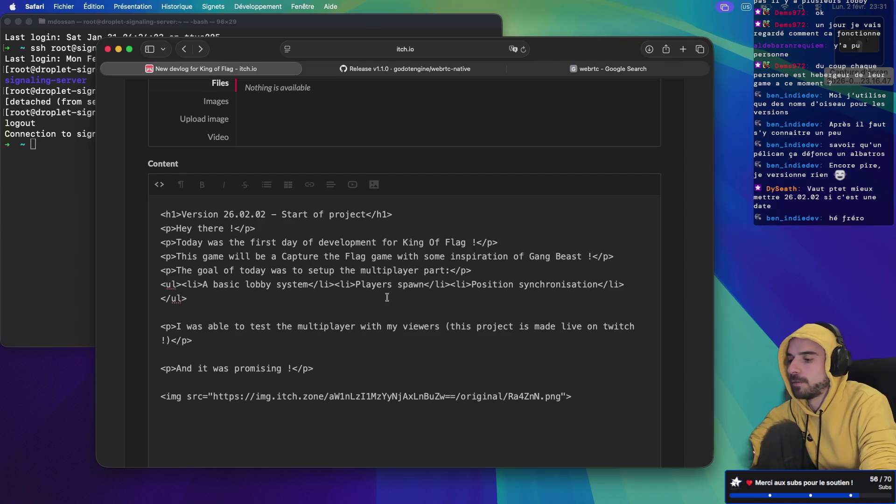
Type the closing line 'See you tomorrow for the next update' below the screenshot.
scroll(386, 297, "down", 5)
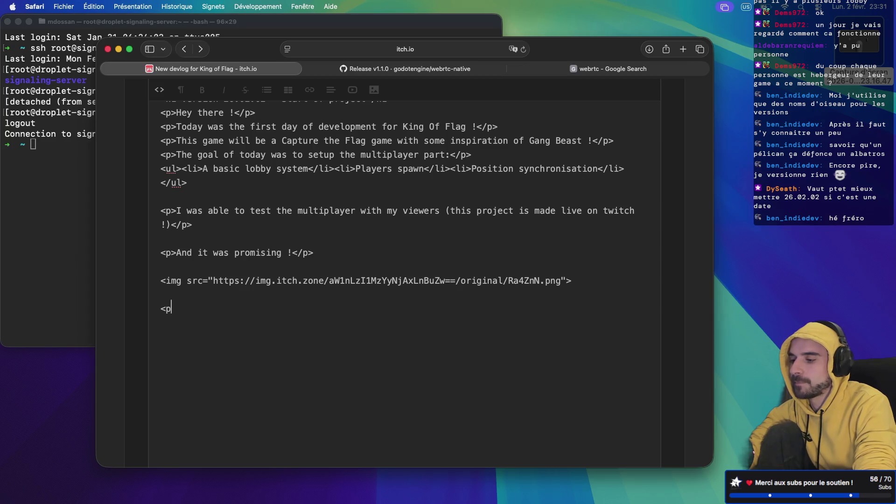
type("See you tomo")
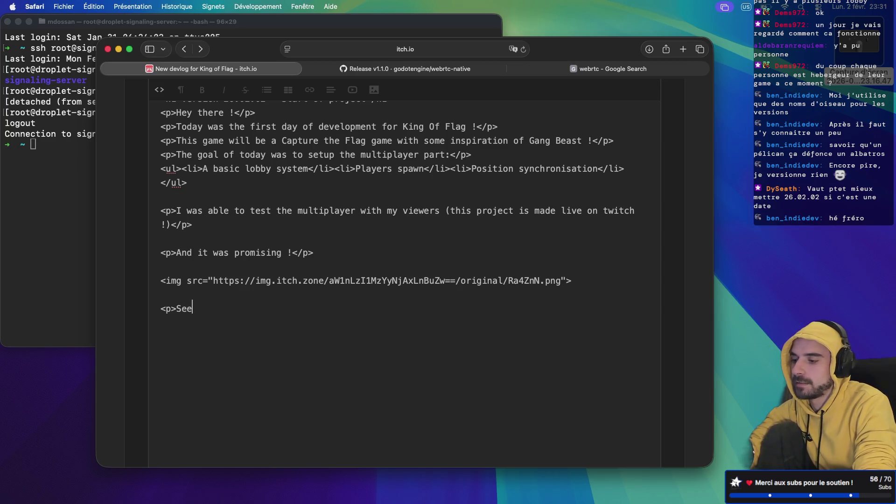
type("rrow for the new")
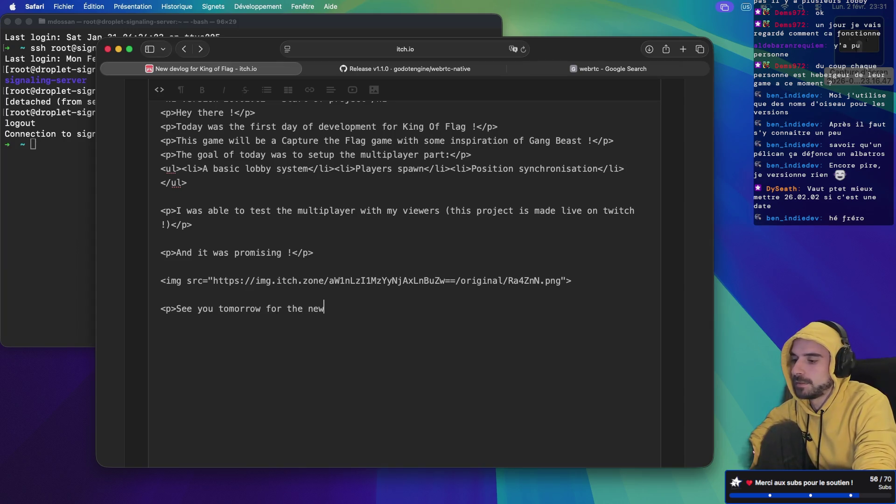
key("BackSpace")
key("BackSpace")
type("xt ")
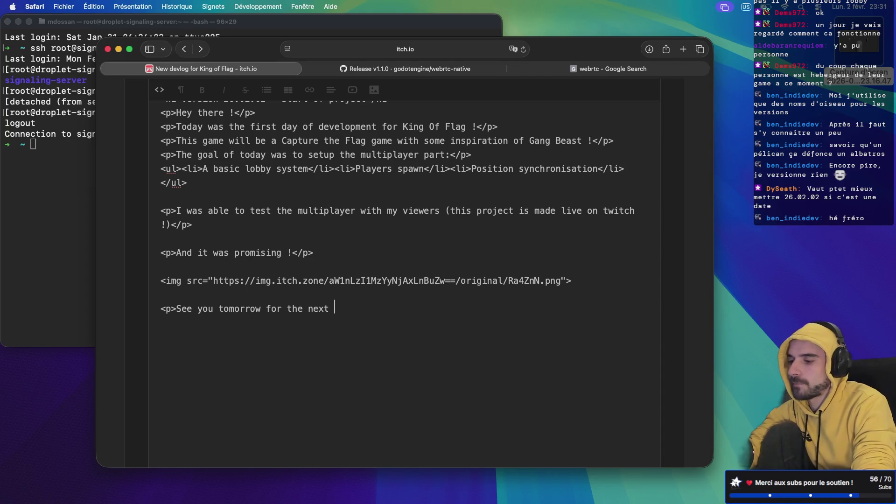
type("update</p>")
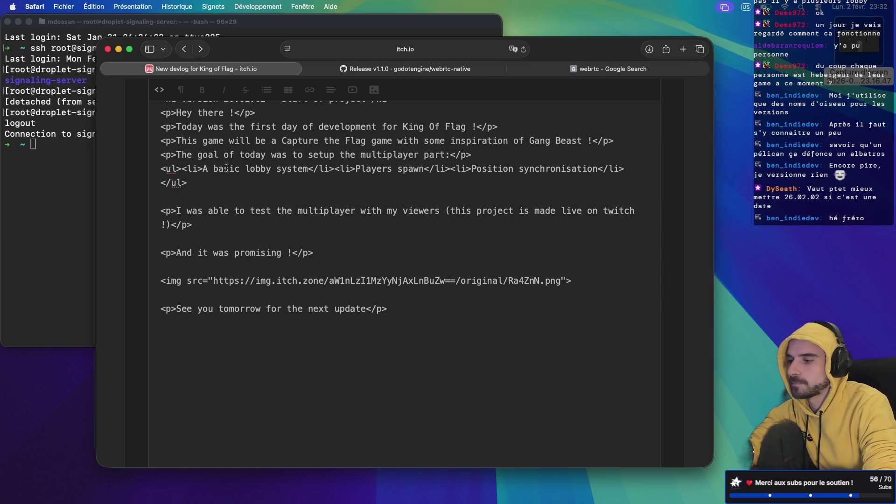
scroll(226, 168, "up", 3)
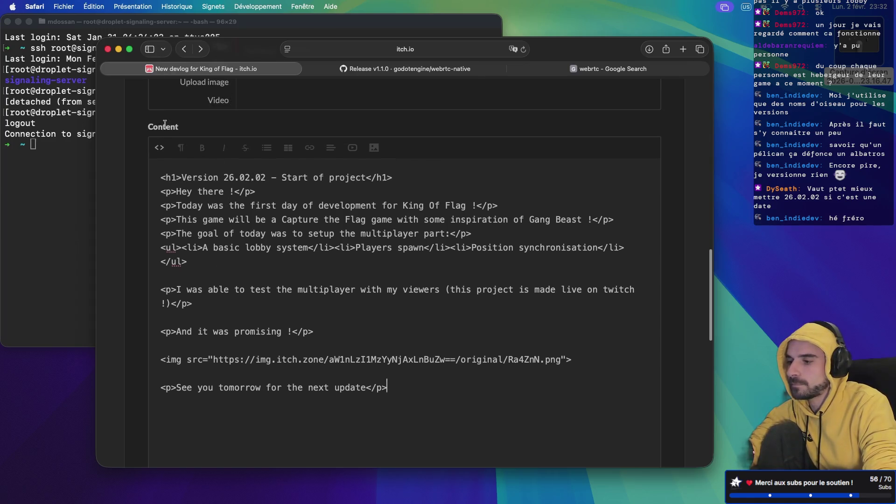
left_click(159, 145)
Scroll through the formatted post to review the version heading, feature list, screenshot and closing line.
scroll(236, 265, "down", 1)
scroll(237, 265, "down", 1)
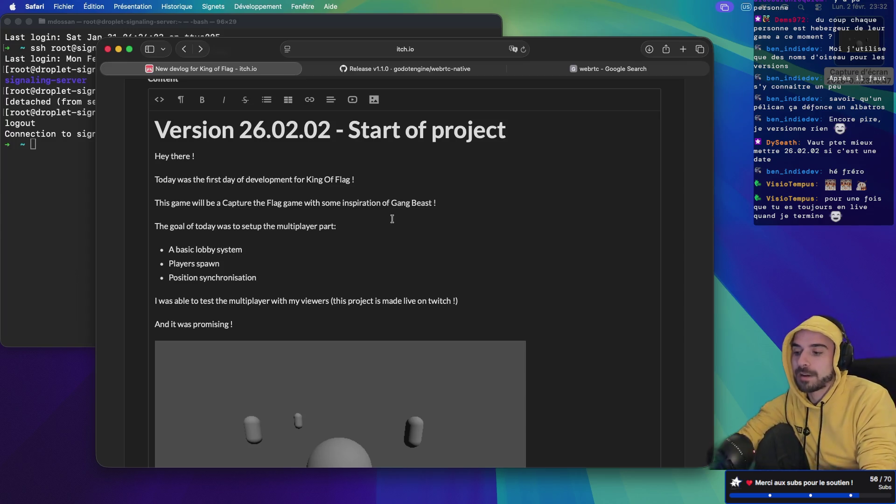
scroll(392, 219, "down", 1)
scroll(392, 219, "up", 10)
scroll(392, 219, "up", 10)
scroll(368, 311, "down", 15)
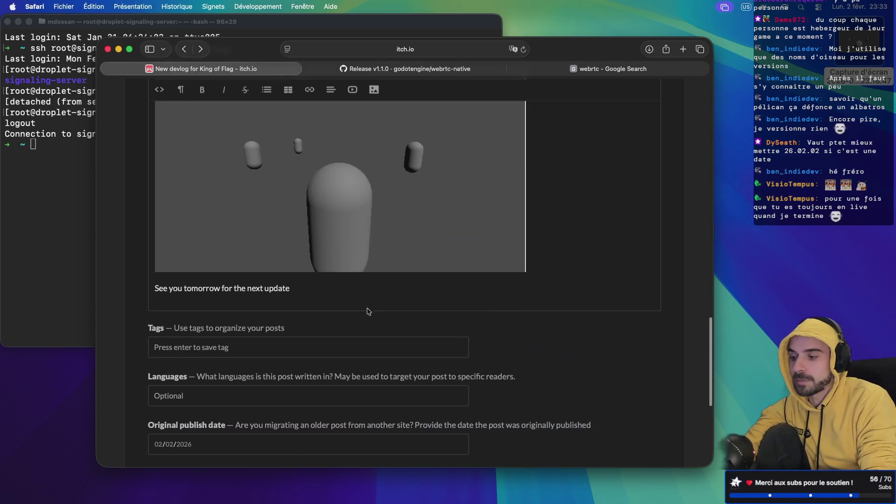
scroll(368, 311, "up", 5)
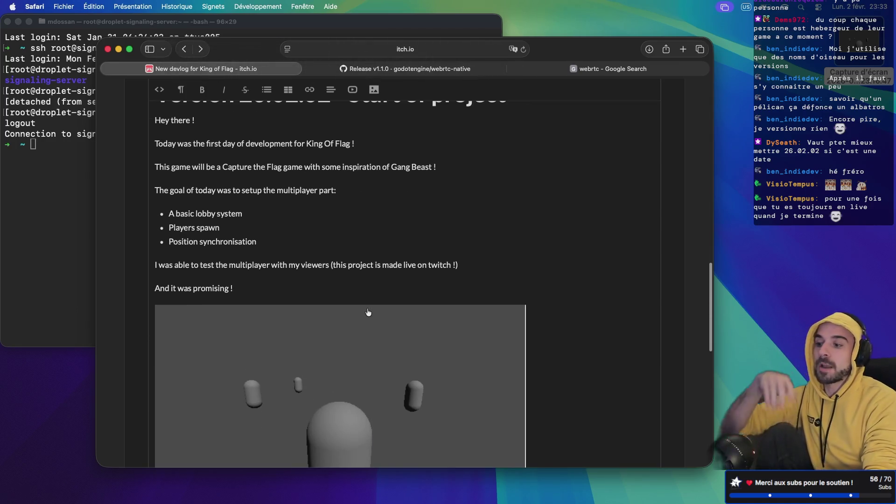
scroll(368, 311, "up", 3)
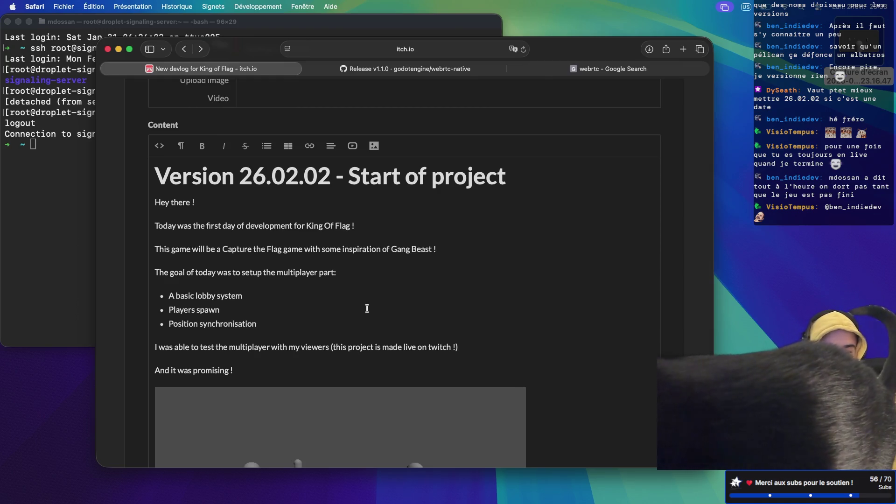
scroll(367, 308, "down", 5)
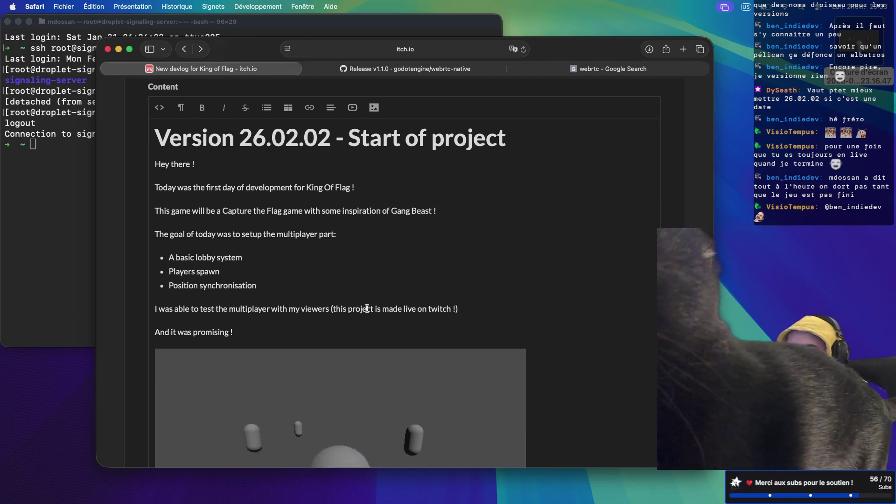
scroll(345, 416, "down", 4)
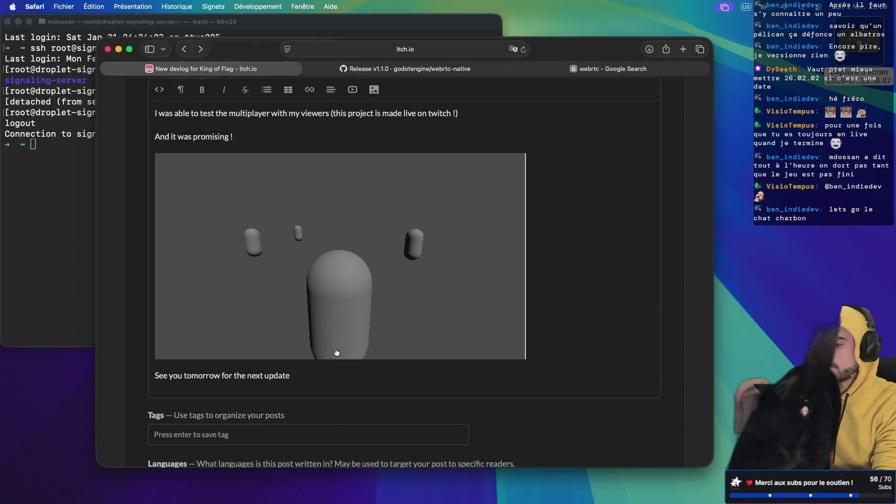
scroll(353, 300, "up", 5)
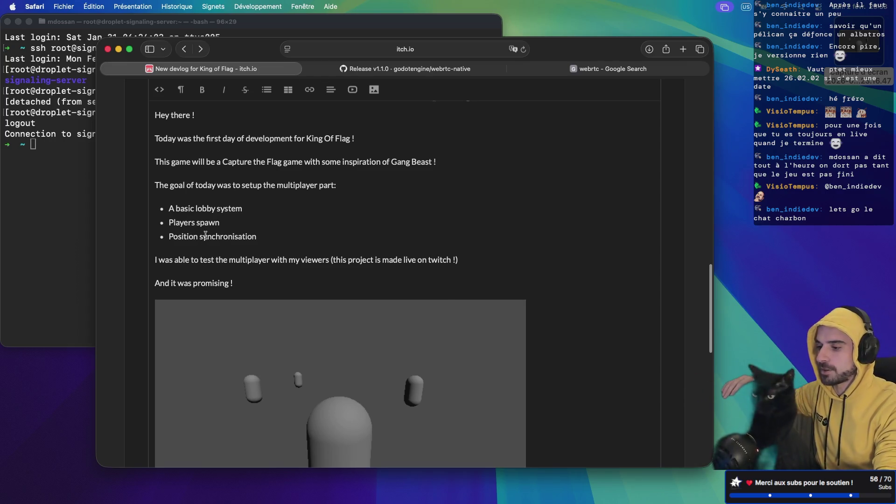
scroll(201, 233, "down", 5)
scroll(287, 313, "down", 4)
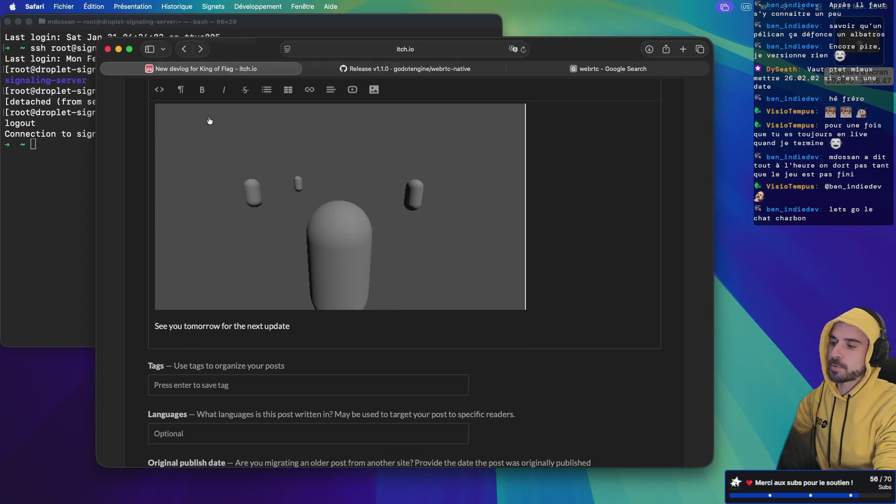
left_click(160, 89)
Add a new <p></p> paragraph after the closing line containing the author's name.
scroll(274, 271, "up", 4)
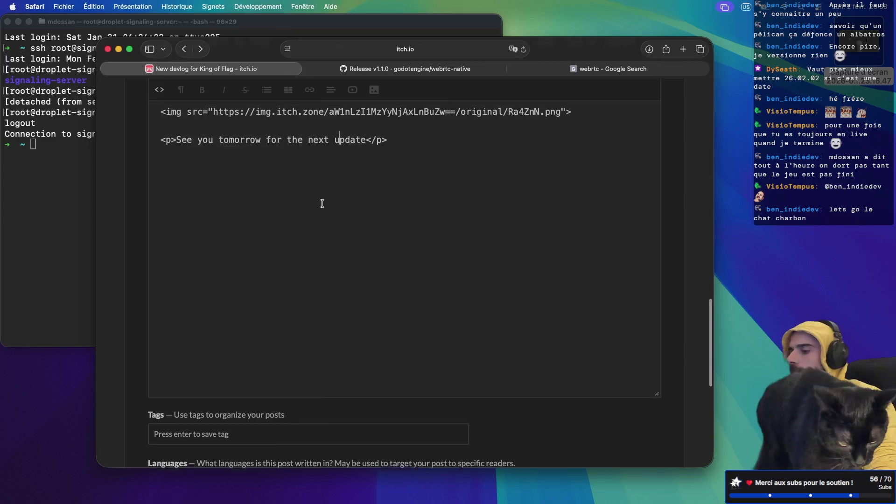
left_click(406, 194)
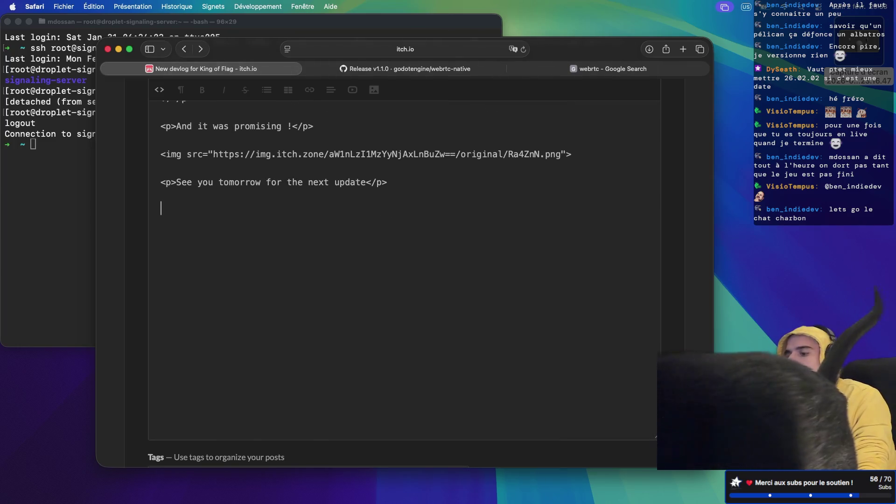
key("Return")
type("<p")
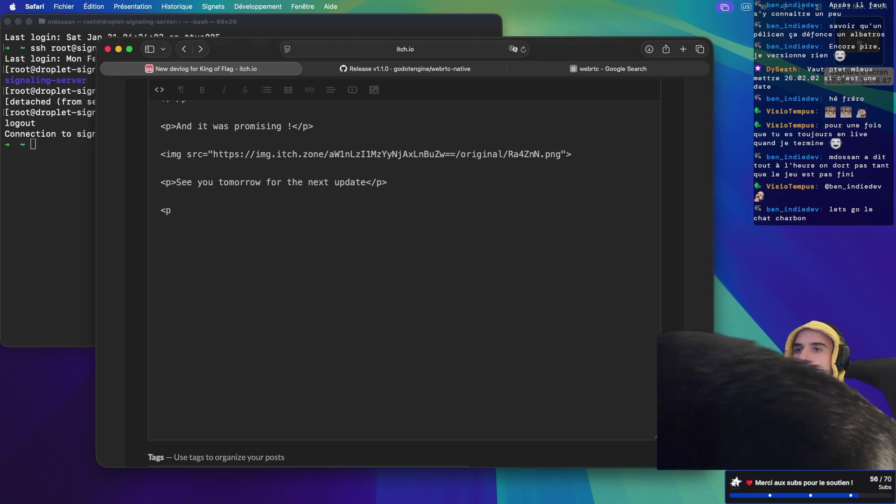
type("></")
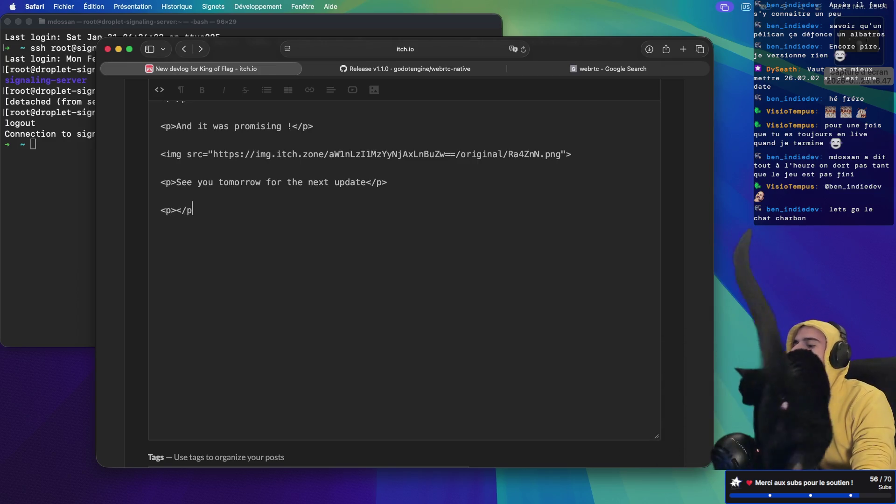
type("p>")
key("Left")
key("Left")
key("Left")
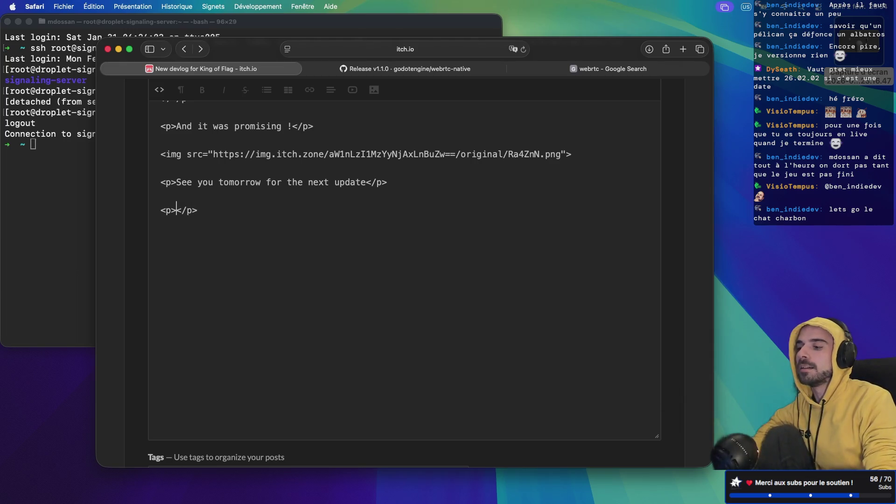
type("mdossan")
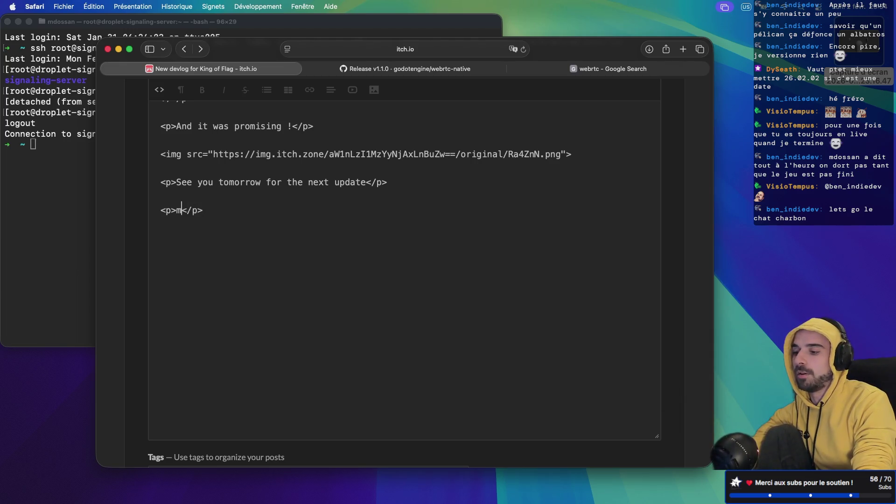
Insert 'with pleasure,' before the author's name in the signature paragraph.
scroll(449, 254, "down", 10)
scroll(450, 254, "up", 5)
scroll(450, 255, "up", 5)
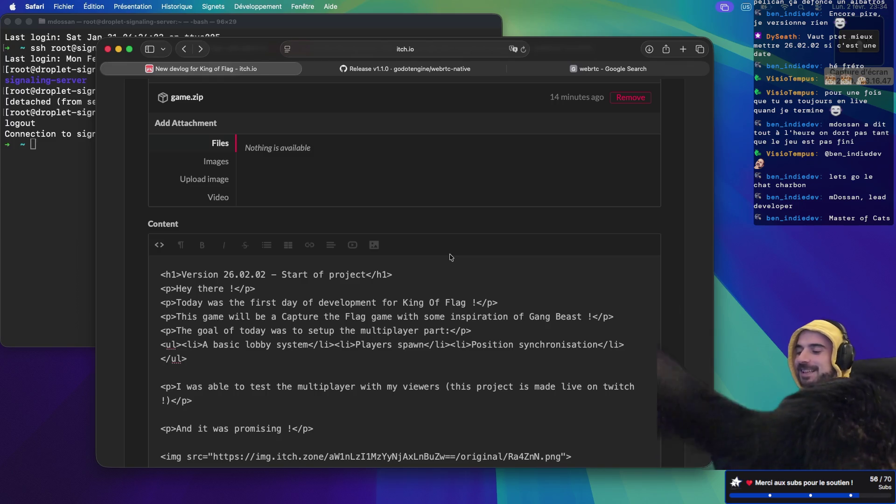
scroll(451, 257, "down", 3)
scroll(451, 257, "down", 5)
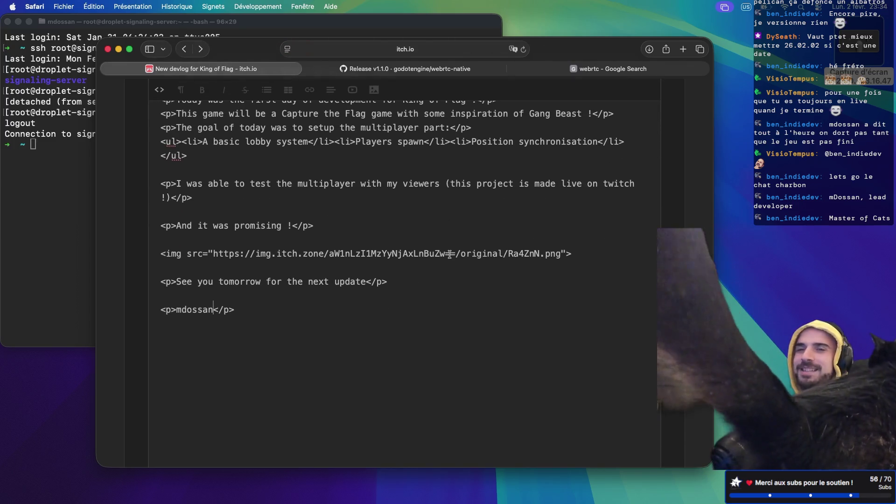
scroll(449, 254, "down", 2)
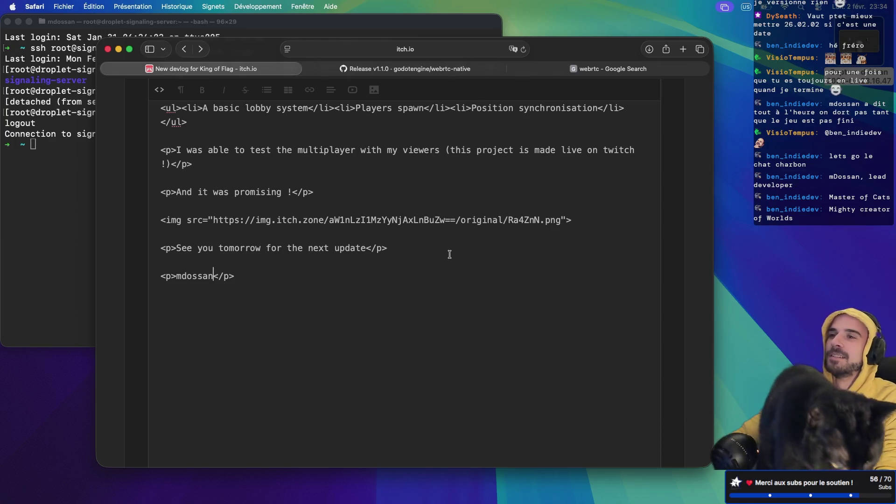
scroll(449, 255, "up", 10)
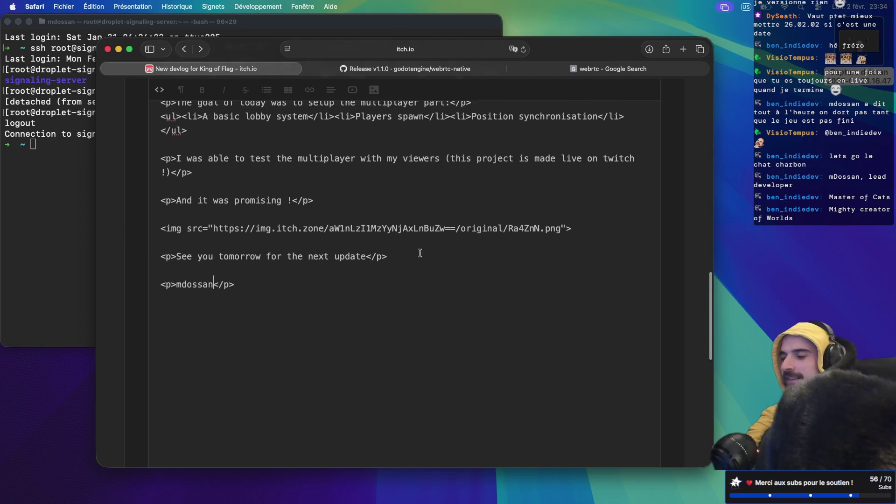
scroll(420, 253, "up", 5)
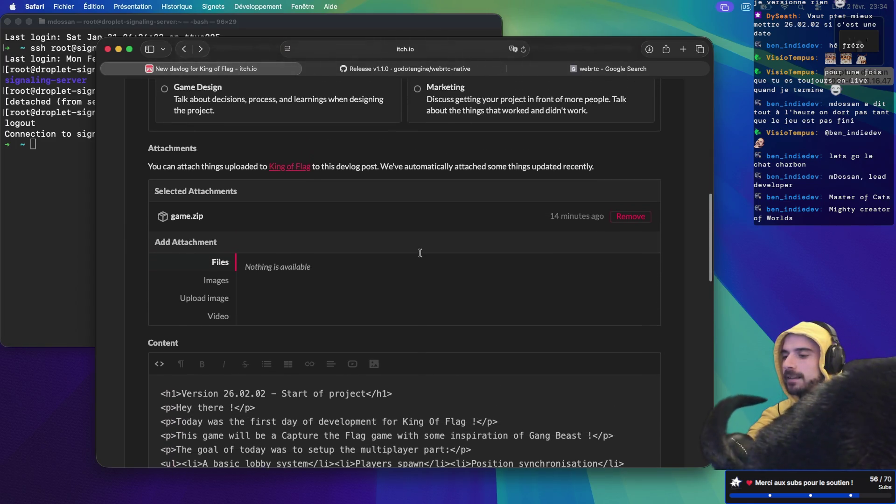
scroll(420, 253, "down", 15)
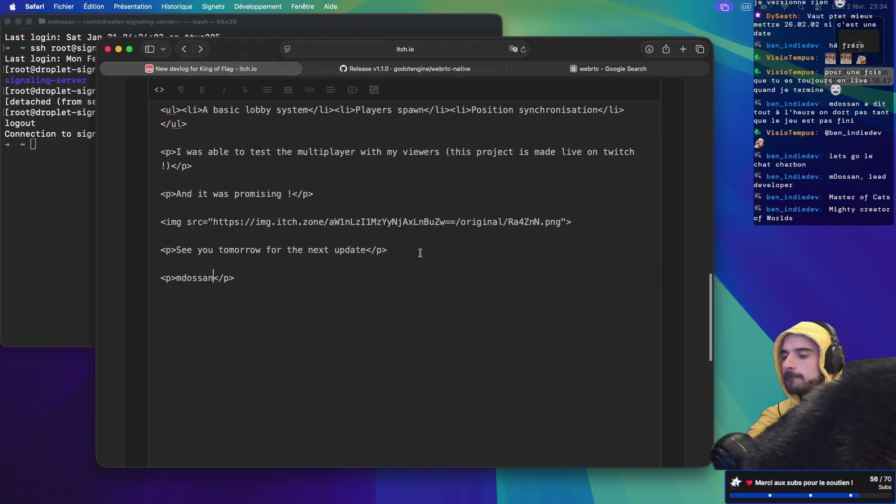
left_click(179, 270)
type("with ple")
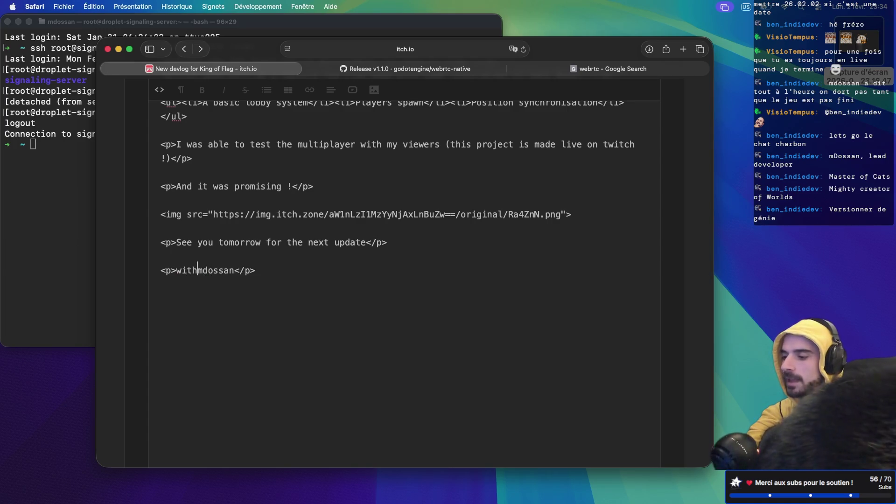
type("asure,")
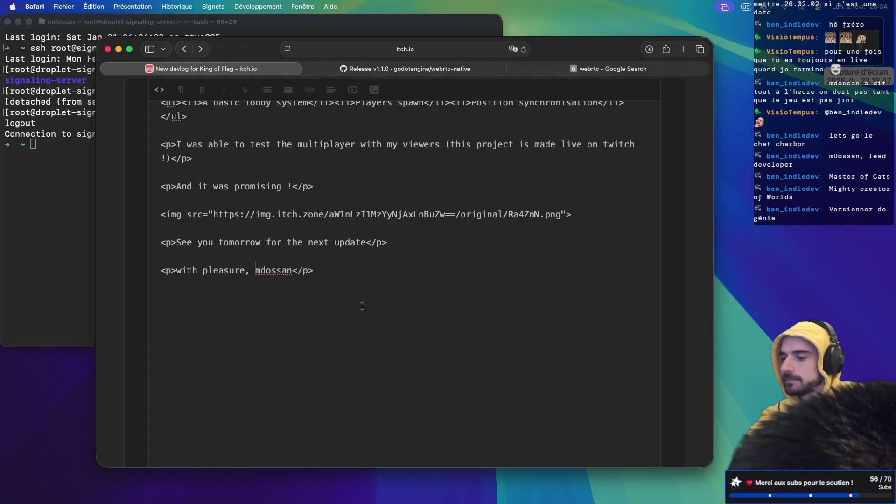
scroll(362, 306, "down", 10)
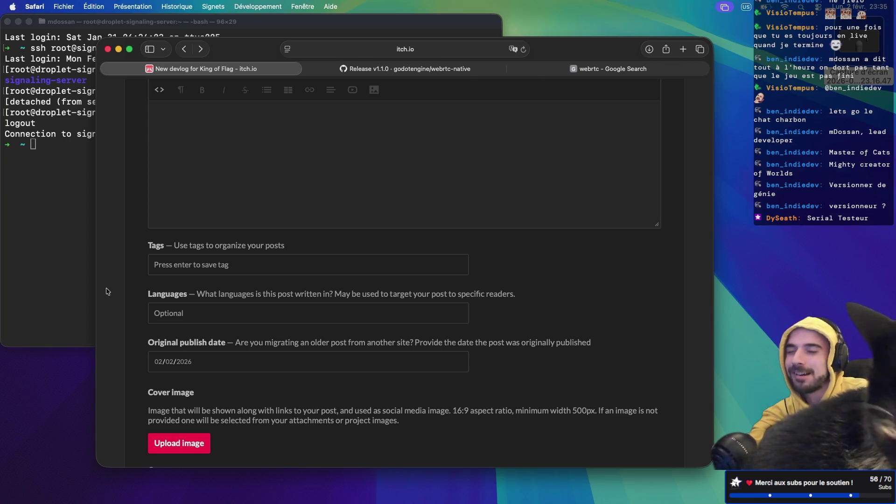
Place the cursor in the Tags field below the post content.
left_click(196, 263)
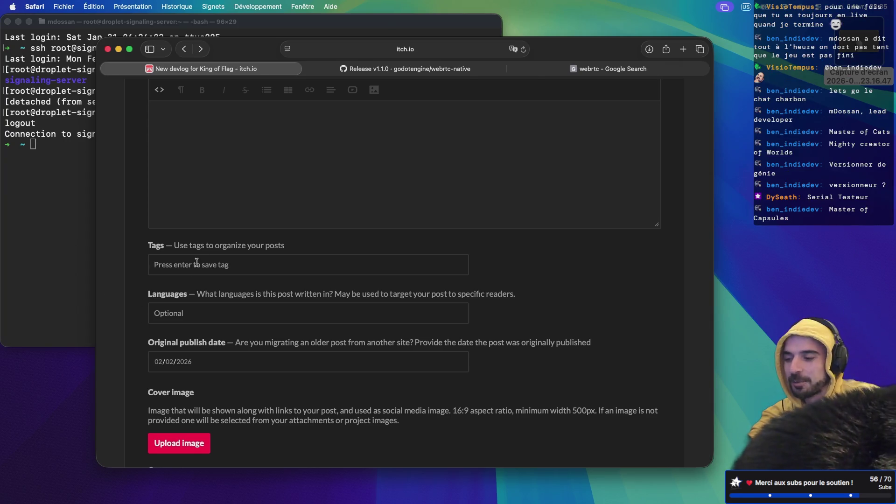